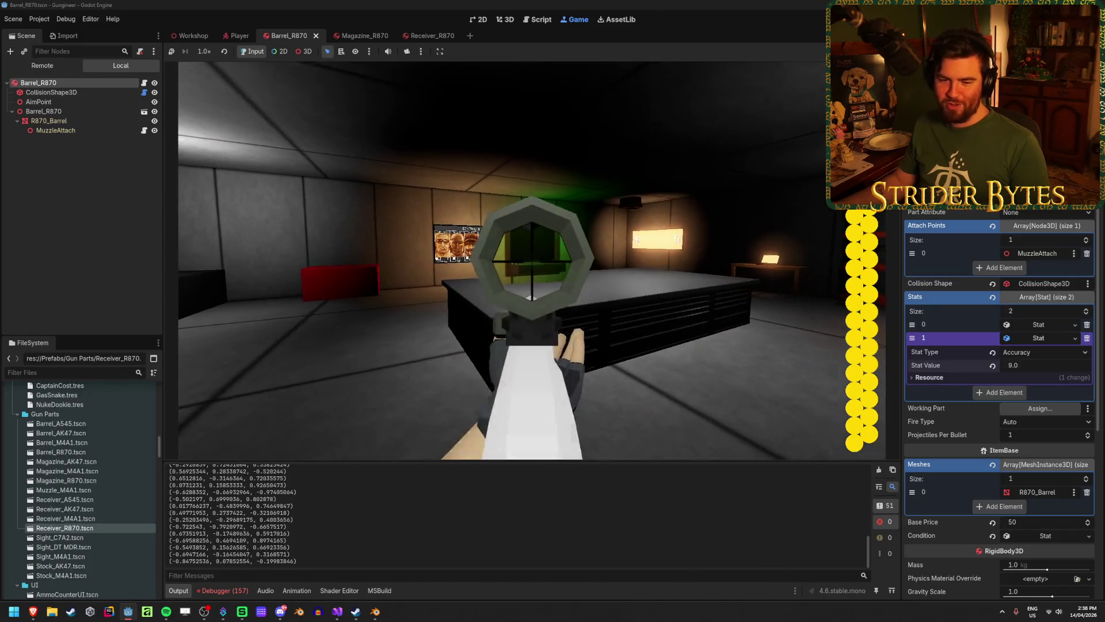
# Step: Playtest the gun game: lower the gun, walk around, throw the barrel, then stop with F8
pyautogui.rightClick(529, 259)
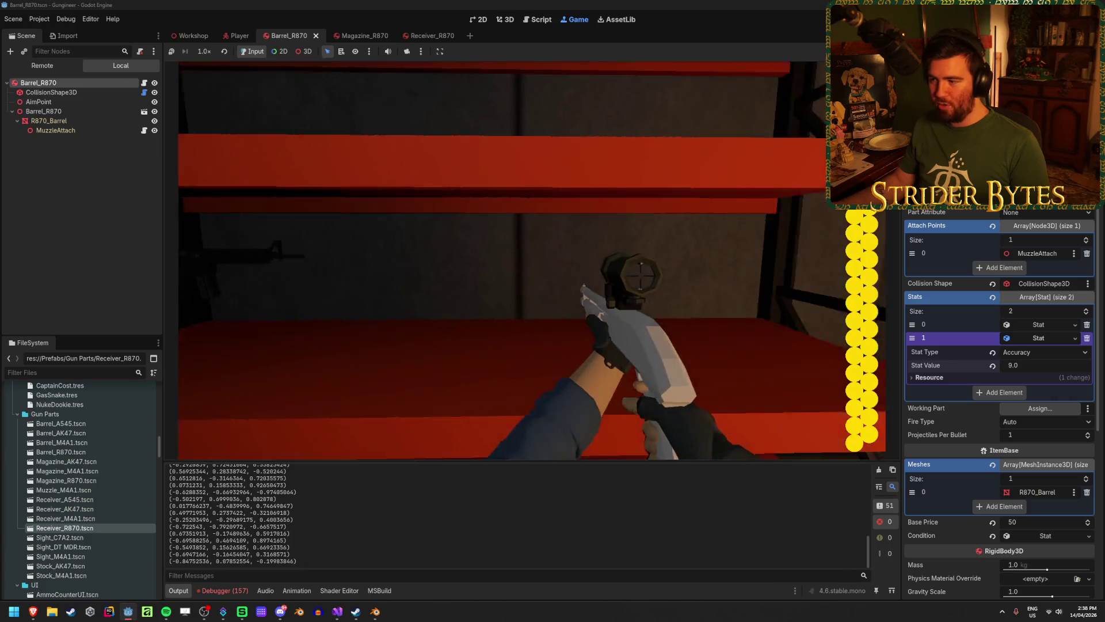
pyautogui.press('s')
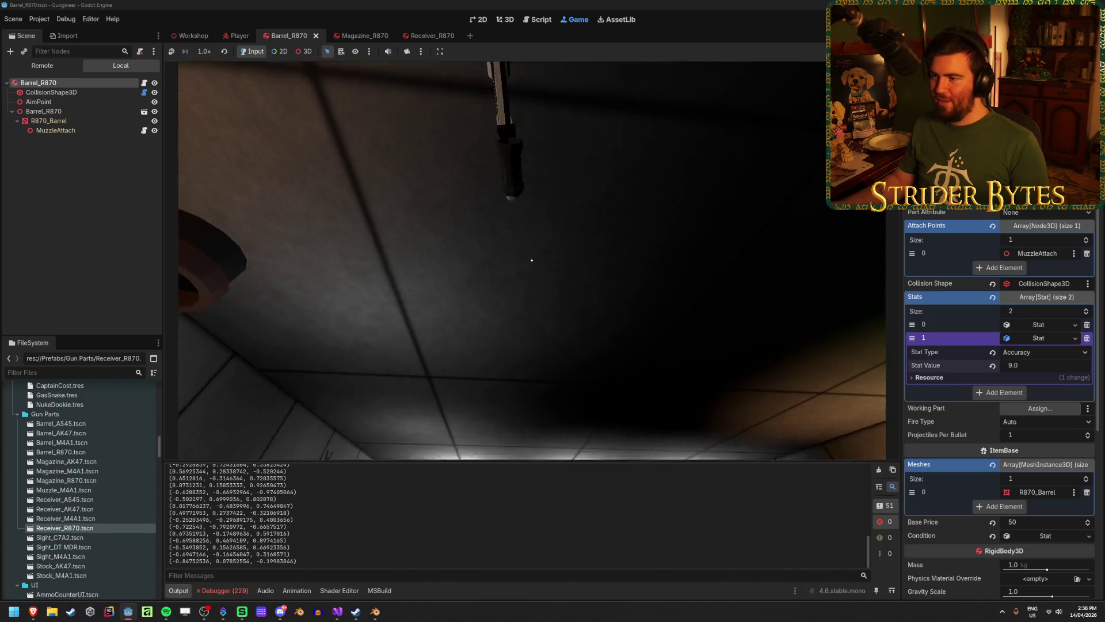
pyautogui.press('e')
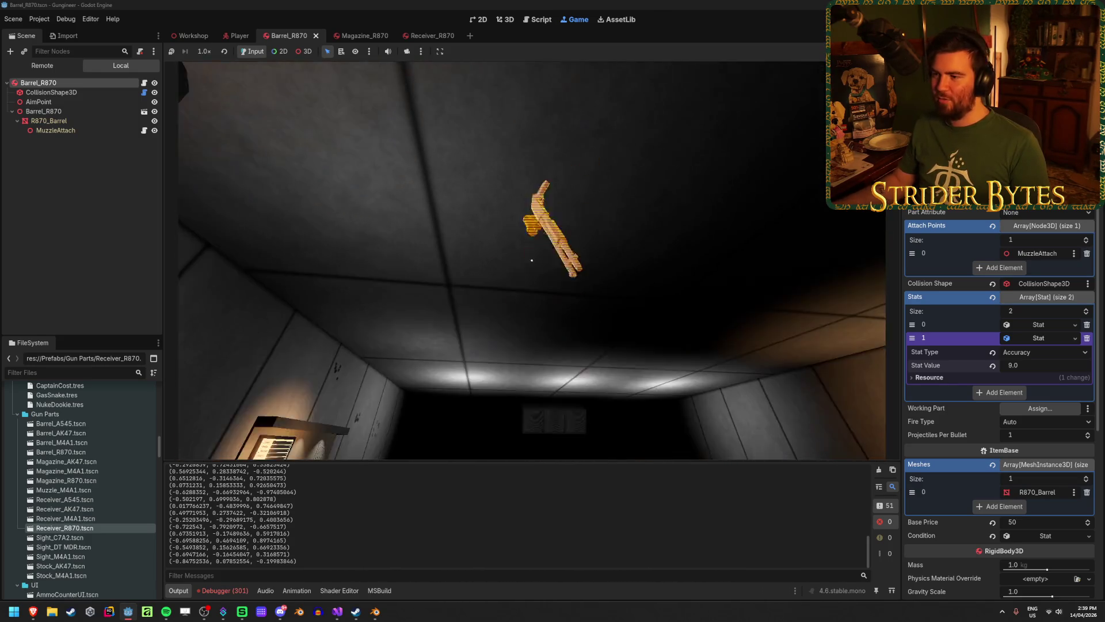
pyautogui.click(531, 260)
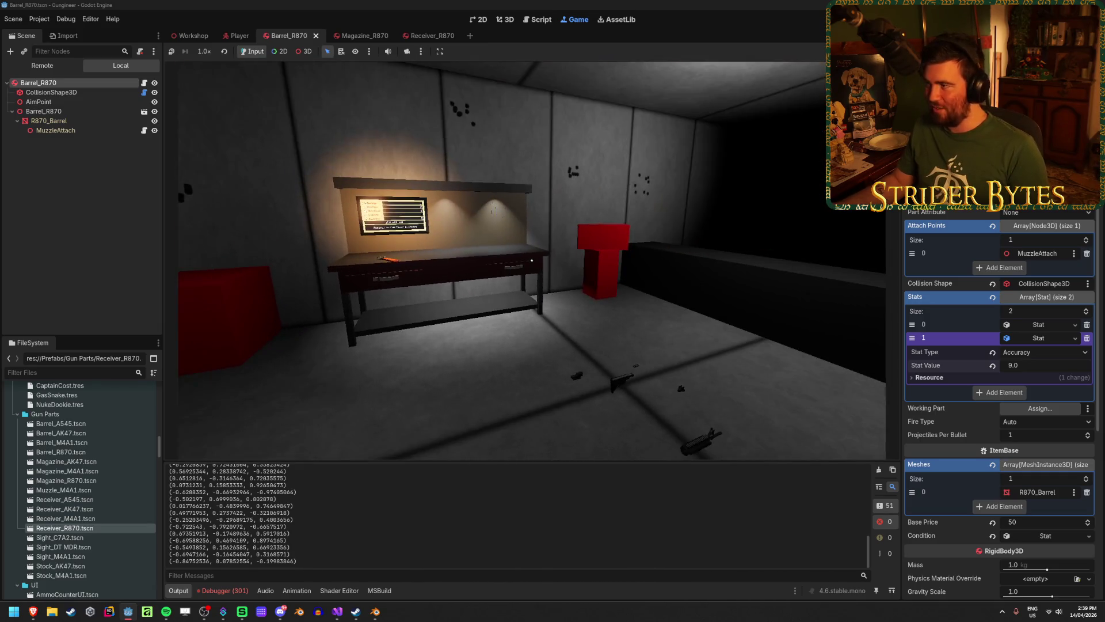
pyautogui.press('F8')
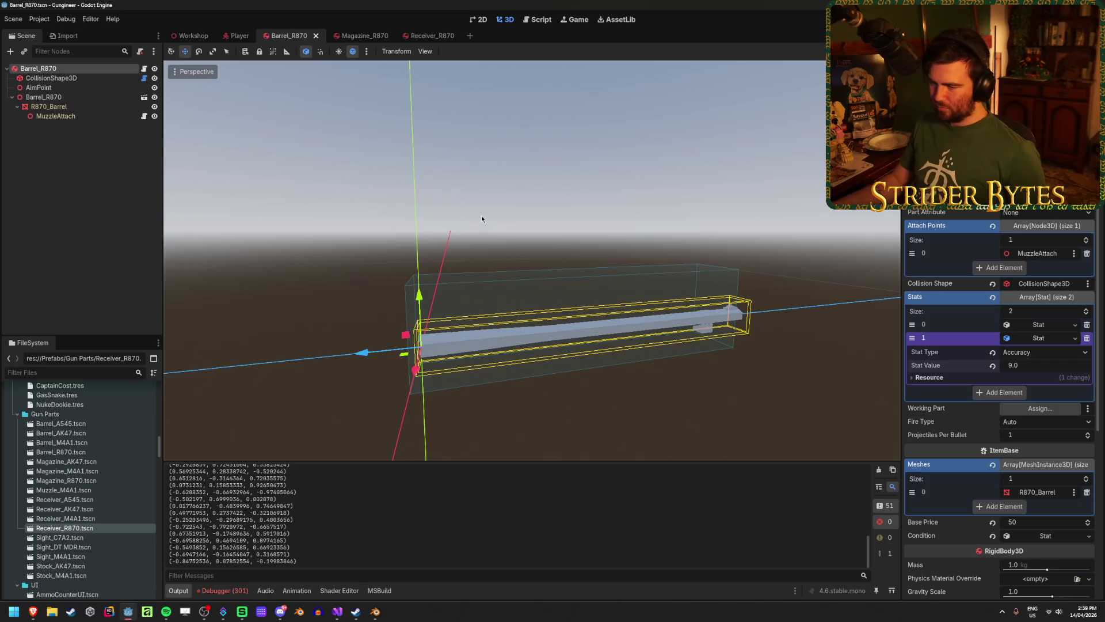
# Step: Frame the view, deselect the barrel and save the Barrel_R870 scene
pyautogui.press('f')
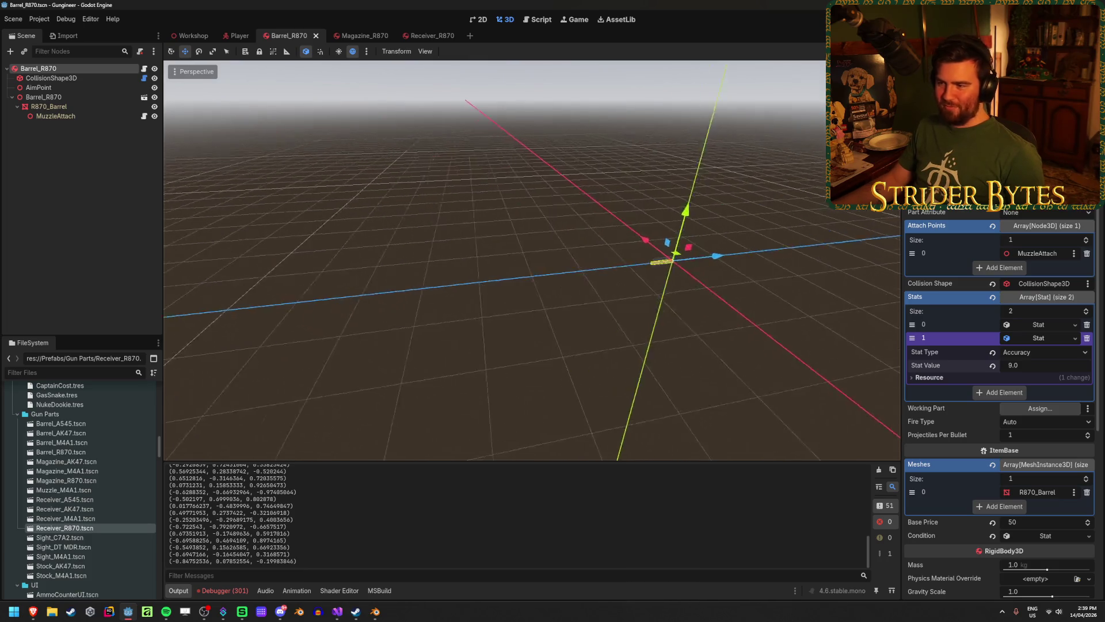
pyautogui.click(325, 279)
pyautogui.hotkey('ctrl', 's')
# Step: Open the Player scene, collapse Camera Recoil, then bring up GunEffects.cs in Visual Studio
pyautogui.click(238, 37)
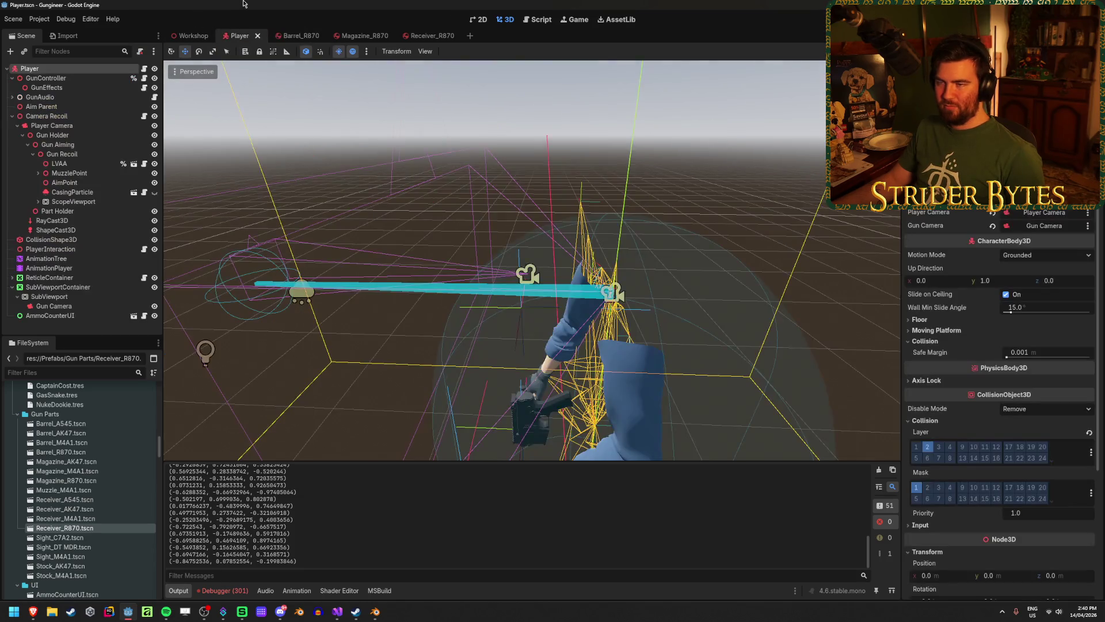
pyautogui.click(12, 117)
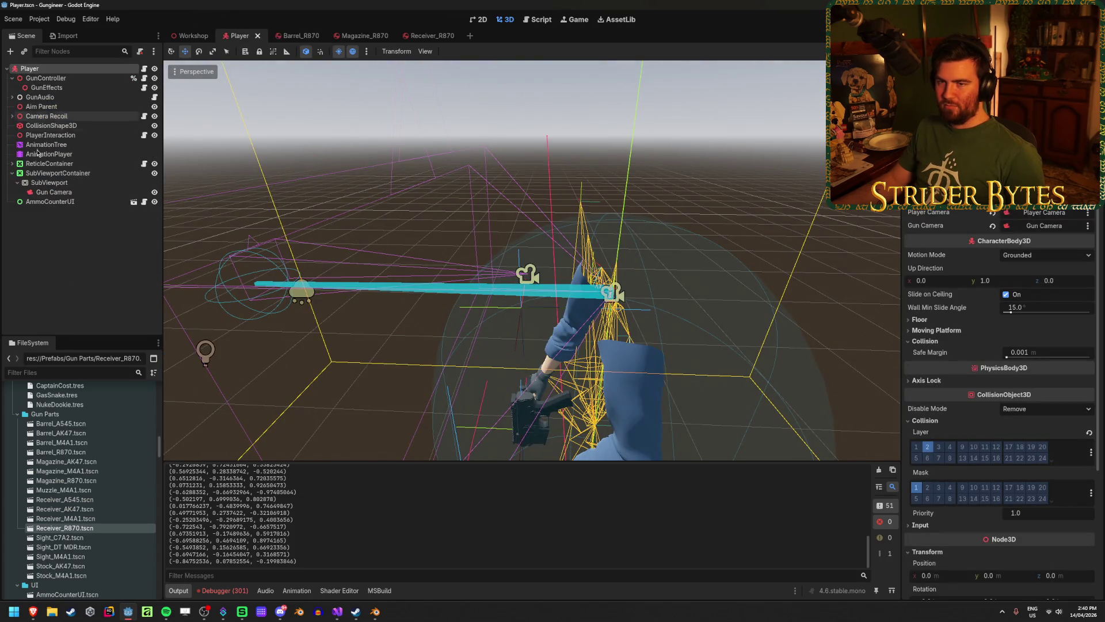
pyautogui.click(97, 232)
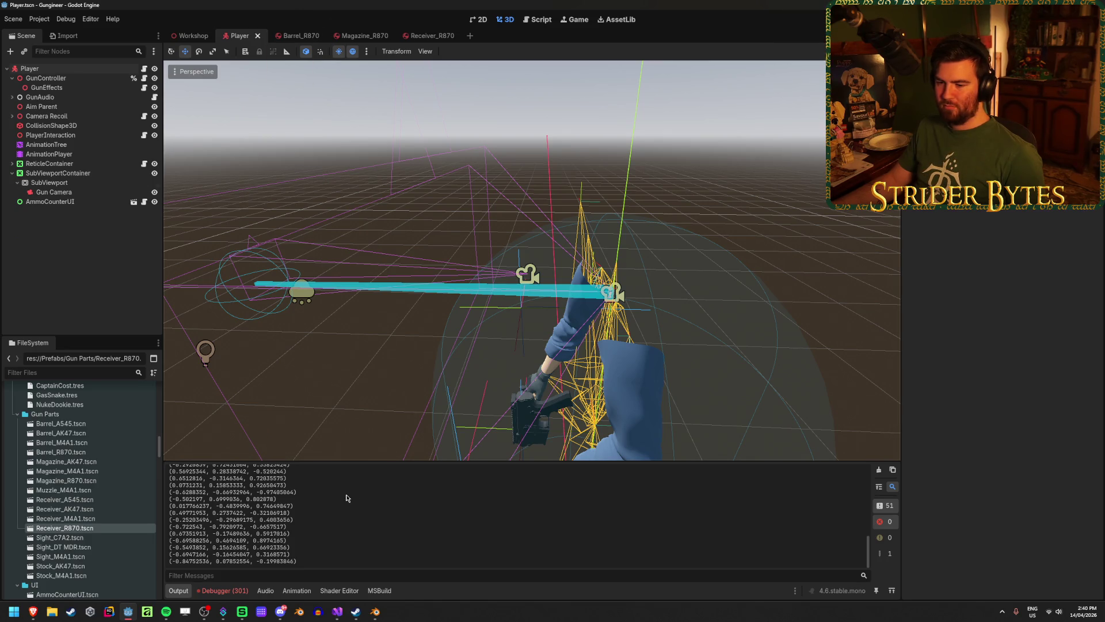
pyautogui.click(346, 618)
pyautogui.scroll(6, 407, 396)
pyautogui.scroll(-8, 406, 396)
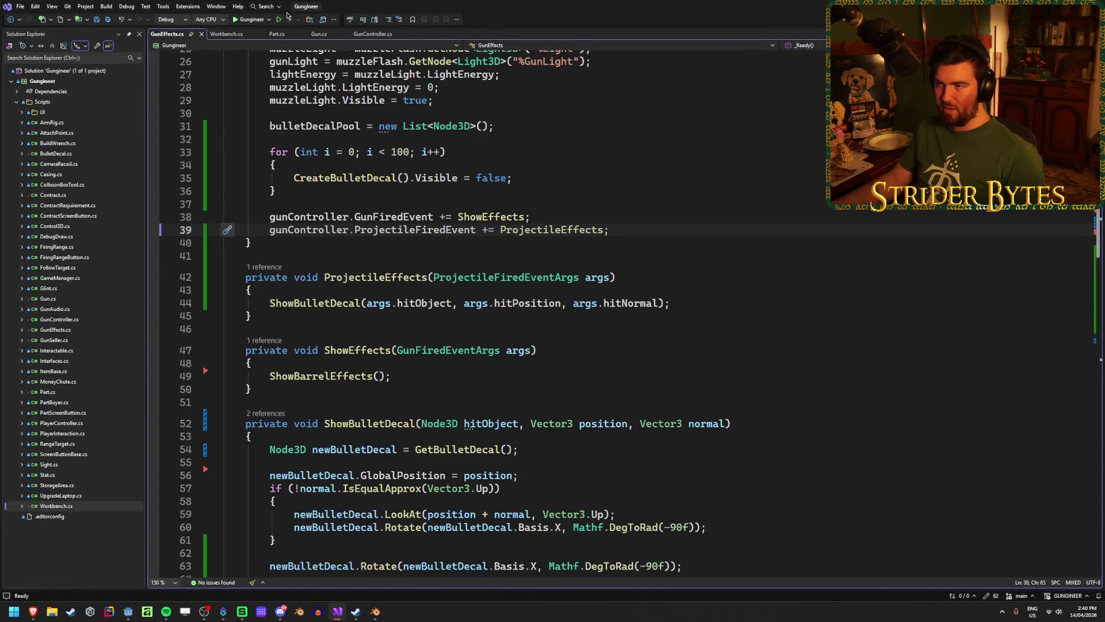
# Step: Delete the GD.Print(spreadVector) line from GunController.cs and save the file
pyautogui.click(317, 33)
pyautogui.scroll(-20, 505, 338)
pyautogui.scroll(6, 505, 362)
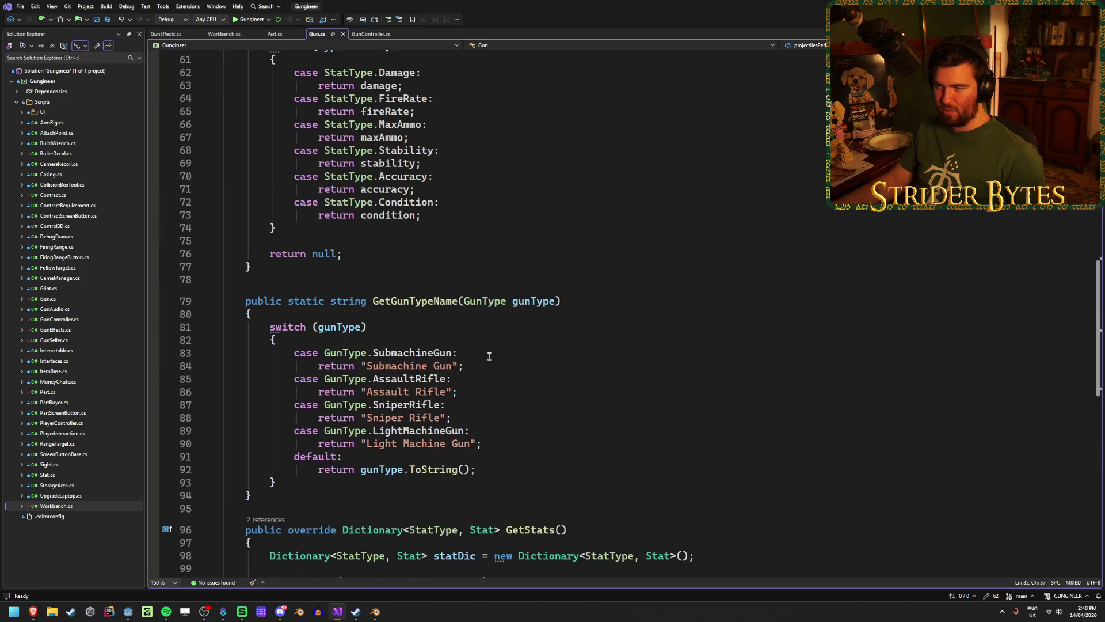
pyautogui.click(371, 34)
pyautogui.scroll(17, 460, 347)
pyautogui.scroll(-18, 460, 347)
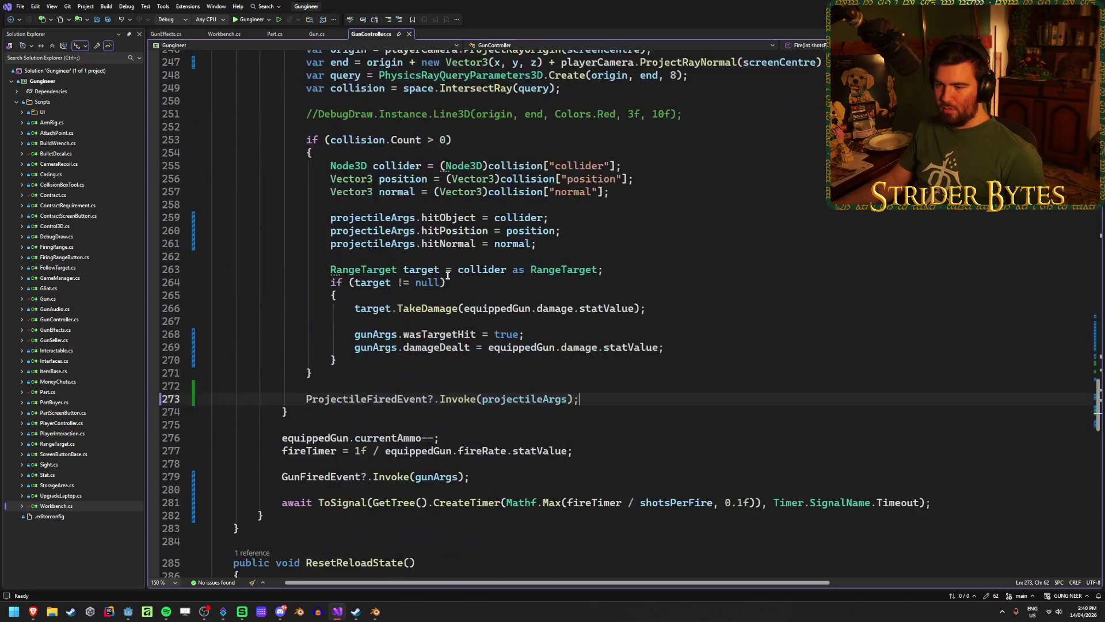
pyautogui.scroll(1, 460, 347)
pyautogui.scroll(12, 459, 347)
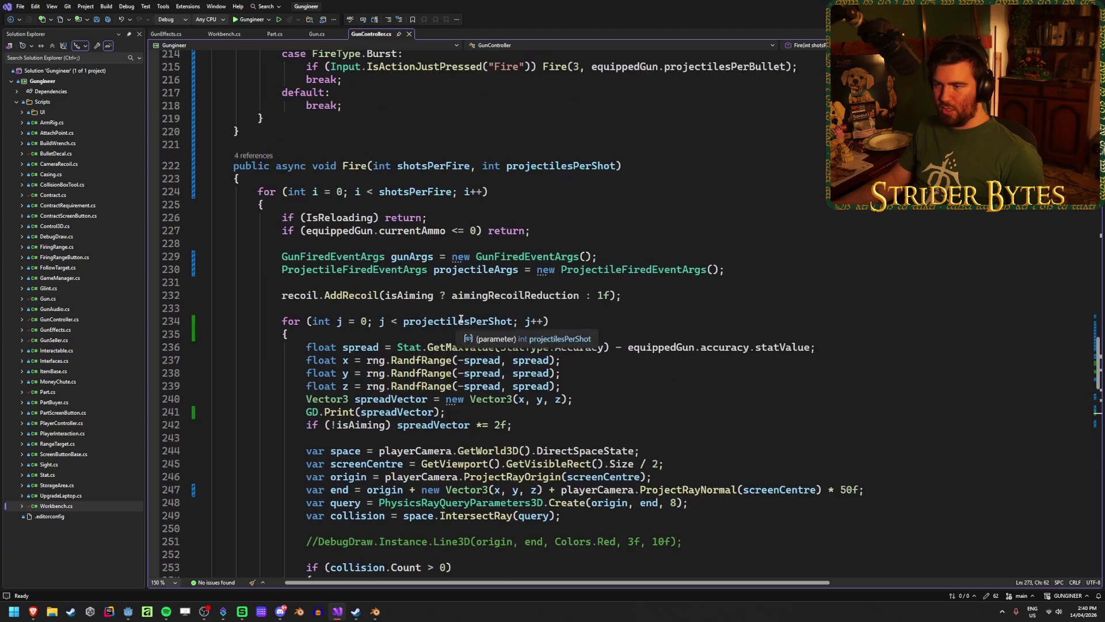
pyautogui.scroll(-5, 655, 301)
pyautogui.click(637, 295)
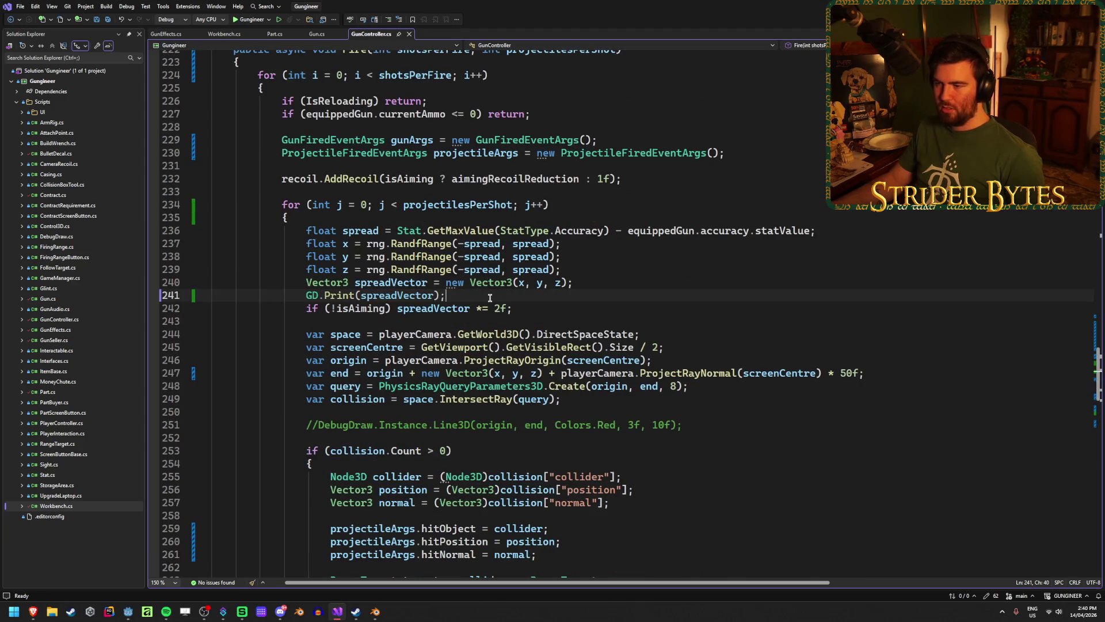
pyautogui.hotkey('ctrl', 'shift', 'l')
pyautogui.hotkey('ctrl', 's')
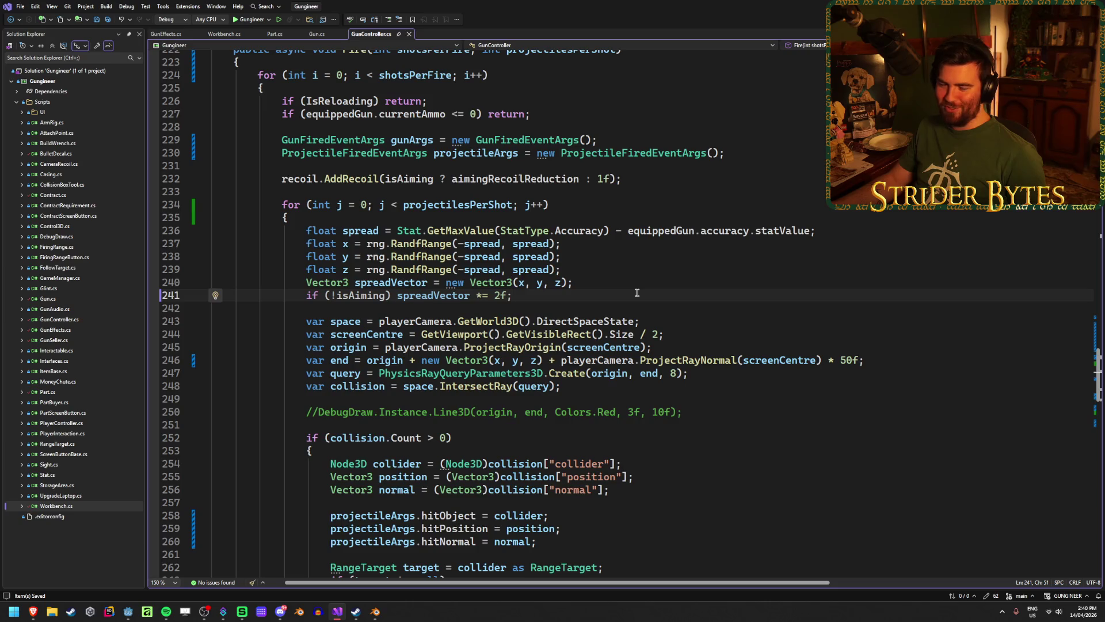
# Step: Review GunController's exported fields, zDistance, attributes and reloadState lines
pyautogui.scroll(20, 637, 293)
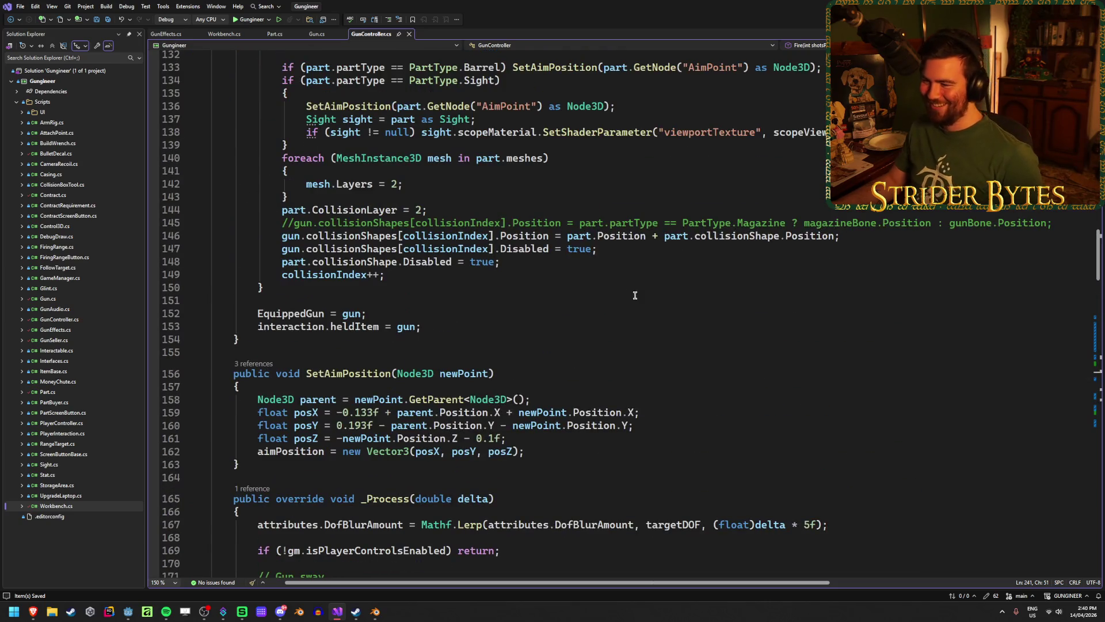
pyautogui.scroll(12, 617, 316)
pyautogui.scroll(20, 617, 316)
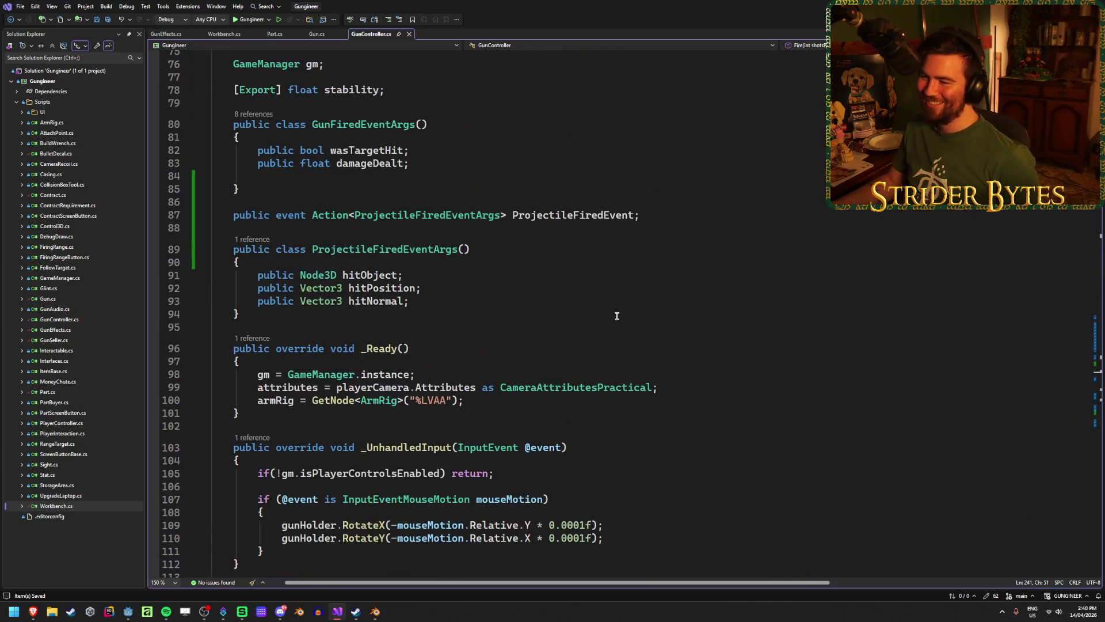
pyautogui.click(531, 270)
pyautogui.click(536, 243)
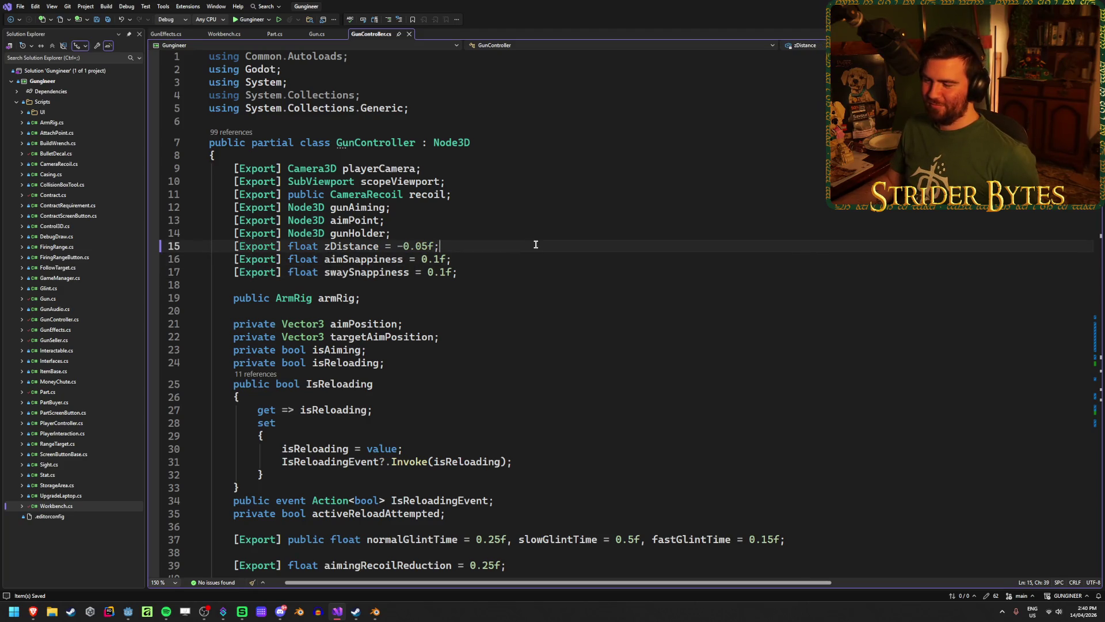
pyautogui.scroll(-6, 535, 244)
pyautogui.scroll(-7, 535, 244)
pyautogui.scroll(-1, 535, 243)
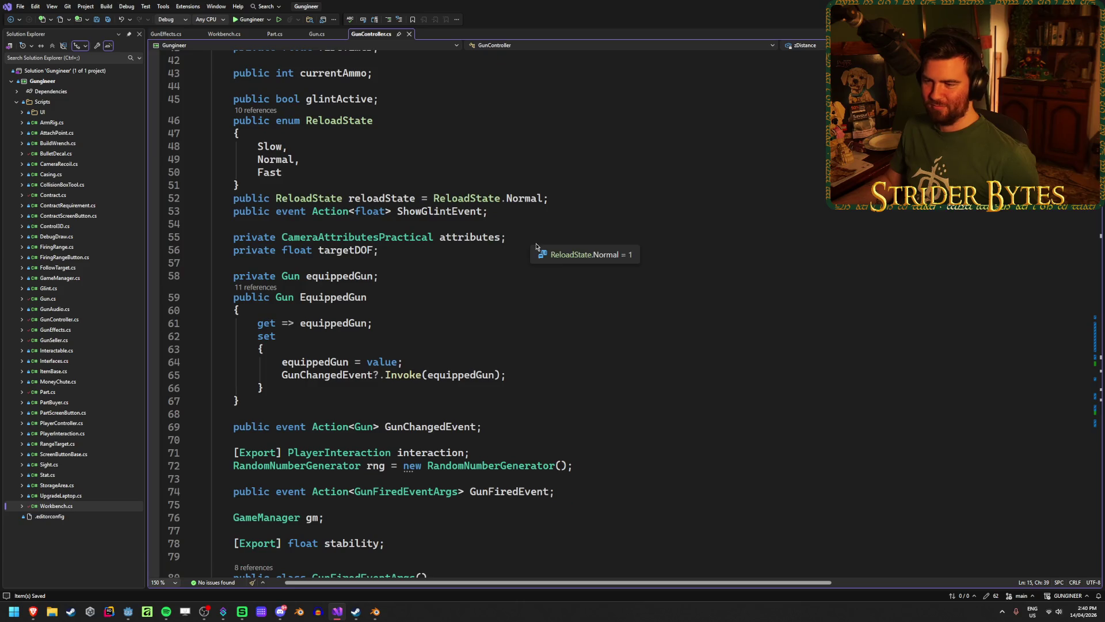
pyautogui.click(562, 245)
pyautogui.click(564, 237)
pyautogui.click(559, 198)
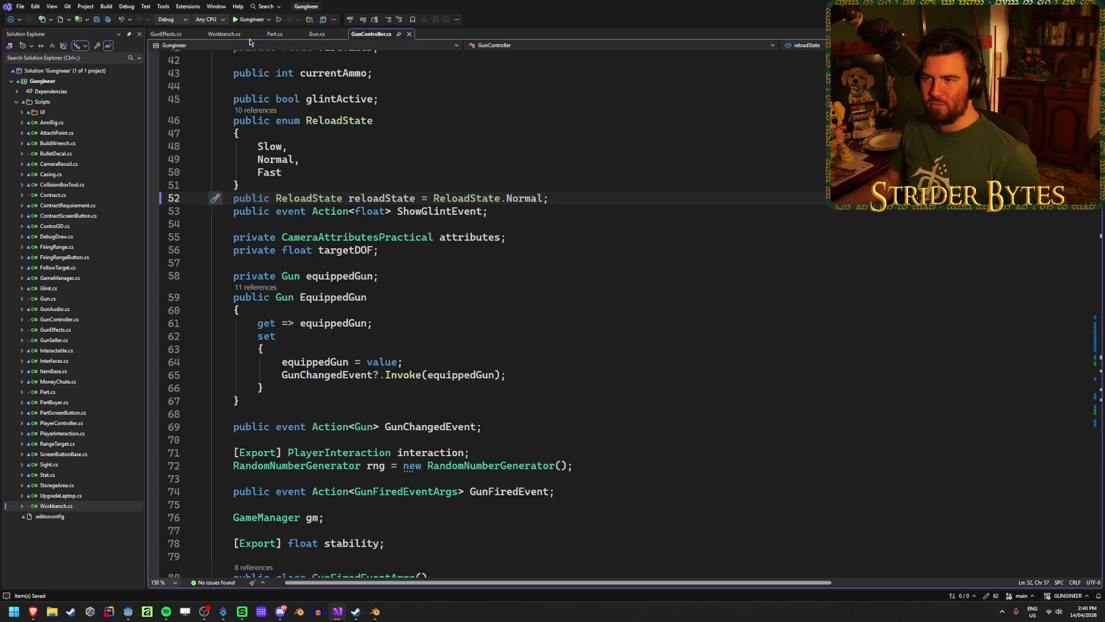
# Step: Check the ItemBase references in Gun.cs, then return to Godot's Player scene
pyautogui.hotkey('ctrl', '-')
pyautogui.hotkey('ctrl', '-')
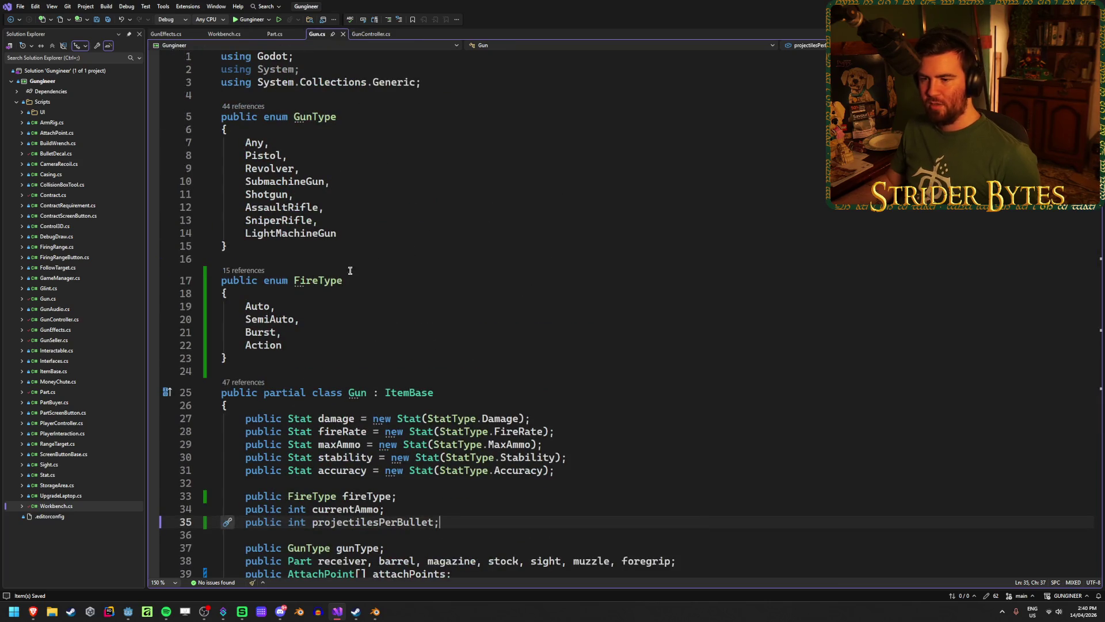
pyautogui.scroll(-5, 417, 402)
pyautogui.click(426, 197)
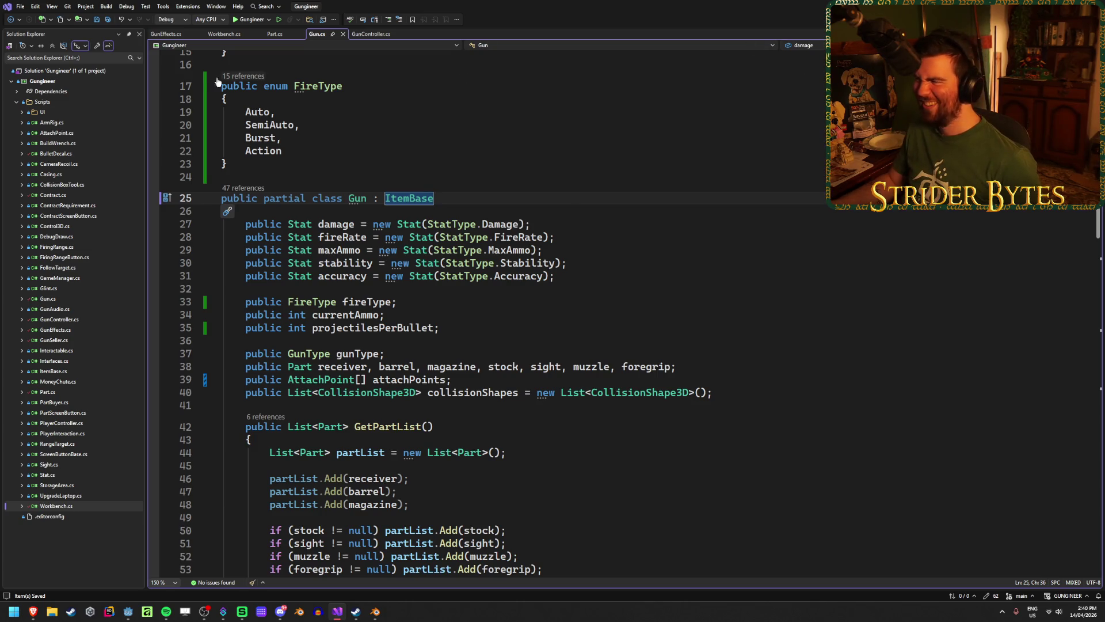
pyautogui.click(371, 33)
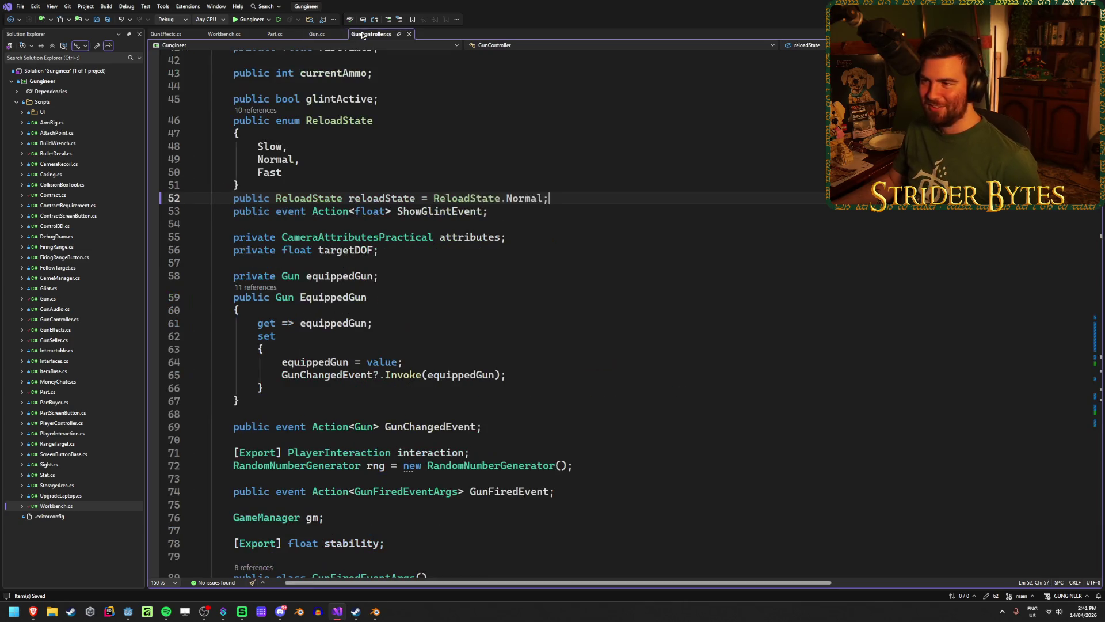
pyautogui.hotkey('alt', 'Tab')
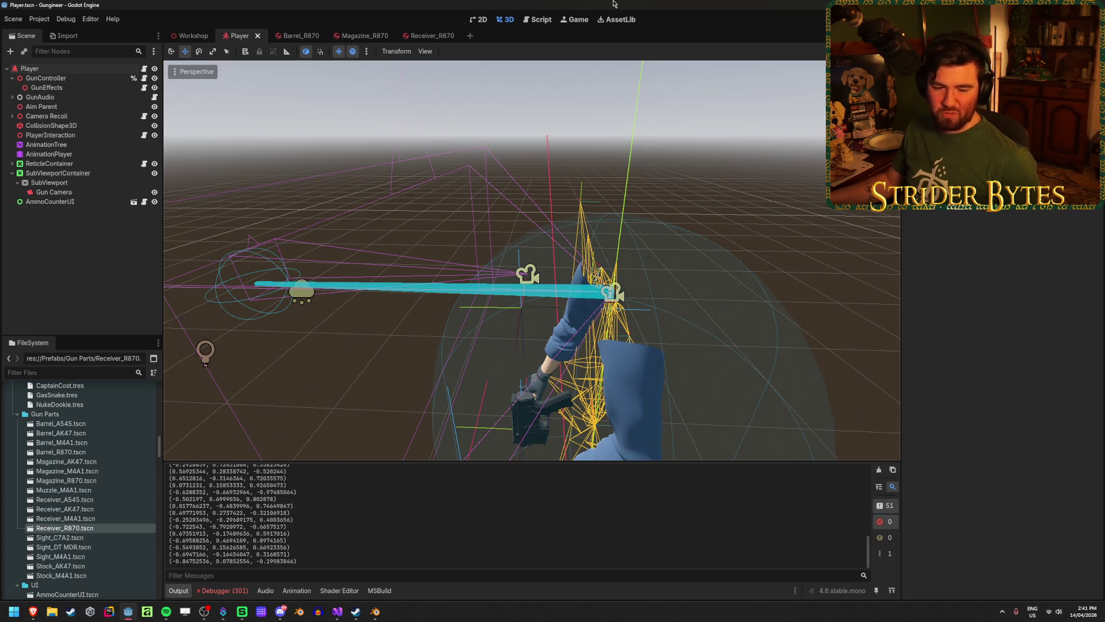
# Step: Open the Receiver_R870 scene and collapse its Attach Points and Stats lists in the Inspector
pyautogui.moveTo(686, 234)
pyautogui.mouseDown()
pyautogui.moveTo(633, 247)
pyautogui.moveTo(656, 236)
pyautogui.moveTo(581, 307)
pyautogui.mouseUp()
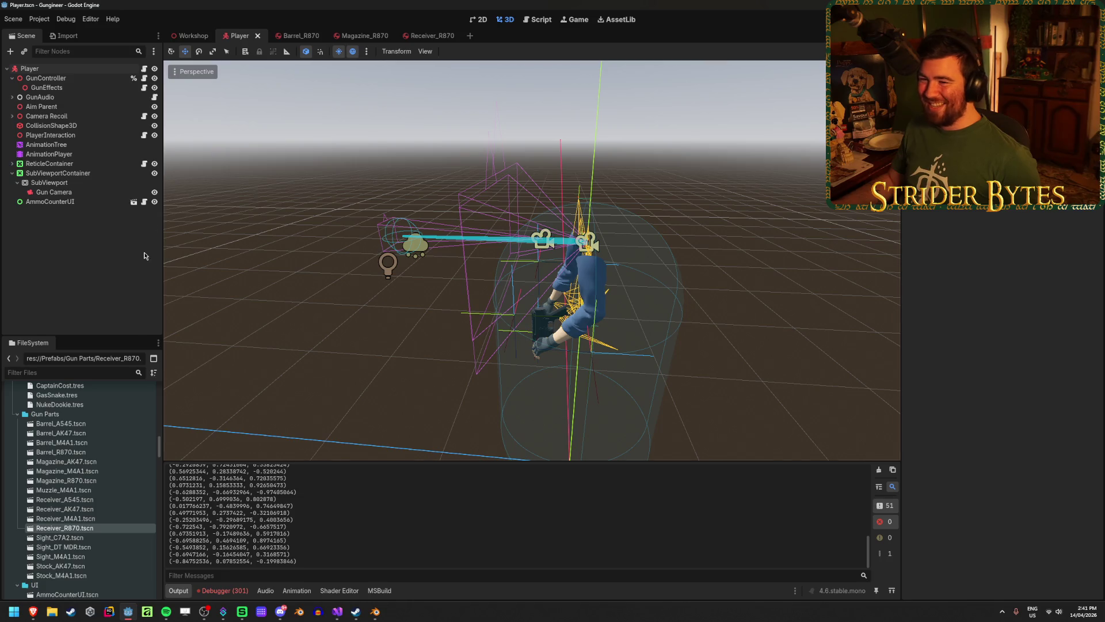
pyautogui.click(431, 35)
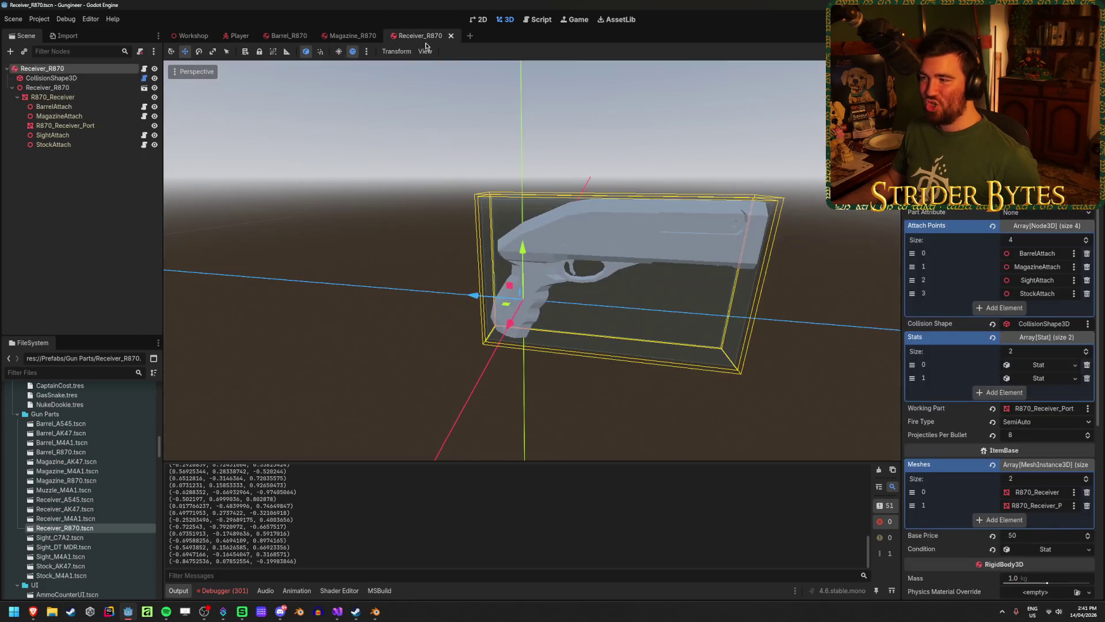
pyautogui.click(1045, 225)
pyautogui.click(1044, 252)
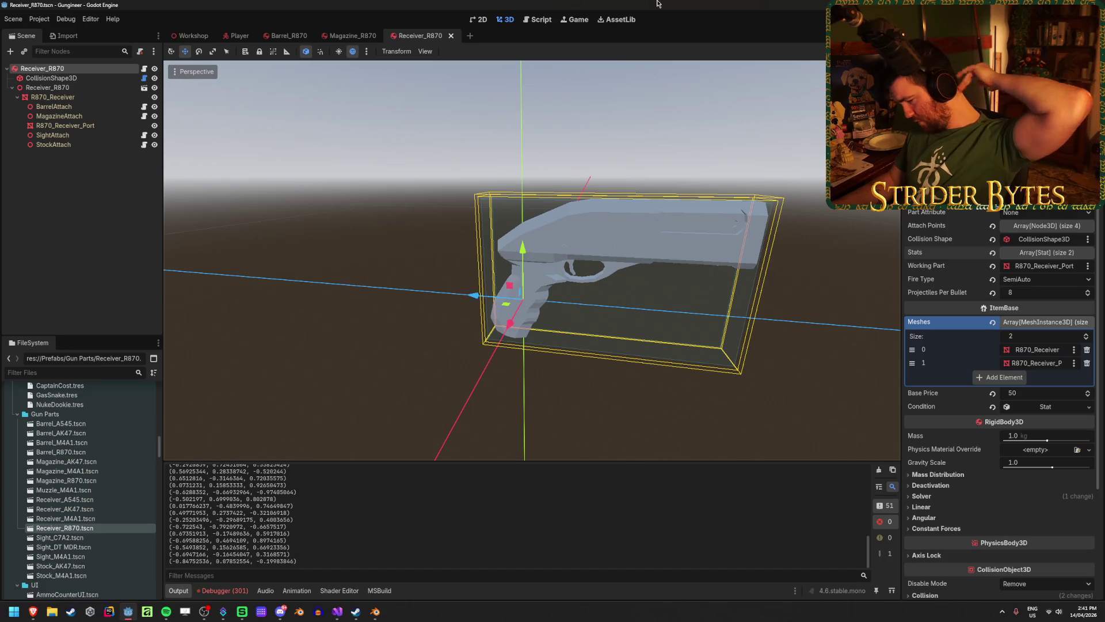
# Step: Clear the 301 errors from the debugger's Errors list and deselect the receiver
pyautogui.click(223, 591)
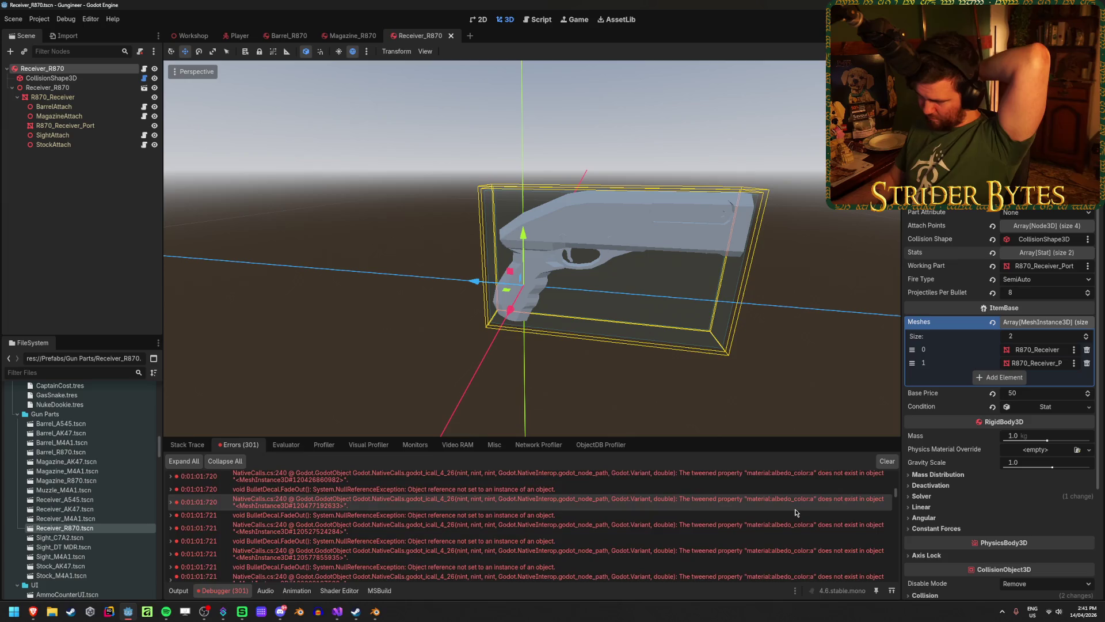
pyautogui.click(886, 461)
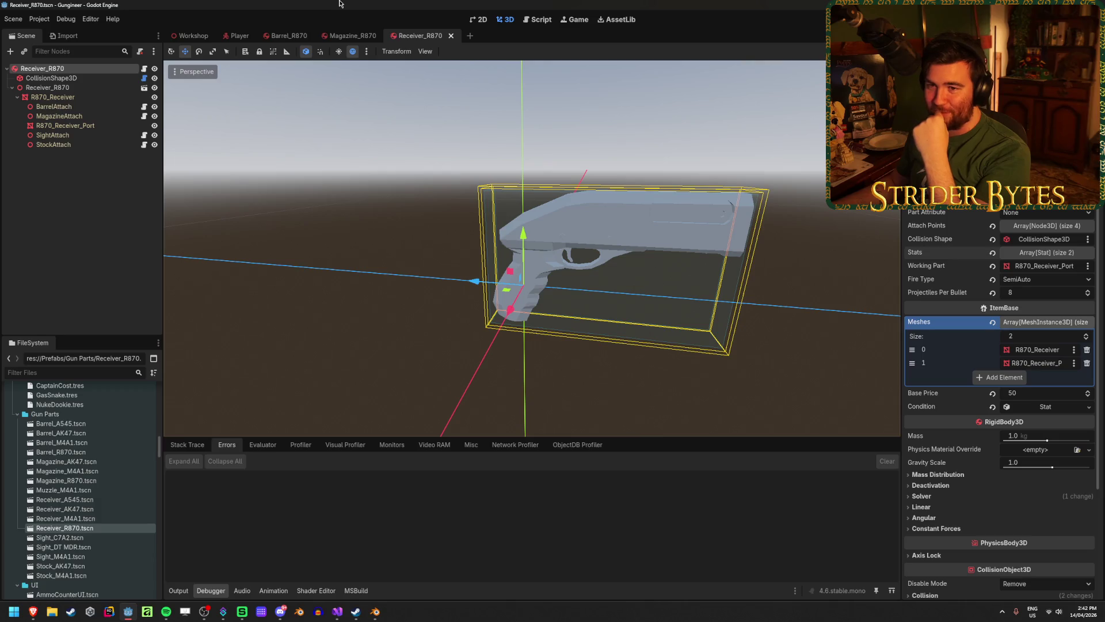
pyautogui.click(94, 217)
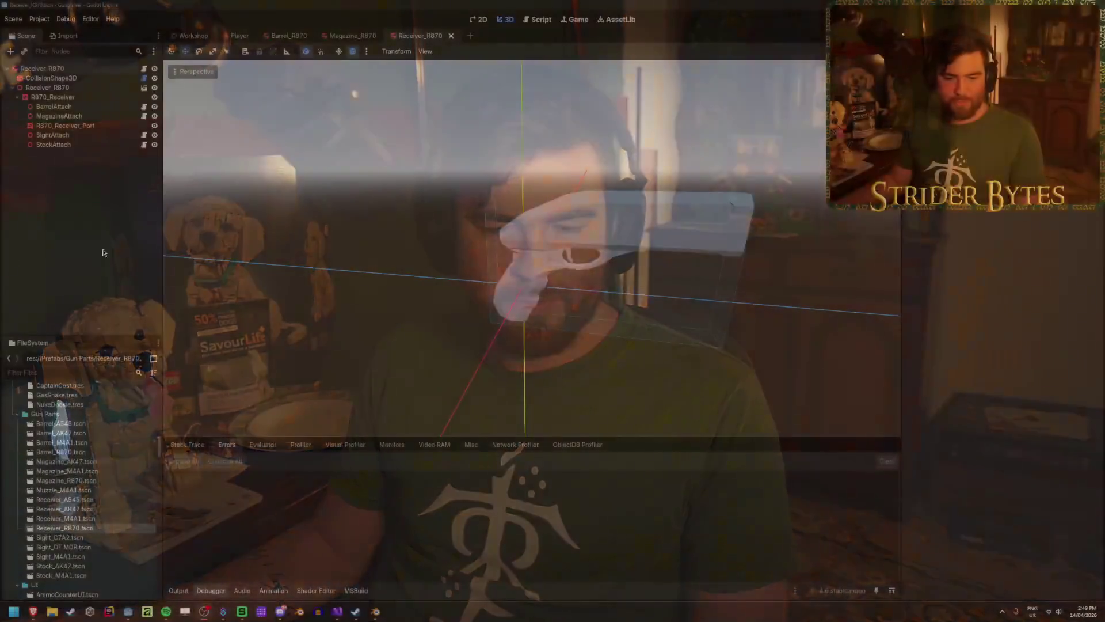
# Step: Save the Receiver_R870 scene
pyautogui.hotkey('ctrl', 's')
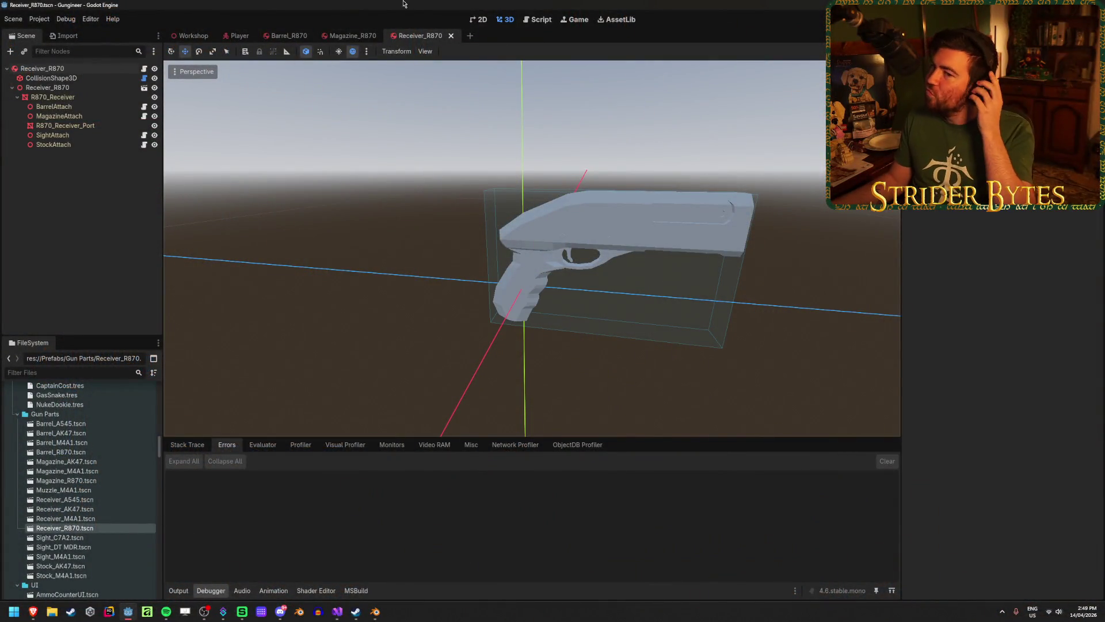
# Step: Run the project, inspect the CollisionBoxTool.cs line 22 NullReferenceException in Output, then stop it
pyautogui.press('F5')
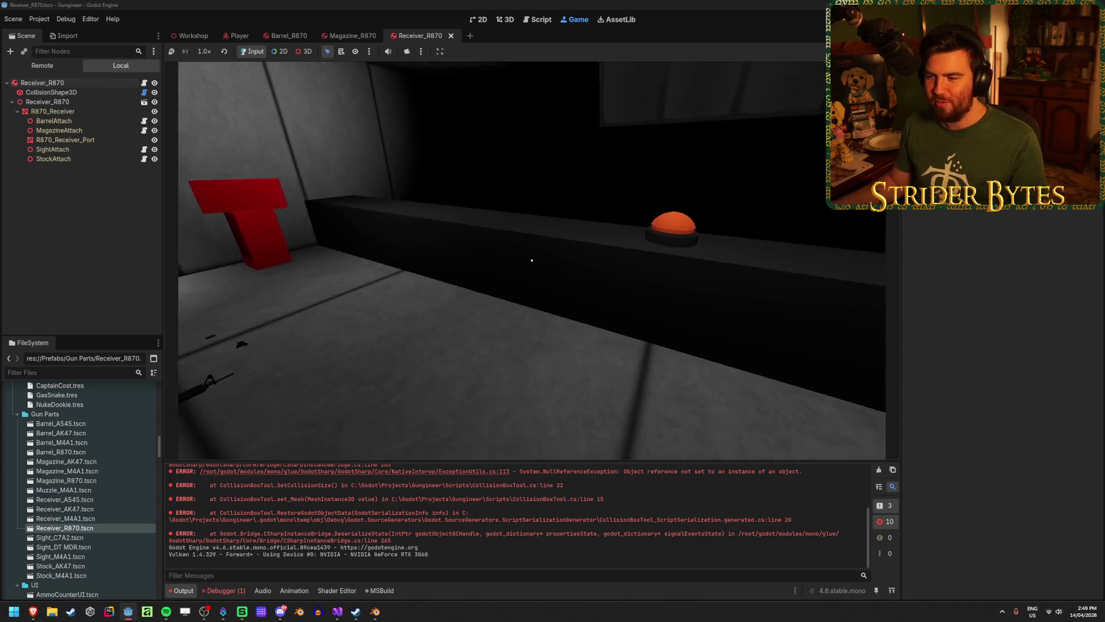
pyautogui.press('Escape')
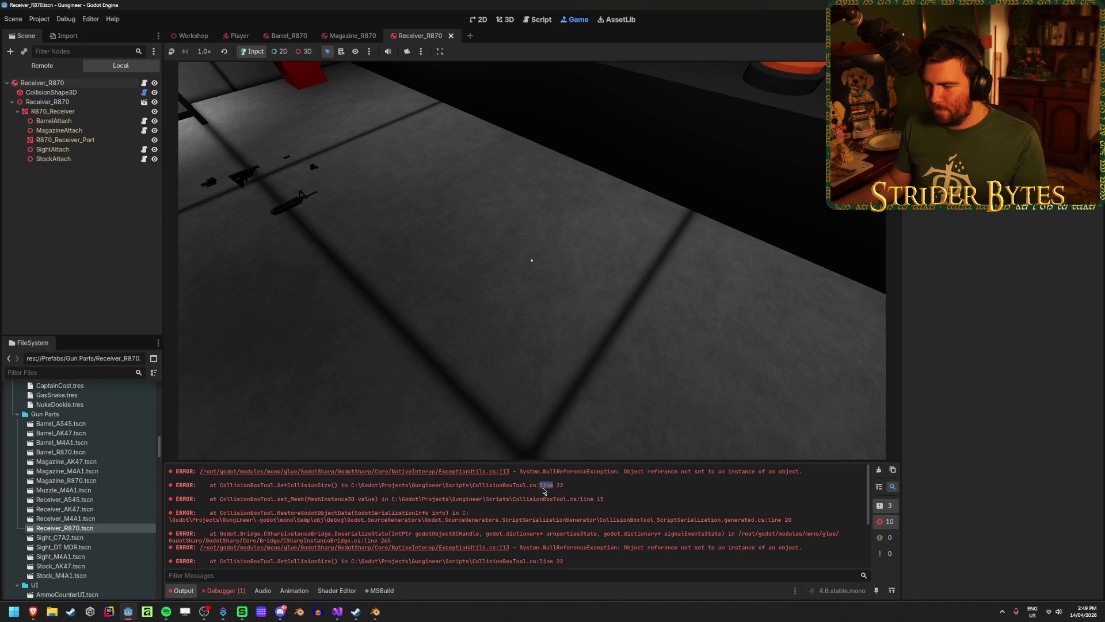
pyautogui.moveTo(243, 485)
pyautogui.mouseDown()
pyautogui.moveTo(603, 498)
pyautogui.moveTo(442, 499)
pyautogui.mouseUp()
pyautogui.click(532, 403)
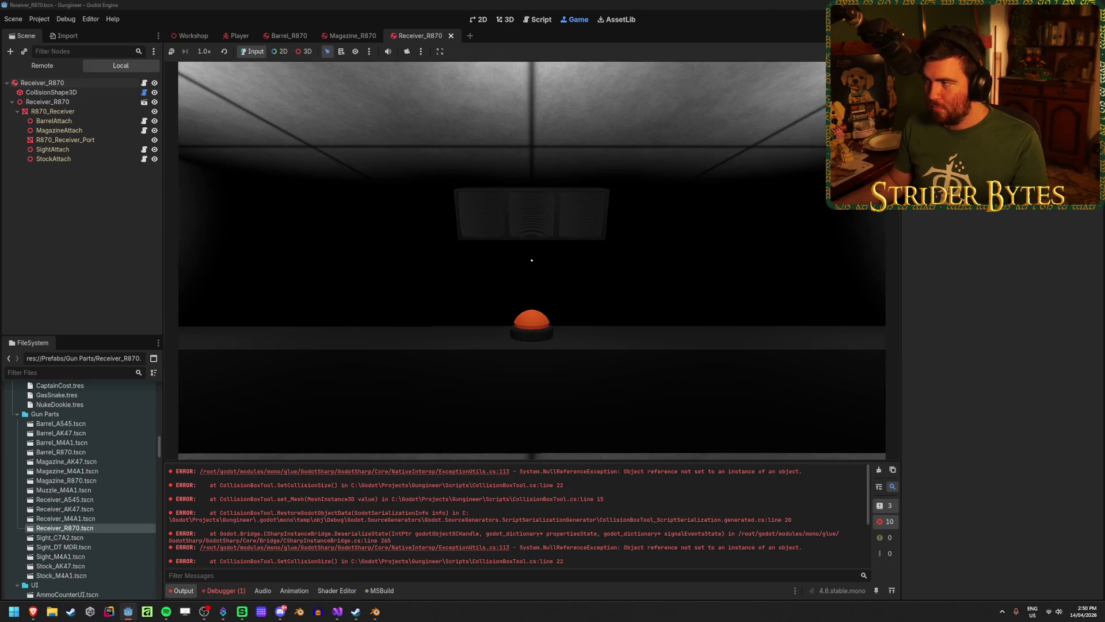
pyautogui.press('F8')
pyautogui.click(71, 69)
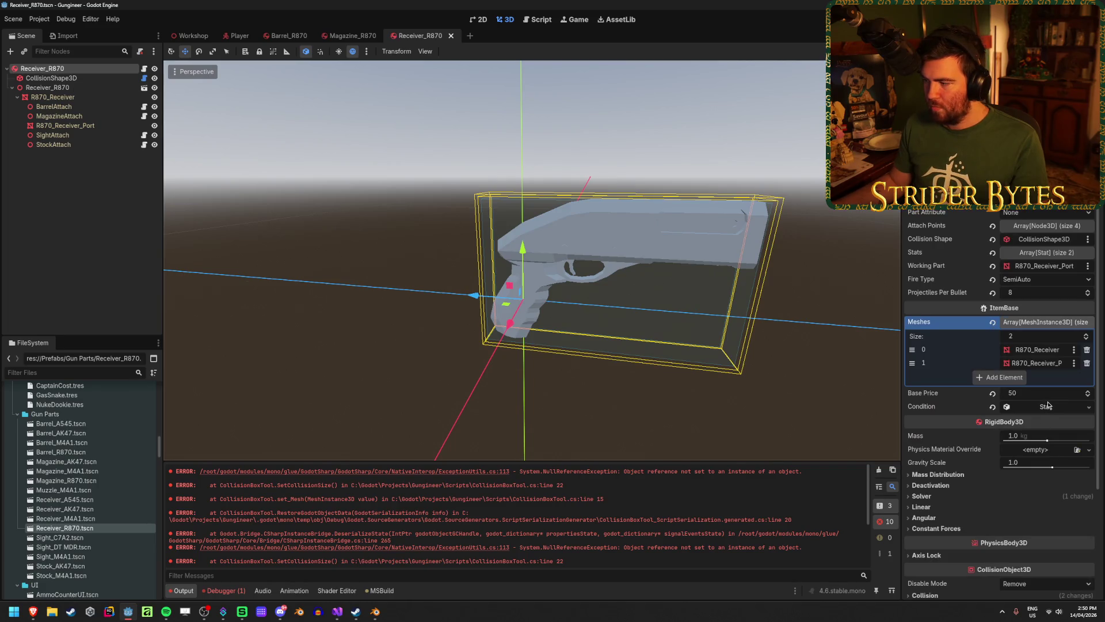
# Step: Inspect the CollisionShape3D nodes of the Receiver_R870 and Magazine_R870 scenes
pyautogui.click(63, 80)
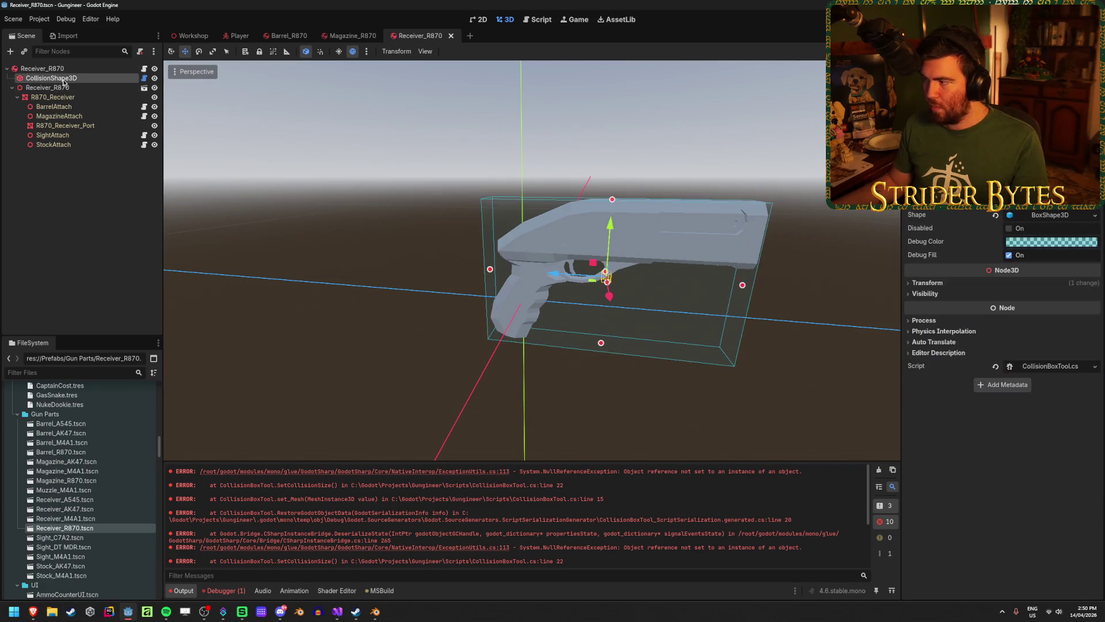
pyautogui.click(353, 35)
pyautogui.click(98, 80)
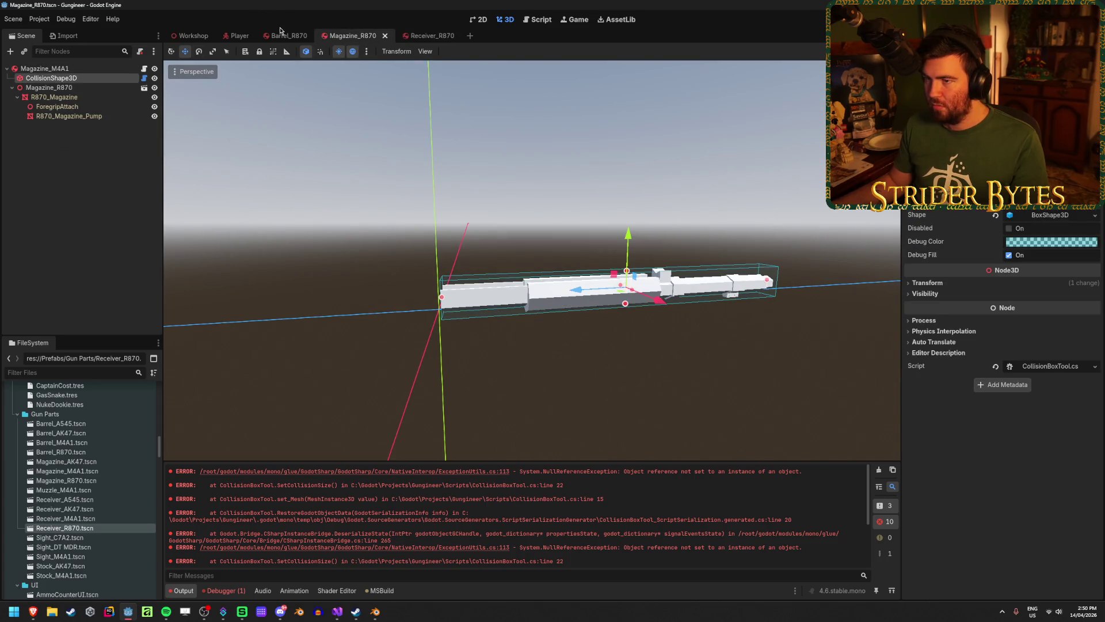
# Step: Assign the barrel node to Barrel_R870's CollisionShape3D so its box resizes, and save the scene
pyautogui.click(287, 35)
pyautogui.click(69, 79)
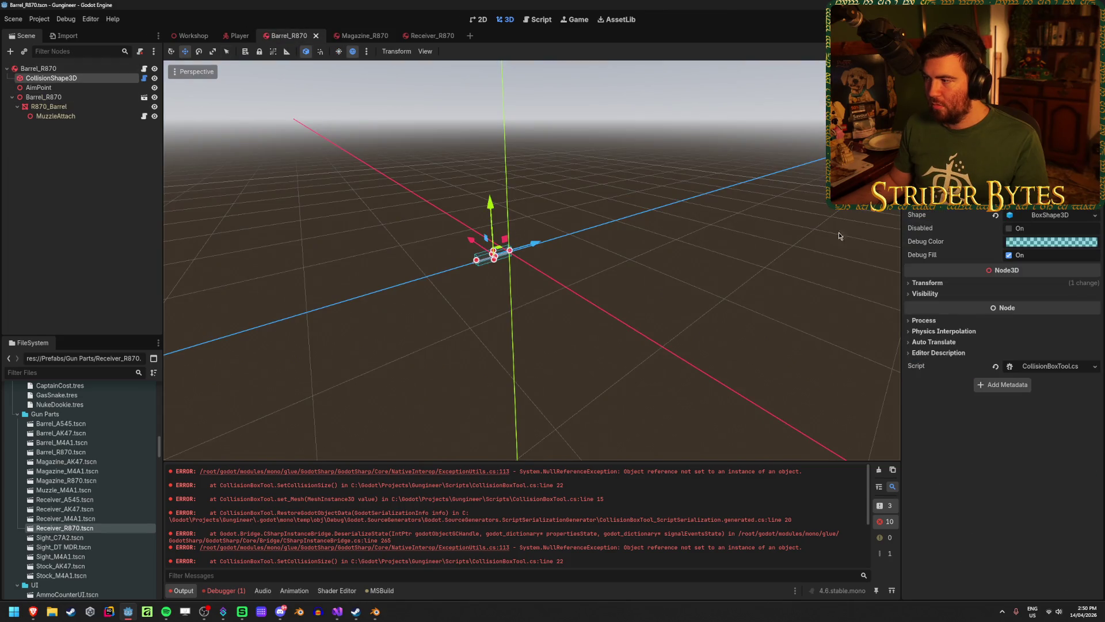
pyautogui.click(1048, 190)
pyautogui.click(530, 224)
pyautogui.click(519, 452)
pyautogui.scroll(2, 532, 358)
pyautogui.hotkey('ctrl', 's')
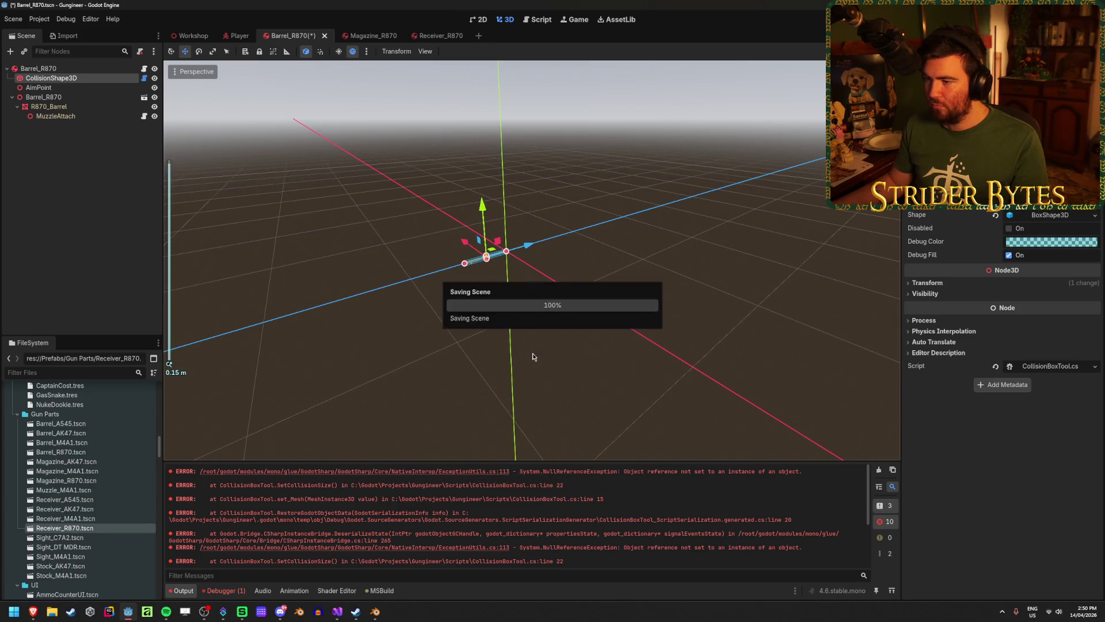
pyautogui.hotkey('alt', 'b')
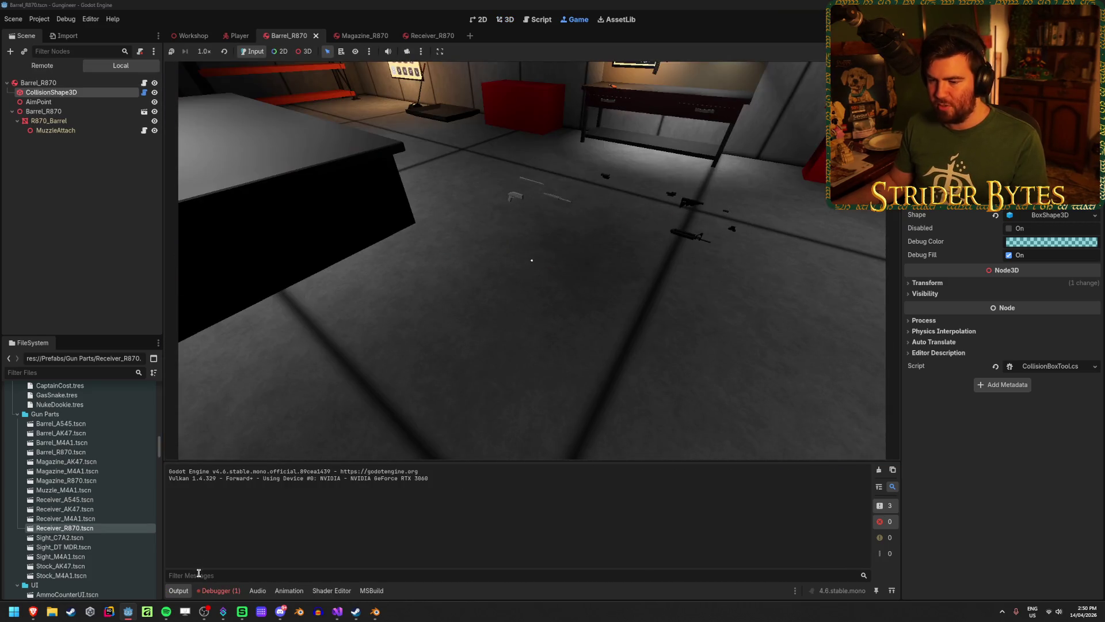
# Step: Rerun the game, read the InvalidCastException casting Node3D to AttachPoint, then stop the game
pyautogui.click(211, 592)
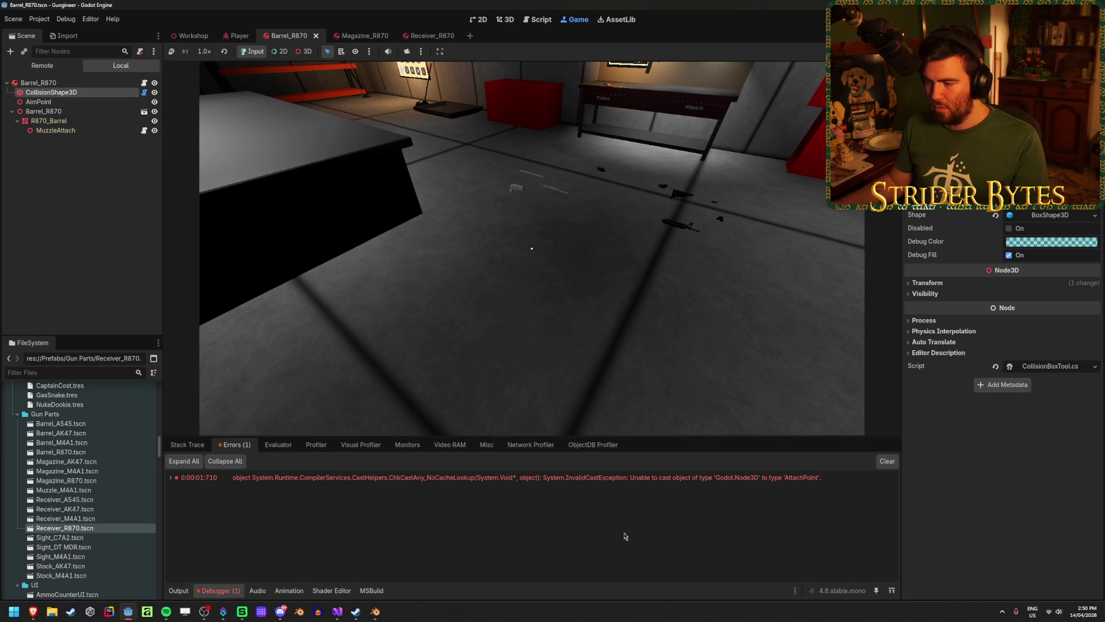
pyautogui.click(653, 478)
pyautogui.click(649, 476)
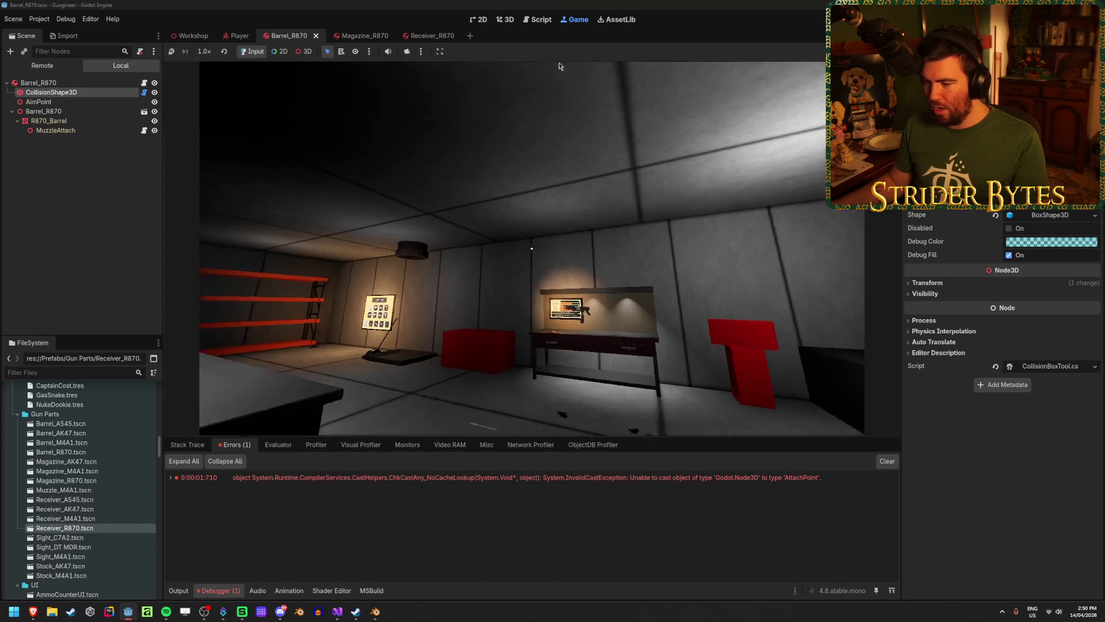
pyautogui.press('F8')
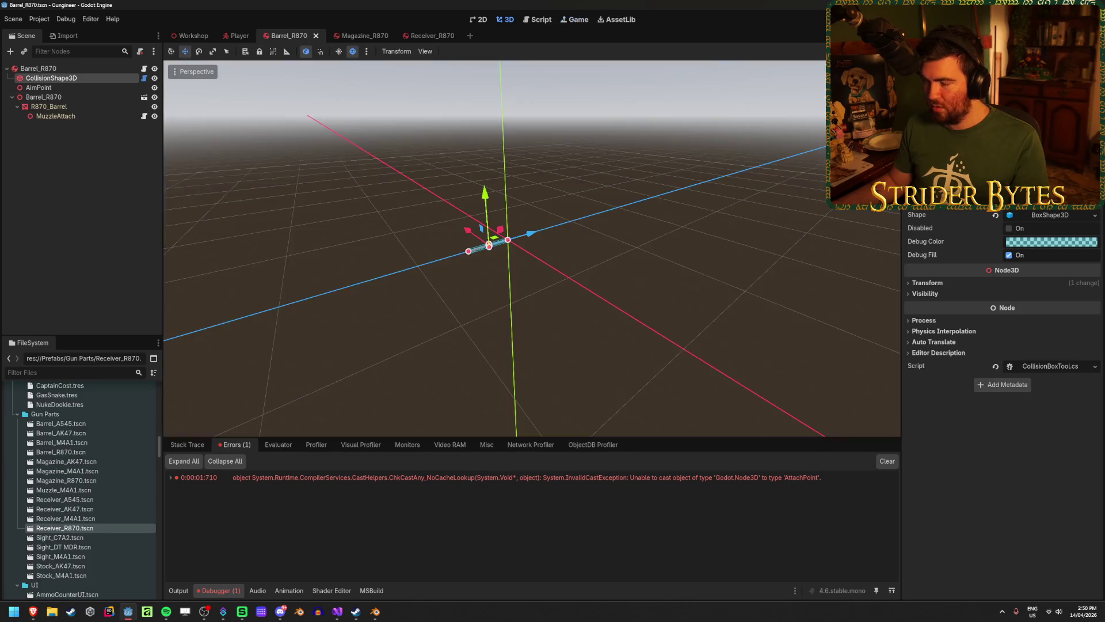
# Step: Attach AttachPoint.cs to Magazine_R870's ForegripAttach node and save the magazine scene
pyautogui.click(73, 115)
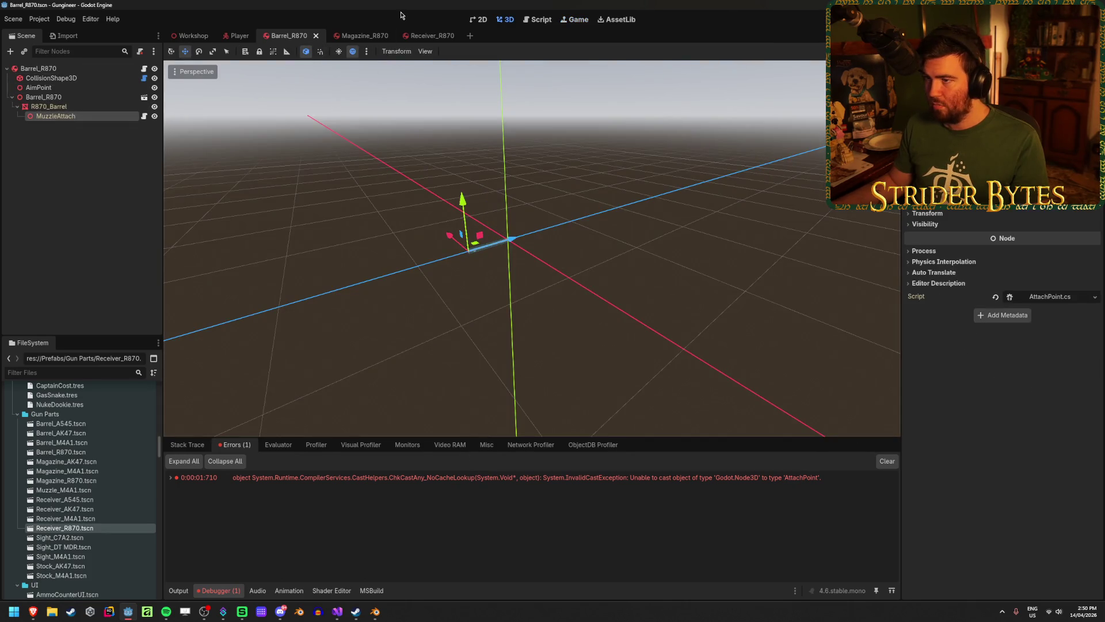
pyautogui.click(353, 35)
pyautogui.click(60, 107)
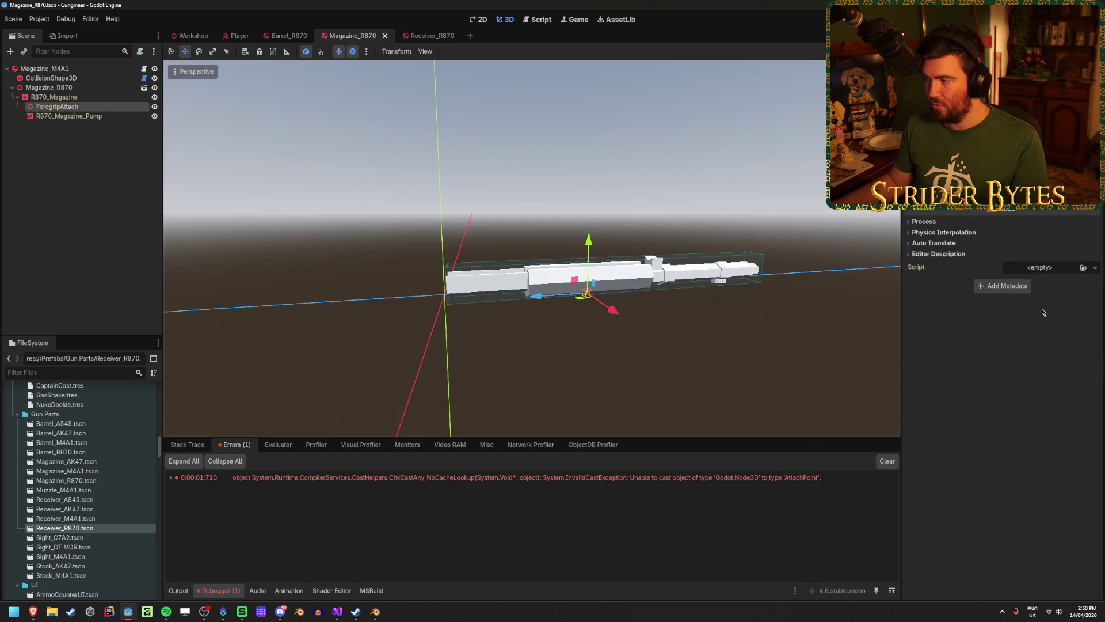
pyautogui.click(1083, 268)
pyautogui.doubleClick(550, 205)
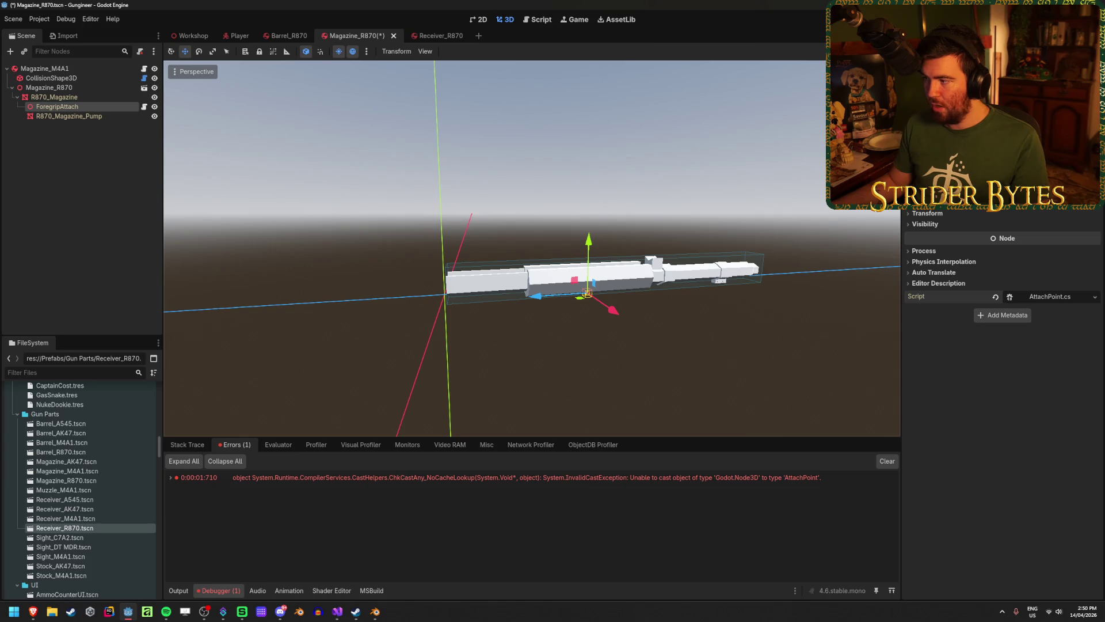
pyautogui.hotkey('ctrl', 's')
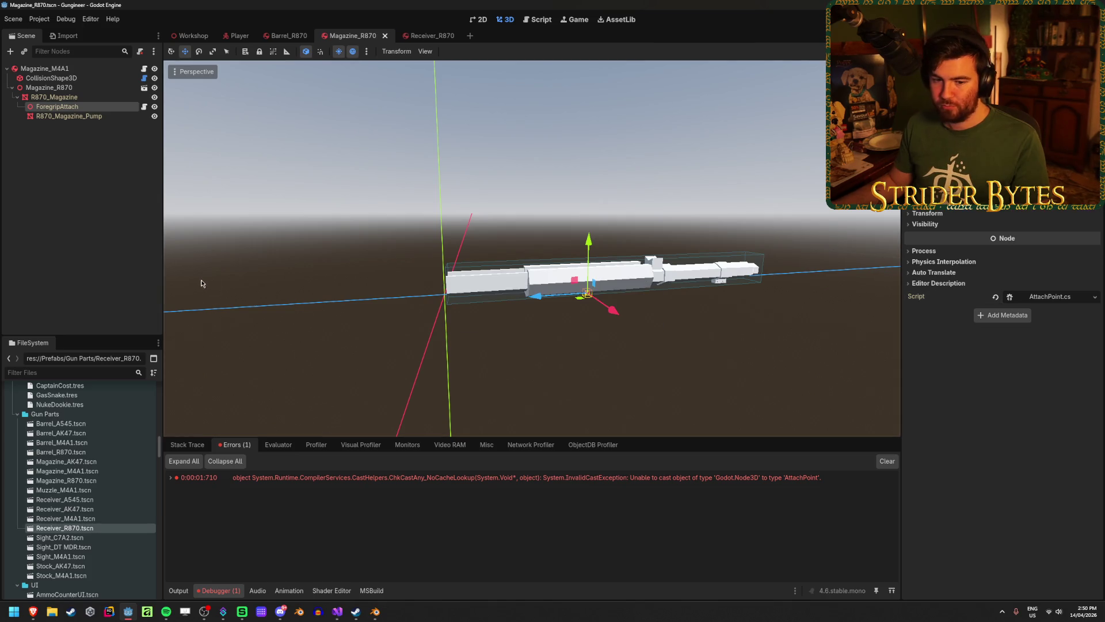
pyautogui.click(96, 237)
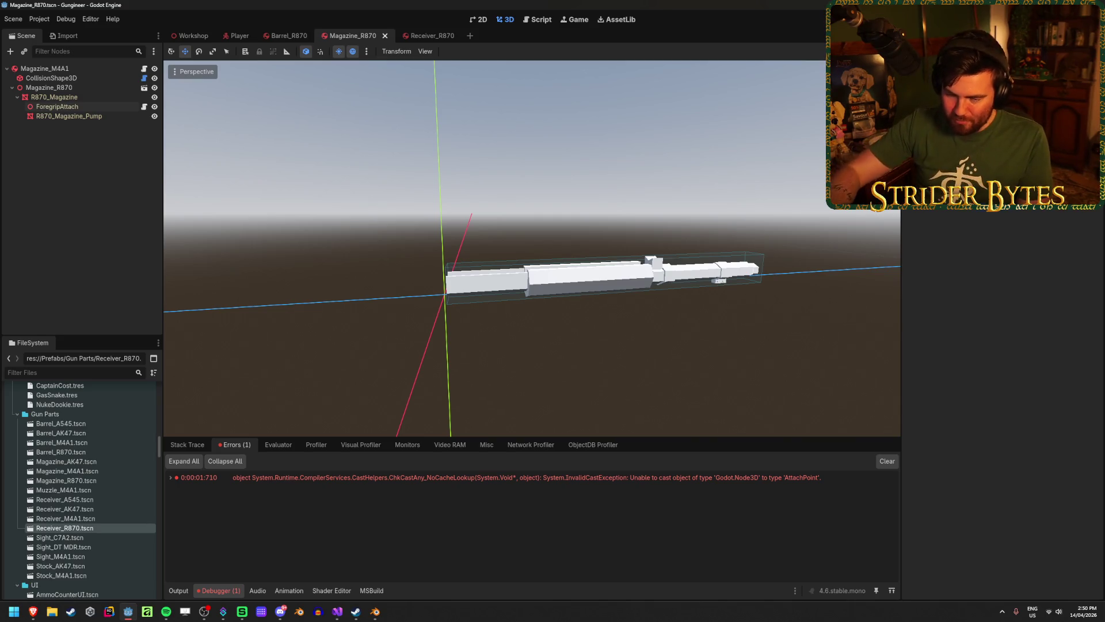
pyautogui.hotkey('alt', 'Tab')
pyautogui.hotkey('alt', 'Tab')
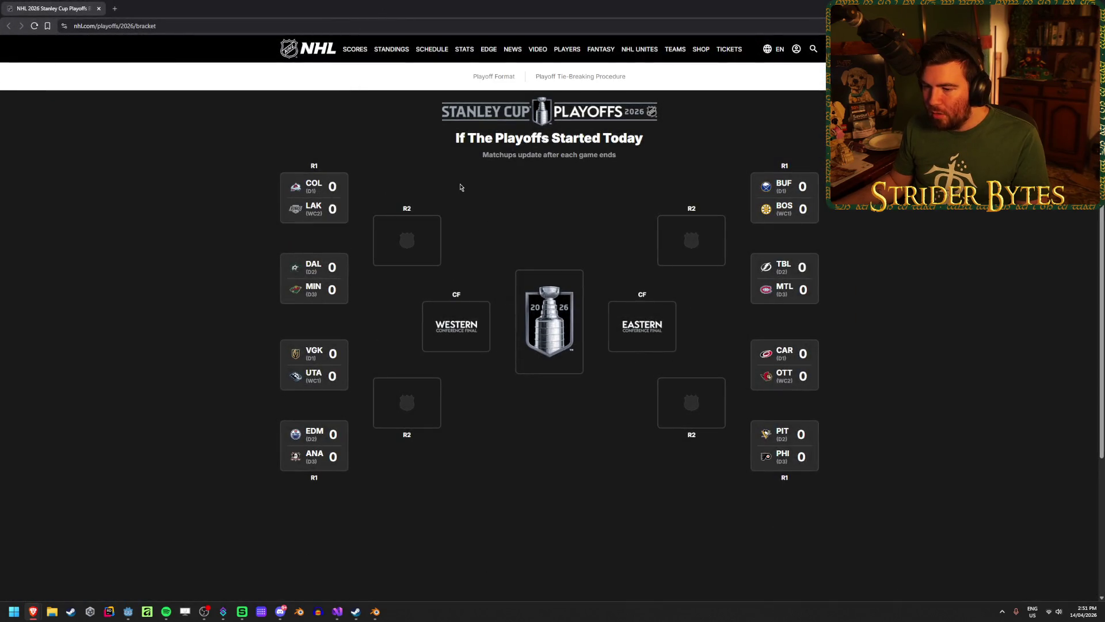
# Step: View the Kings vs Avalanche series page, return to the playoff bracket, then back to Godot
pyautogui.click(296, 209)
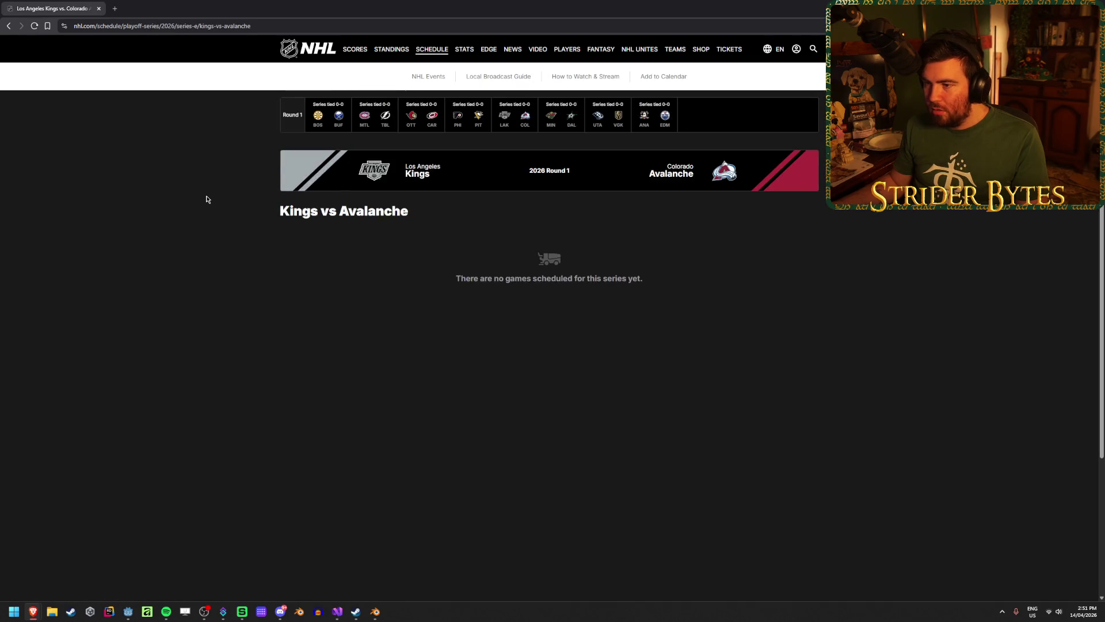
pyautogui.click(8, 26)
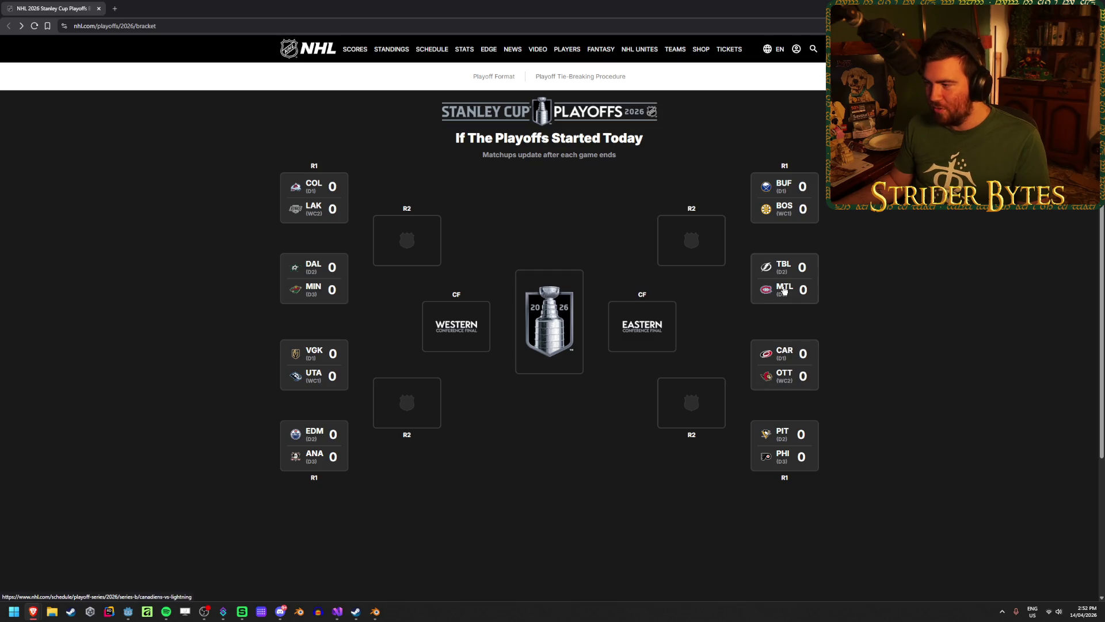
pyautogui.hotkey('alt', 'Tab')
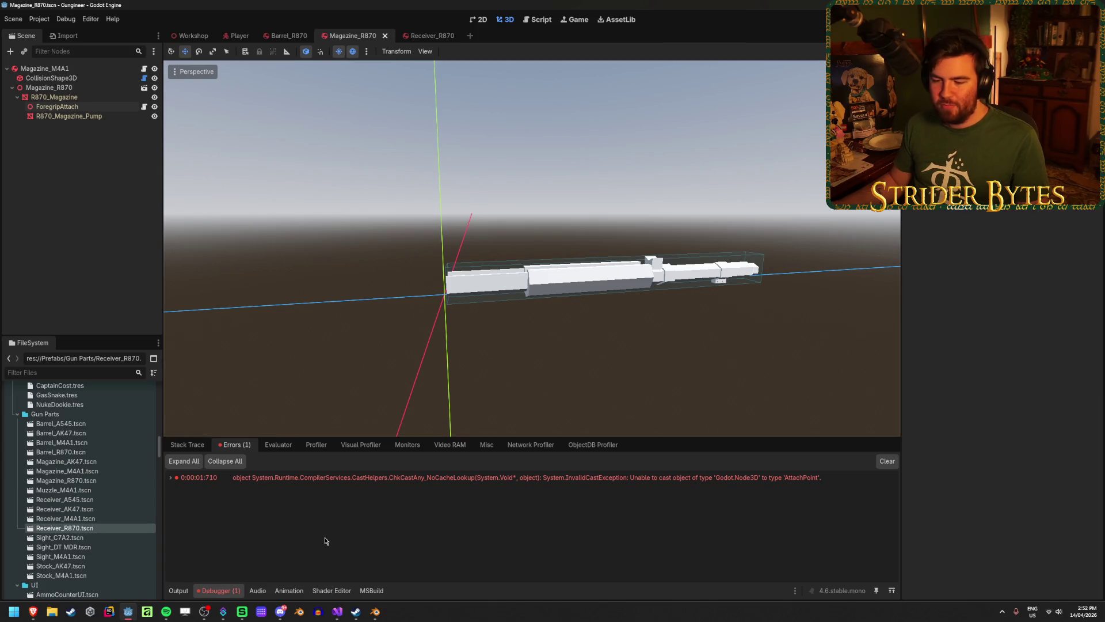
# Step: Switch from Godot to the Brave browser showing the NHL 2026 Stanley Cup Playoffs bracket
pyautogui.hotkey('alt', 'Tab')
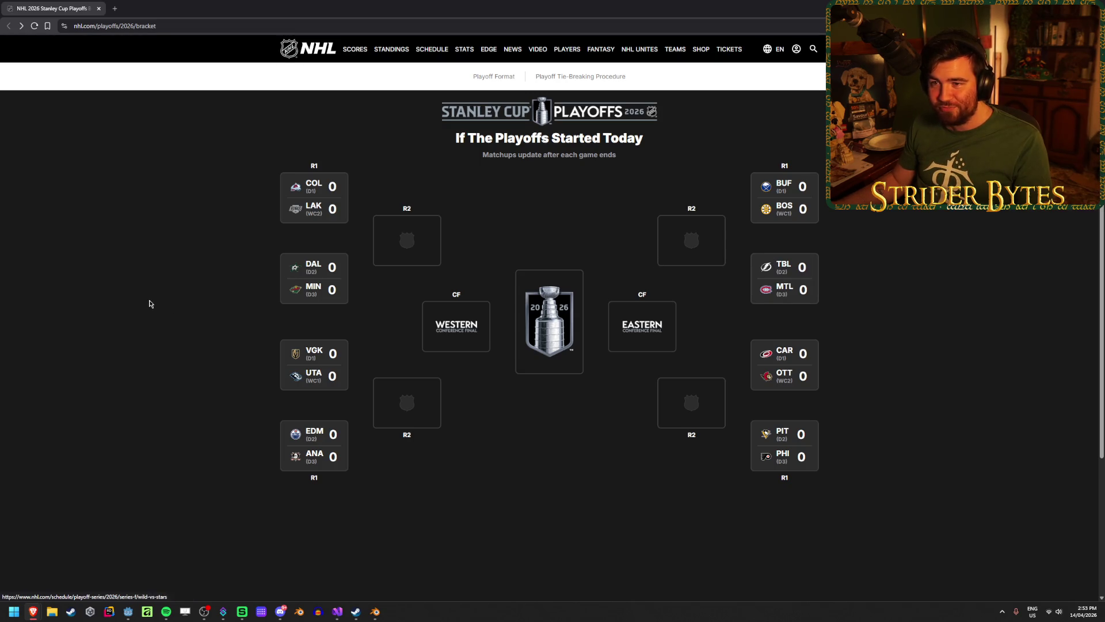
# Step: Return from the NHL bracket to the Godot editor's Magazine_R870 scene
pyautogui.hotkey('alt', 'Tab')
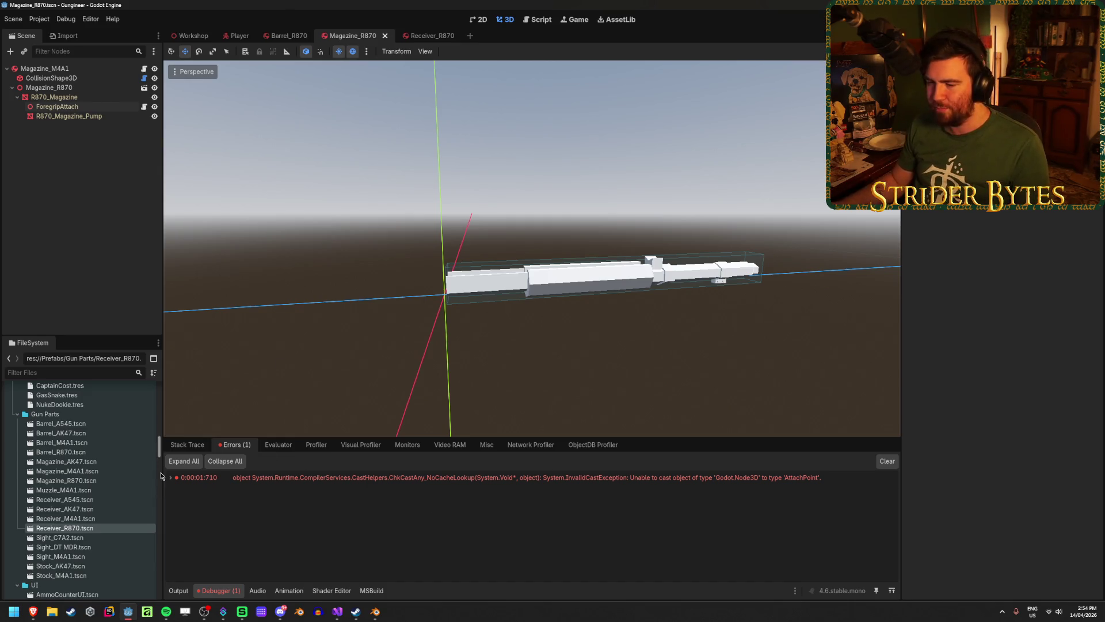
# Step: Clear the Debugger error list and open the Workshop scene in Godot
pyautogui.click(887, 460)
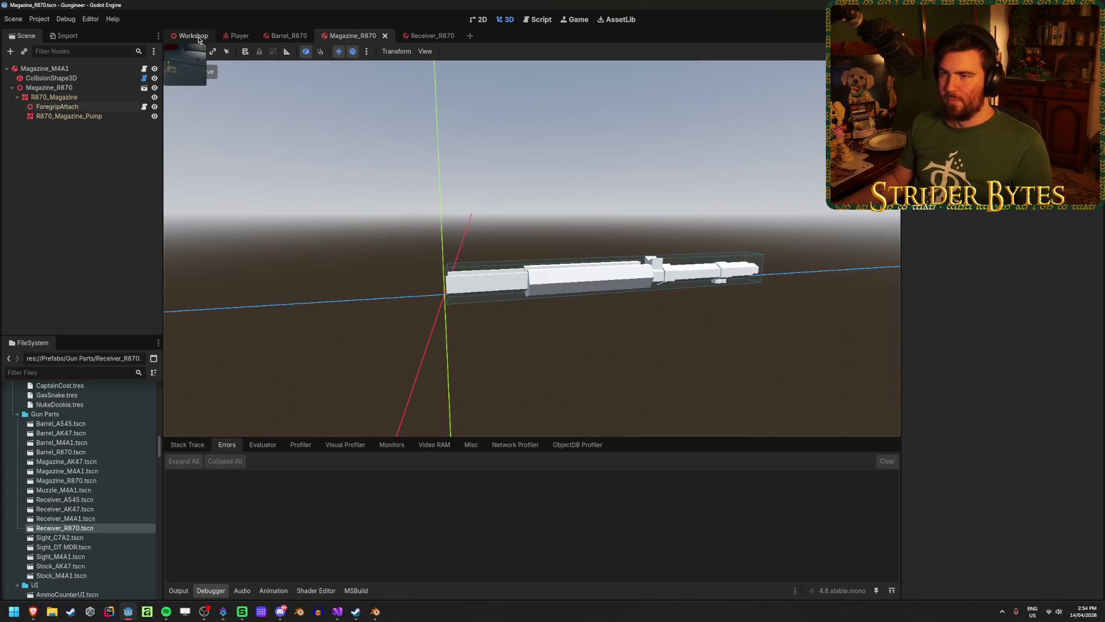
pyautogui.click(193, 37)
pyautogui.click(493, 375)
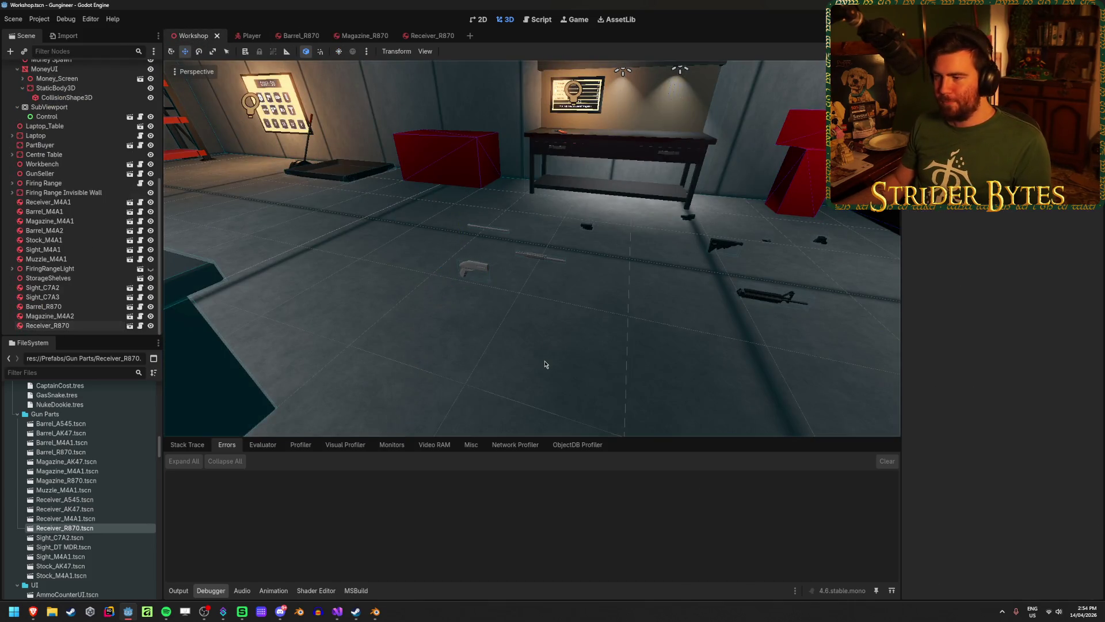
pyautogui.rightClick(548, 361)
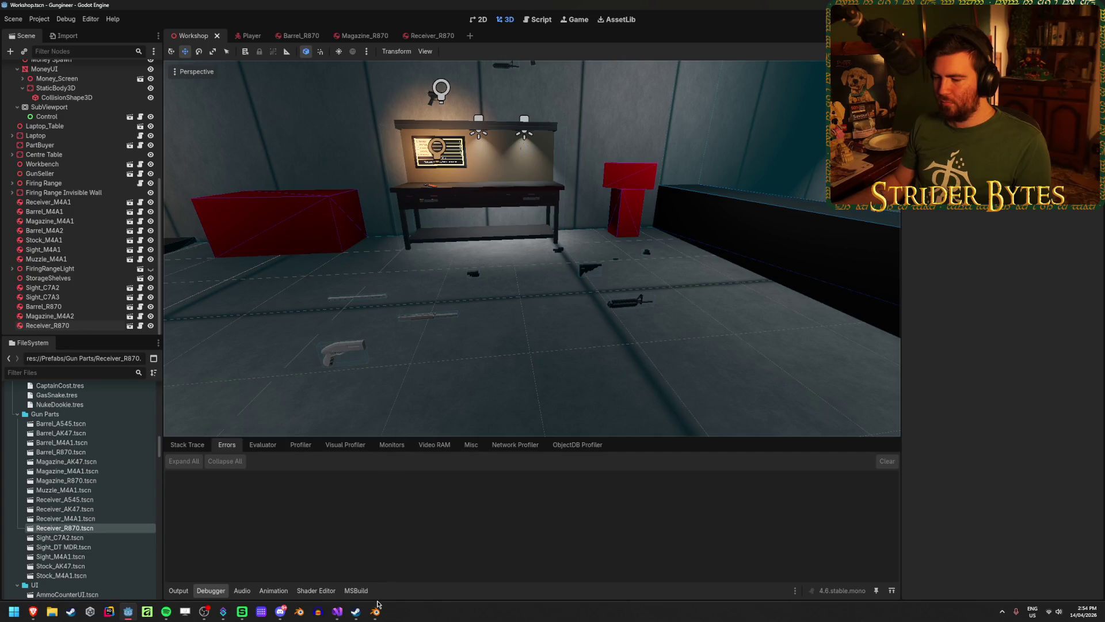
# Step: Switch to Blender, save Remington 870.blend, and orbit around the shotgun
pyautogui.click(376, 611)
pyautogui.hotkey('ctrl', 's')
pyautogui.moveTo(389, 311); pyautogui.dragTo(311, 305)
pyautogui.moveTo(240, 397)
pyautogui.mouseDown()
pyautogui.moveTo(303, 347)
pyautogui.moveTo(254, 343)
pyautogui.mouseUp()
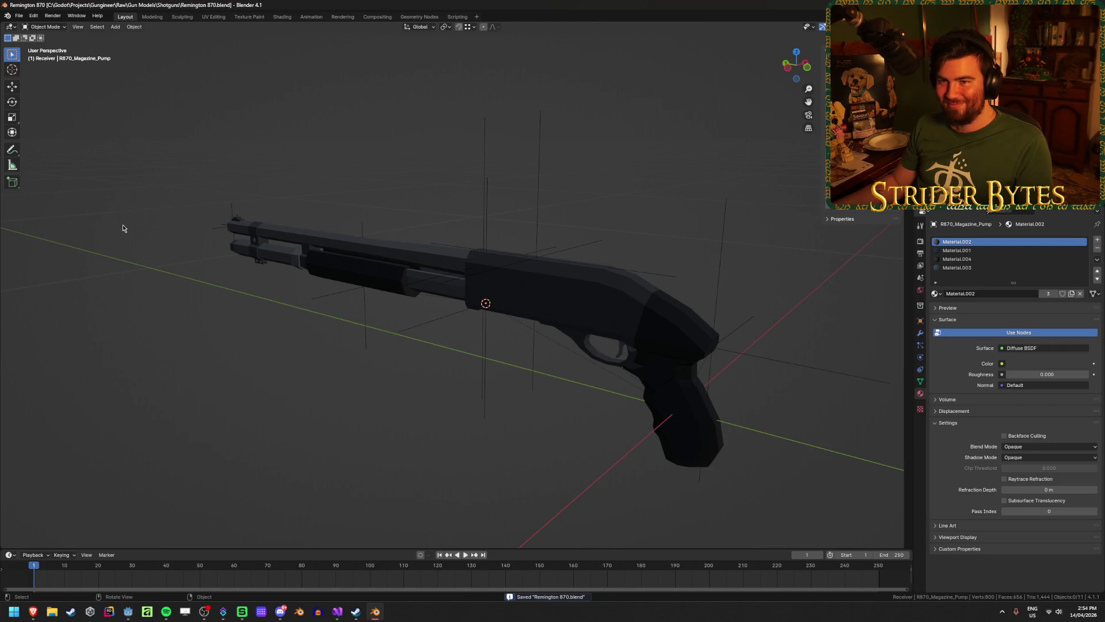
# Step: Bring the ArmRig_Shotgun.blend window forward, deselect handIK.L, and start the pump animation playback
pyautogui.rightClick(381, 617)
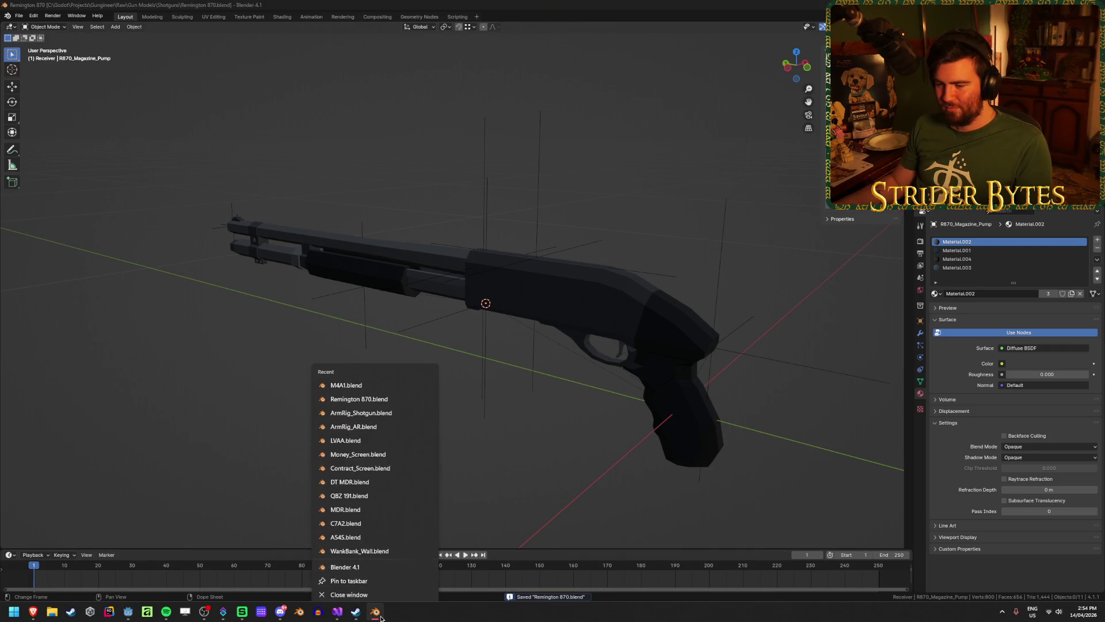
pyautogui.click(373, 407)
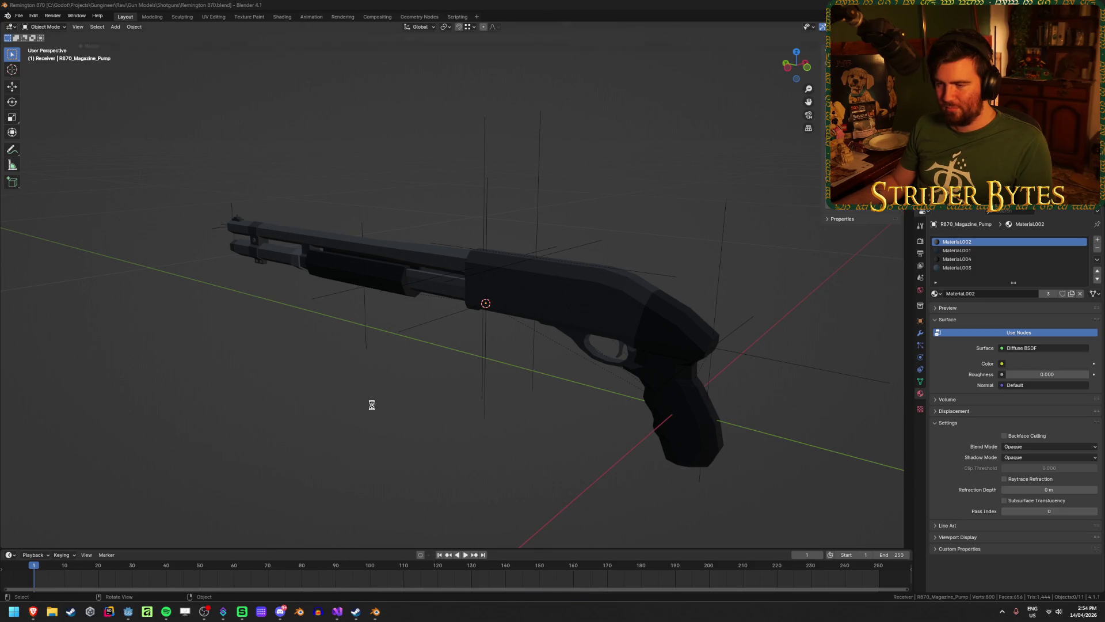
pyautogui.moveTo(377, 601)
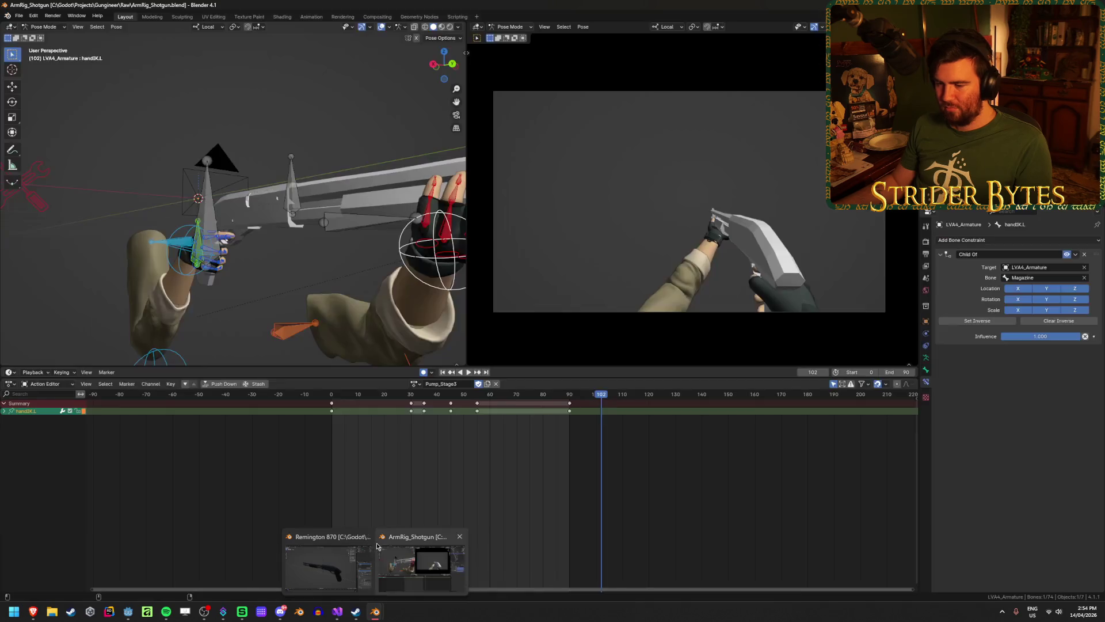
pyautogui.click(360, 532)
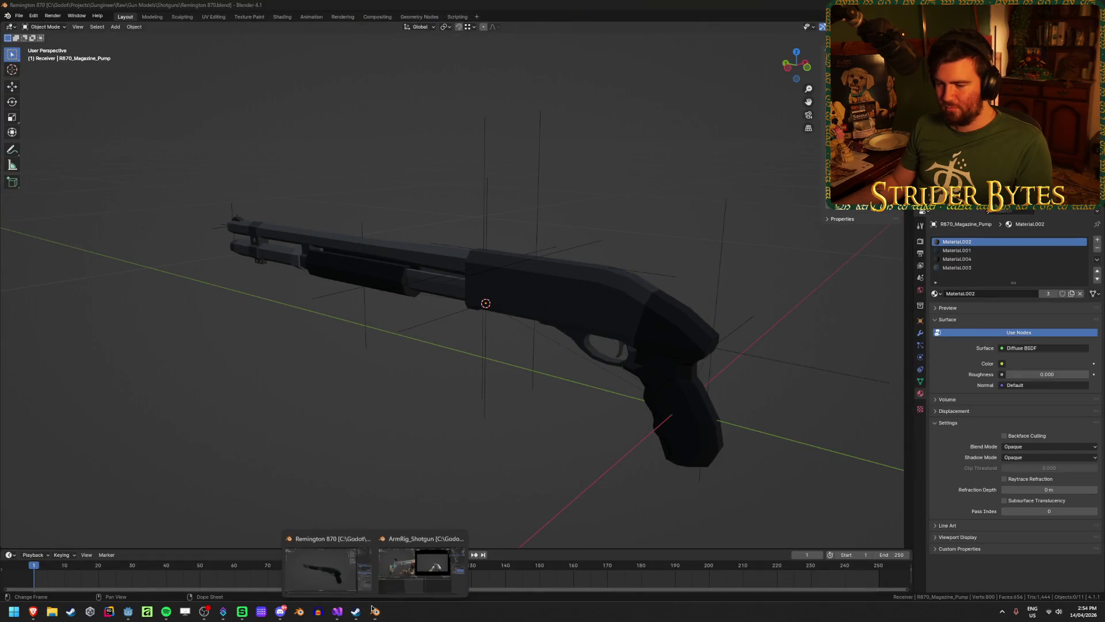
pyautogui.click(366, 538)
pyautogui.moveTo(288, 288)
pyautogui.mouseDown()
pyautogui.moveTo(300, 270)
pyautogui.moveTo(345, 276)
pyautogui.moveTo(284, 254)
pyautogui.moveTo(273, 234)
pyautogui.moveTo(242, 237)
pyautogui.mouseUp()
pyautogui.click(284, 253)
pyautogui.press('space')
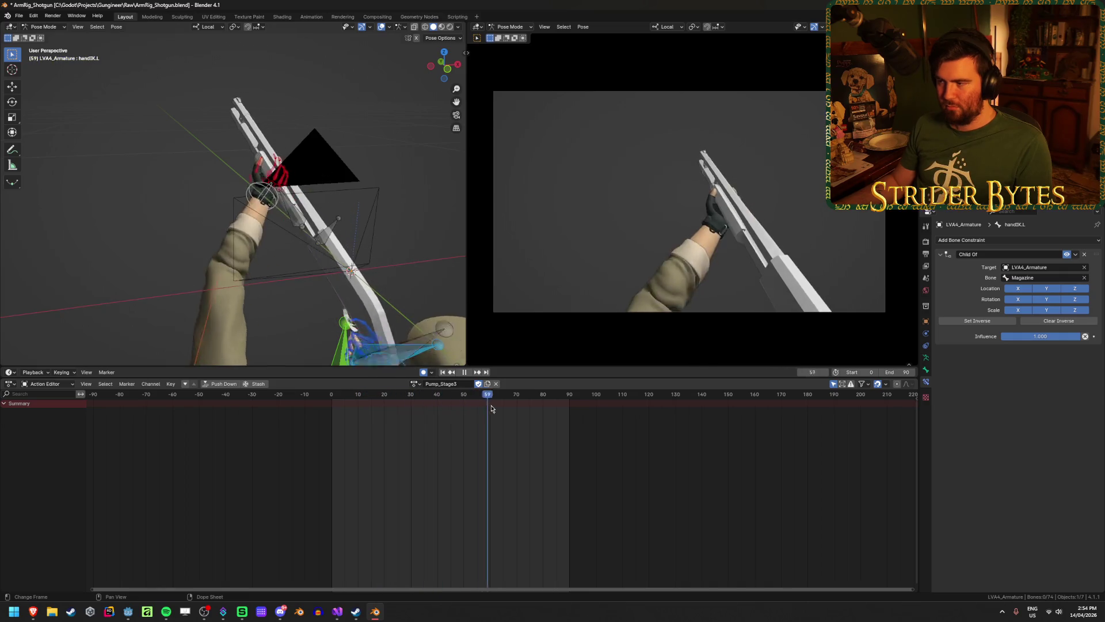
# Step: Scrub and play the Pump_Stage3 action to frame 22, then save the rig file
pyautogui.moveTo(532, 411)
pyautogui.mouseDown()
pyautogui.moveTo(332, 410)
pyautogui.moveTo(562, 410)
pyautogui.moveTo(323, 423)
pyautogui.moveTo(459, 424)
pyautogui.moveTo(564, 394)
pyautogui.moveTo(571, 414)
pyautogui.mouseUp()
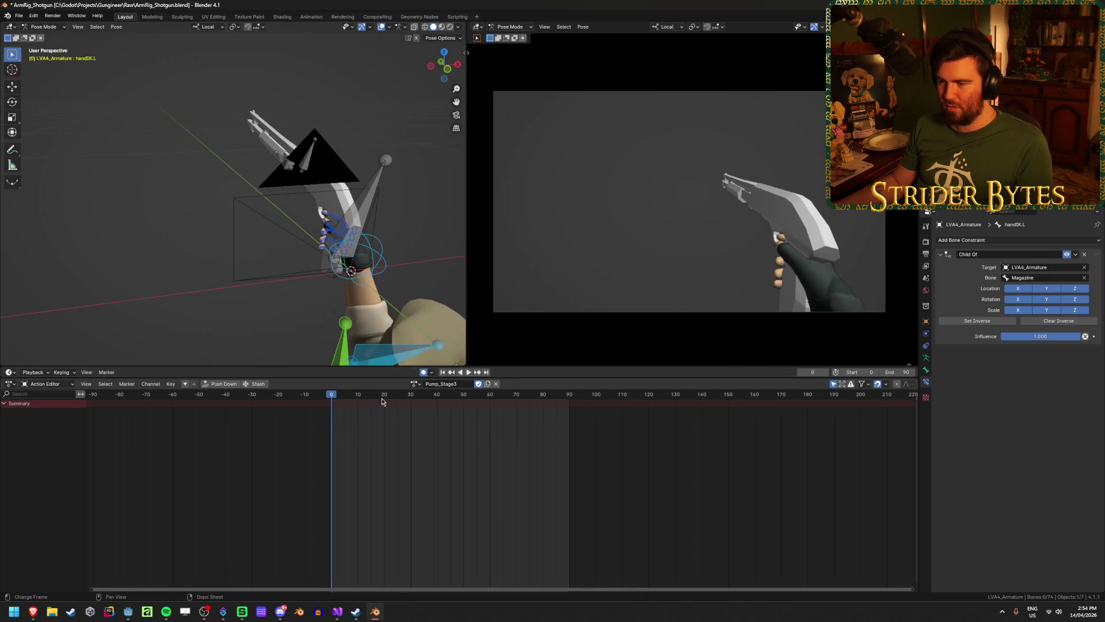
pyautogui.press('Escape')
pyautogui.click(414, 383)
pyautogui.press('Escape')
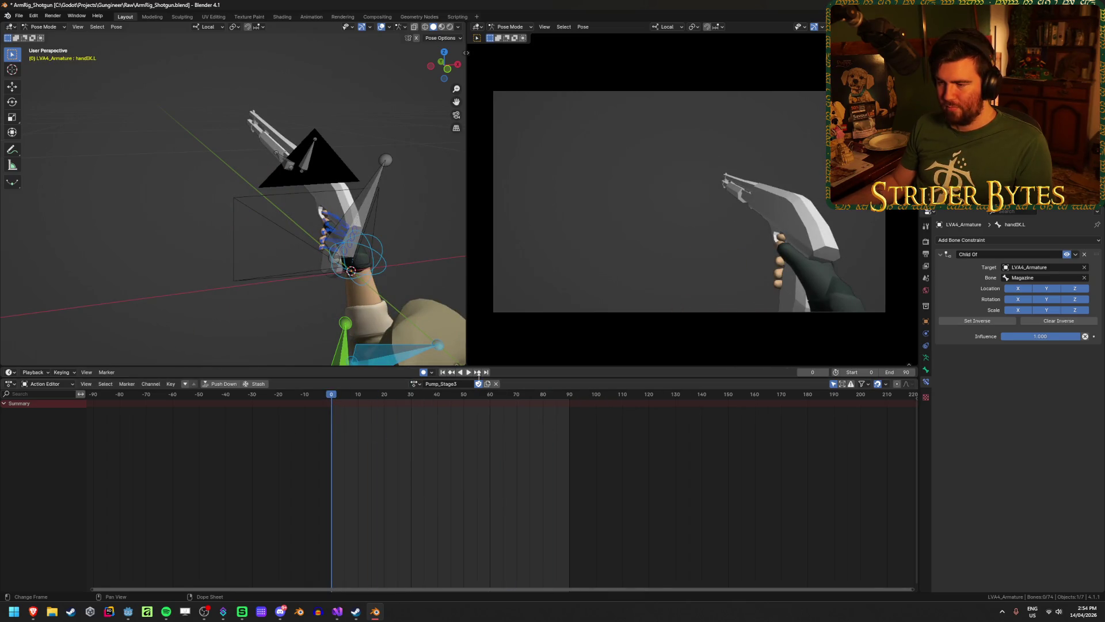
pyautogui.click(467, 372)
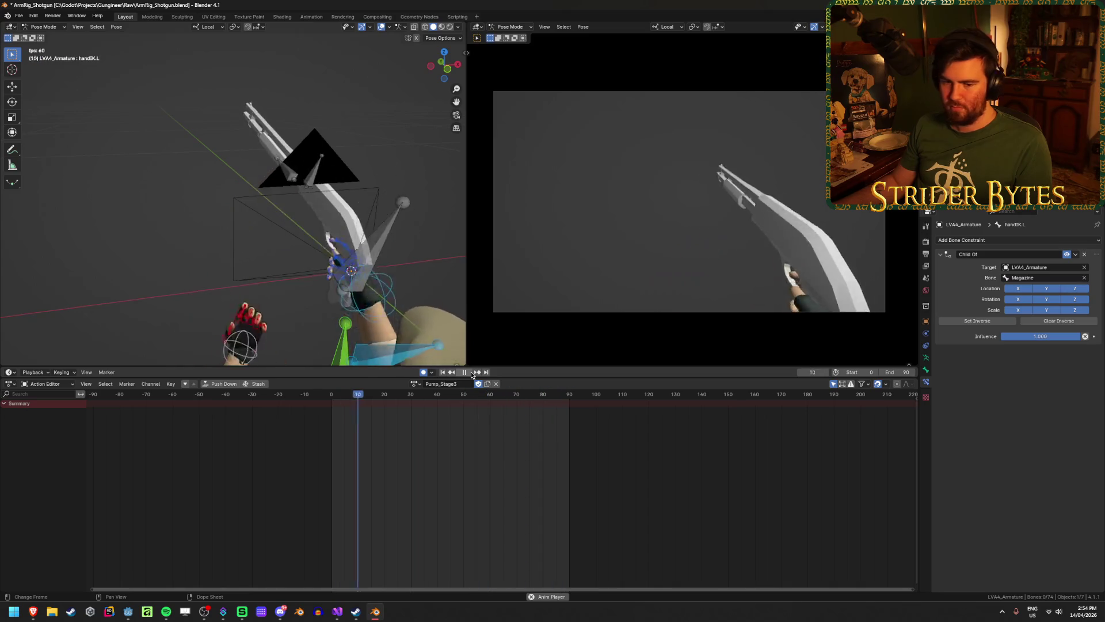
pyautogui.click(470, 372)
pyautogui.hotkey('ctrl', 's')
# Step: Replay the animation, switch to the Graph Editor, save, and select the GunBase bone
pyautogui.hotkey('shift', 'Left')
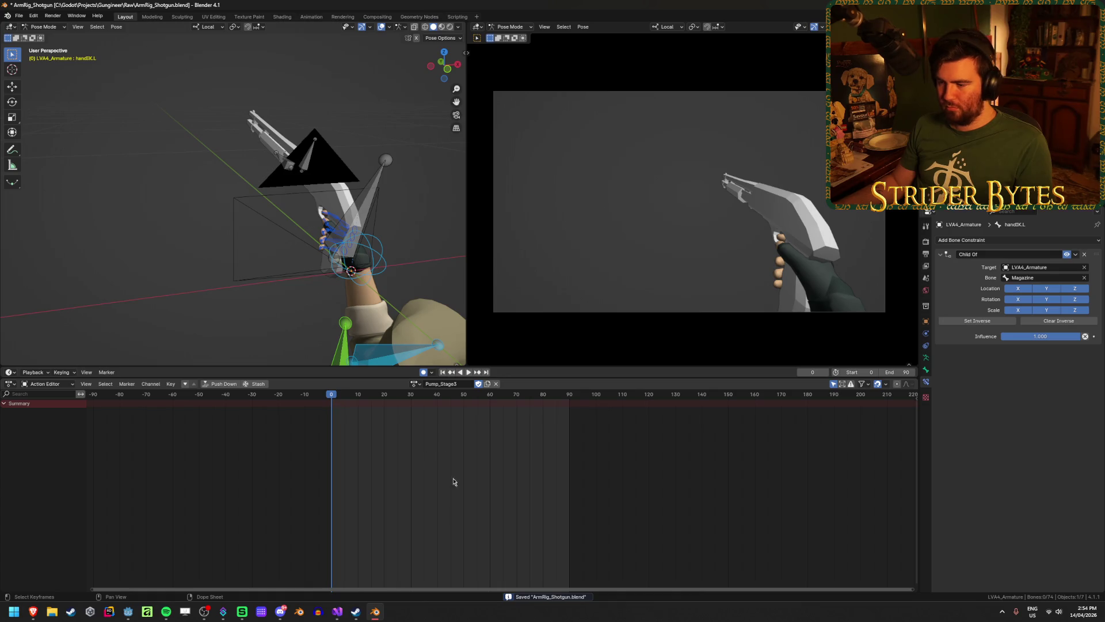
pyautogui.press('space')
pyautogui.moveTo(405, 401)
pyautogui.mouseDown()
pyautogui.moveTo(590, 398)
pyautogui.moveTo(471, 404)
pyautogui.mouseUp()
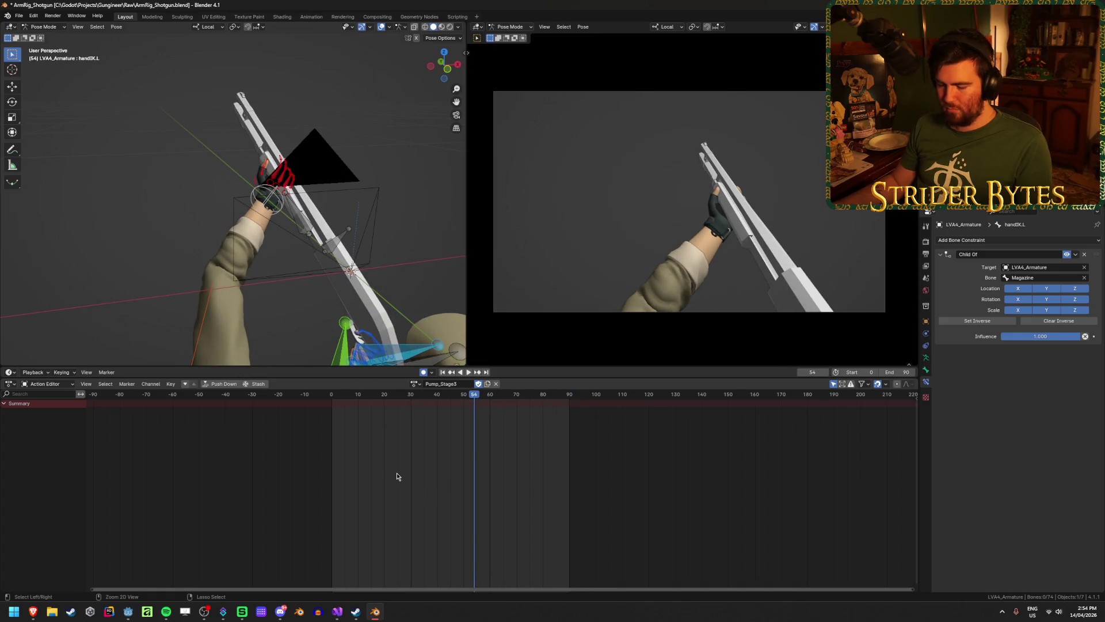
pyautogui.hotkey('ctrl', 'Tab')
pyautogui.hscroll(-3, 346, 429)
pyautogui.moveTo(333, 251)
pyautogui.mouseDown()
pyautogui.moveTo(368, 271)
pyautogui.moveTo(316, 243)
pyautogui.mouseUp()
pyautogui.hotkey('ctrl', 's')
pyautogui.click(321, 270)
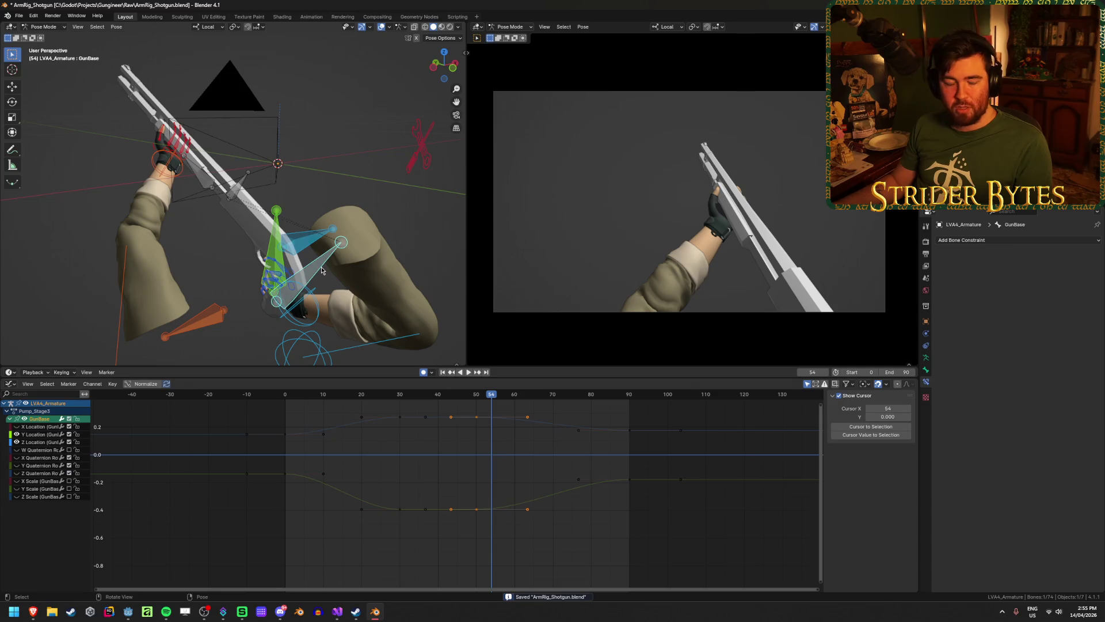
# Step: Clear the keyframe selection and replay the Pump_Stage3 animation from the start
pyautogui.click(502, 426)
pyautogui.moveTo(493, 396)
pyautogui.mouseDown()
pyautogui.moveTo(347, 398)
pyautogui.moveTo(362, 399)
pyautogui.mouseUp()
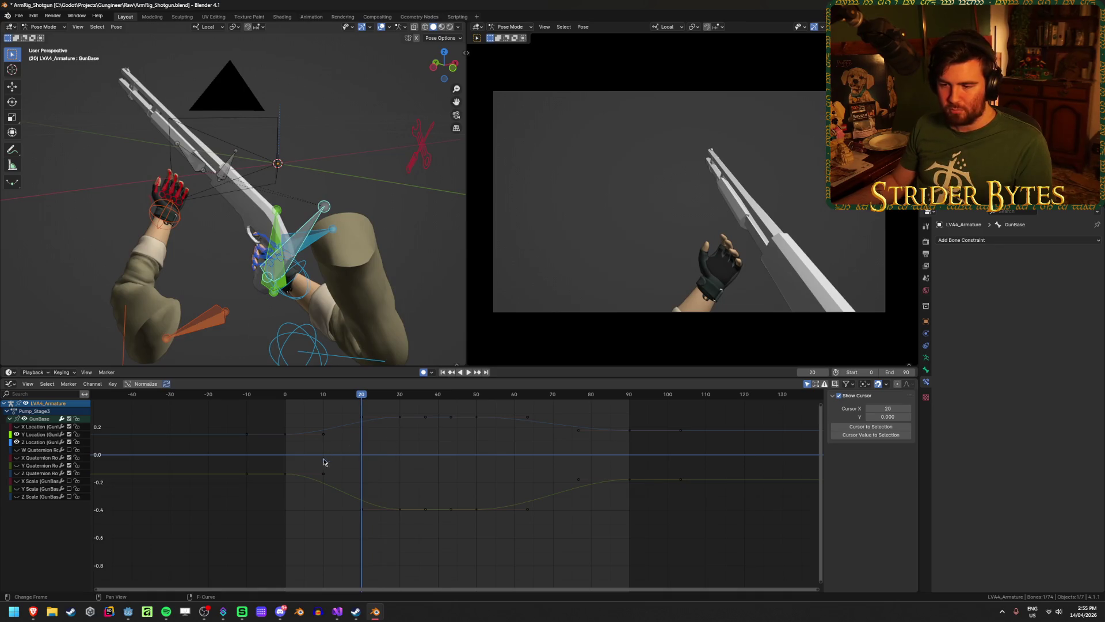
pyautogui.click(286, 475)
pyautogui.click(419, 472)
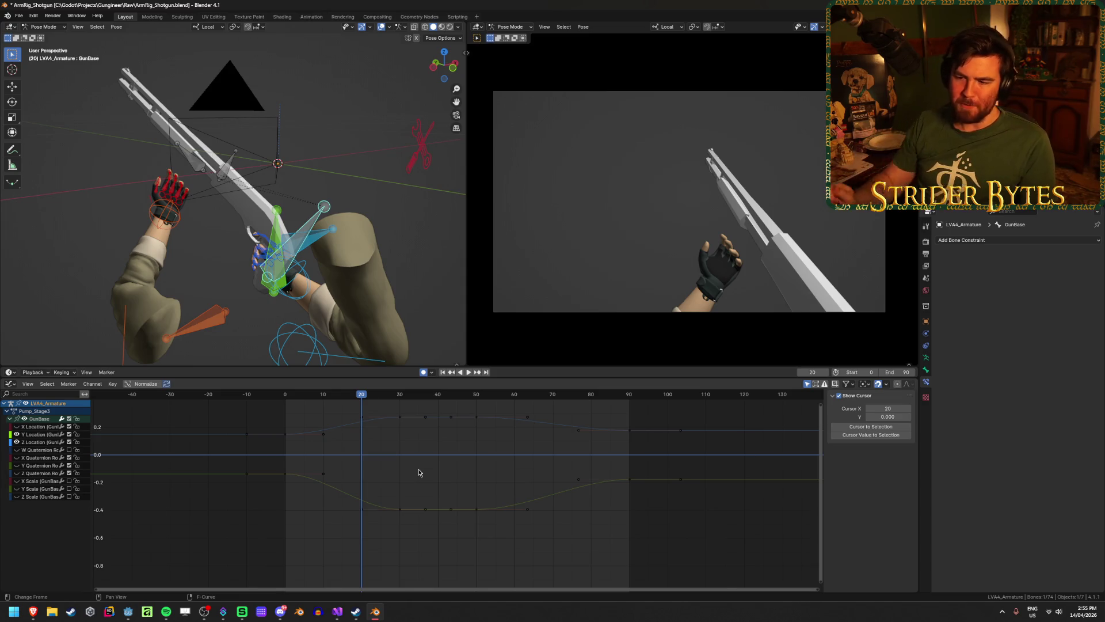
pyautogui.hotkey('shift', 'Left')
pyautogui.press('space')
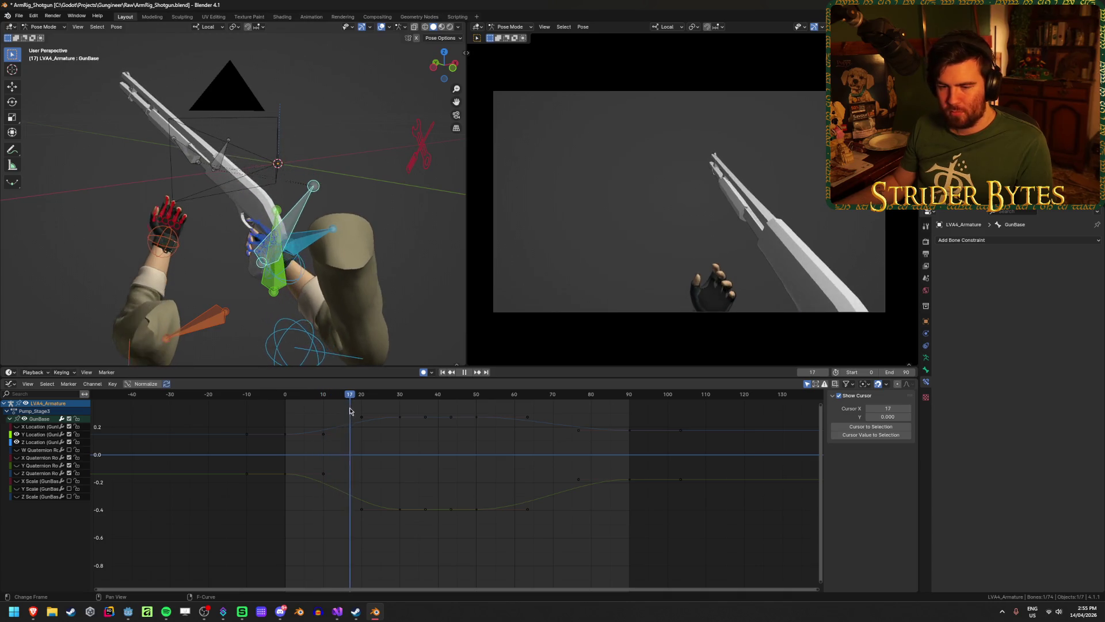
pyautogui.scroll(3, 367, 412)
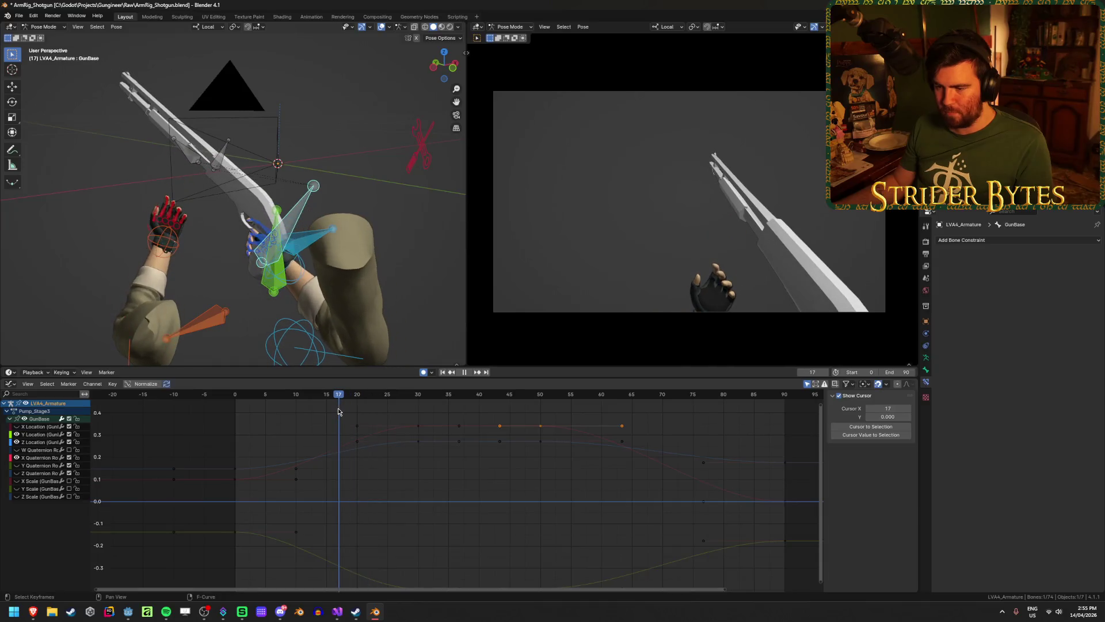
pyautogui.press('space')
# Step: Select the Z Location curve and move its keyframe from frame 30 to frame 25
pyautogui.scroll(2, 396, 479)
pyautogui.scroll(-2, 375, 471)
pyautogui.moveTo(384, 402)
pyautogui.mouseDown()
pyautogui.moveTo(254, 400)
pyautogui.moveTo(407, 400)
pyautogui.moveTo(246, 407)
pyautogui.moveTo(358, 410)
pyautogui.mouseUp()
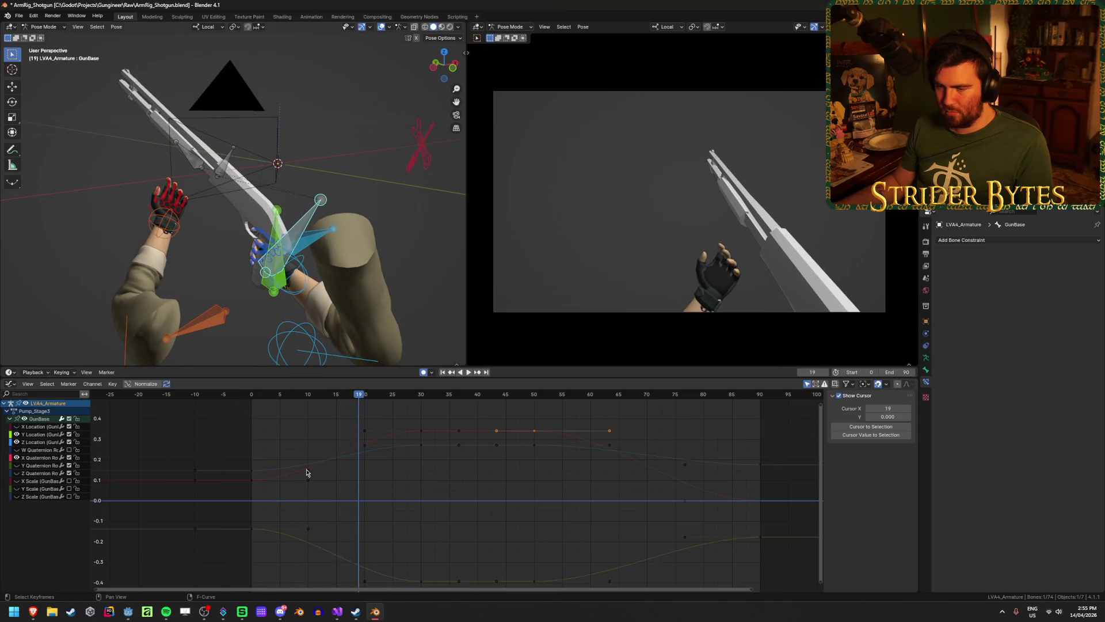
pyautogui.click(251, 471)
pyautogui.moveTo(424, 450); pyautogui.dragTo(401, 452)
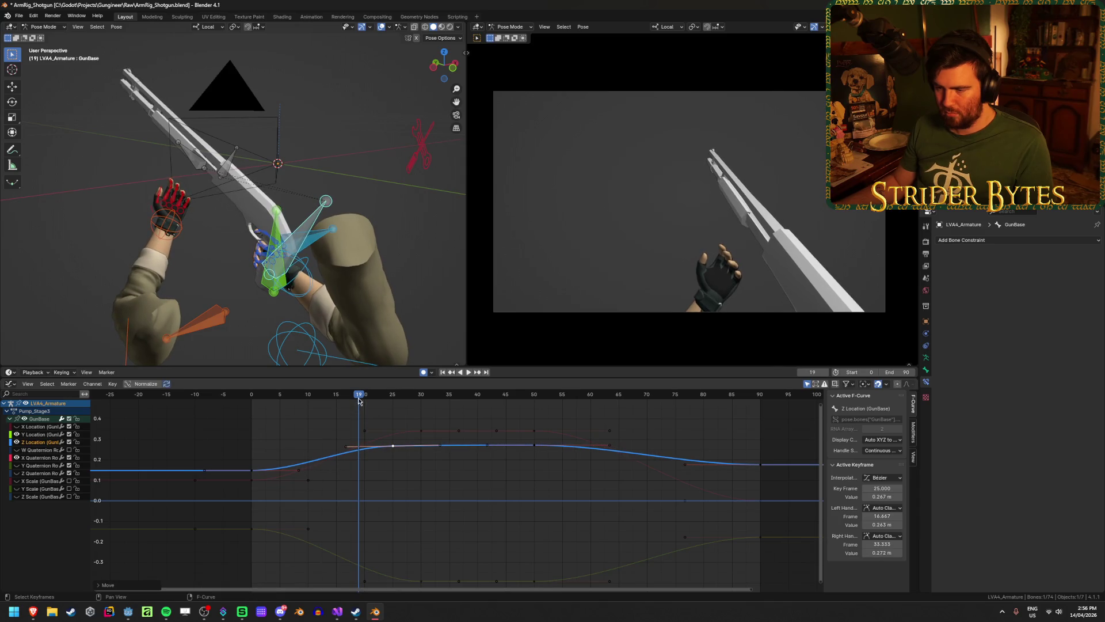
# Step: Replay the animation from frame 0 and select the X Quaternion key at frame 30
pyautogui.hotkey('shift', 'Left')
pyautogui.press('space')
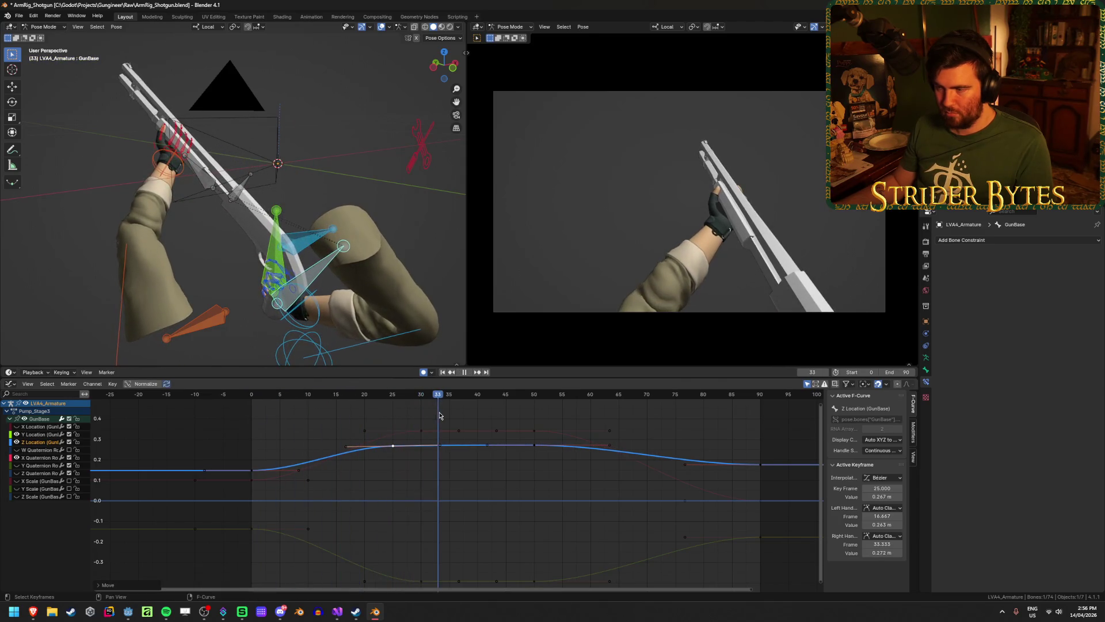
pyautogui.hotkey('shift', 'Left')
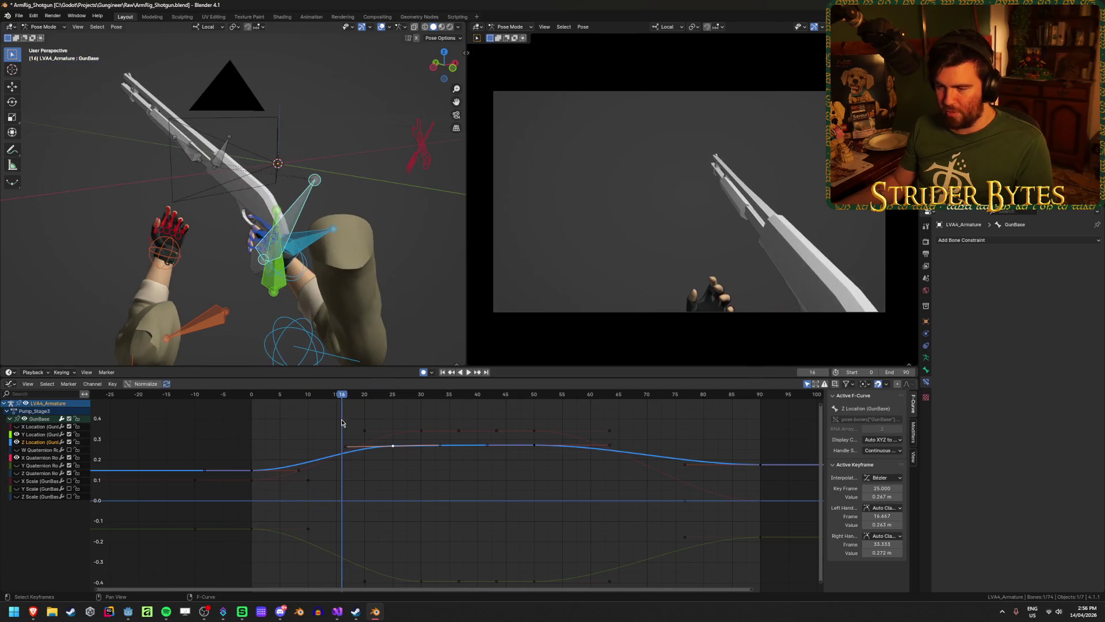
pyautogui.scroll(4, 442, 431)
pyautogui.click(410, 456)
pyautogui.hotkey('shift', 'Left')
pyautogui.press('space')
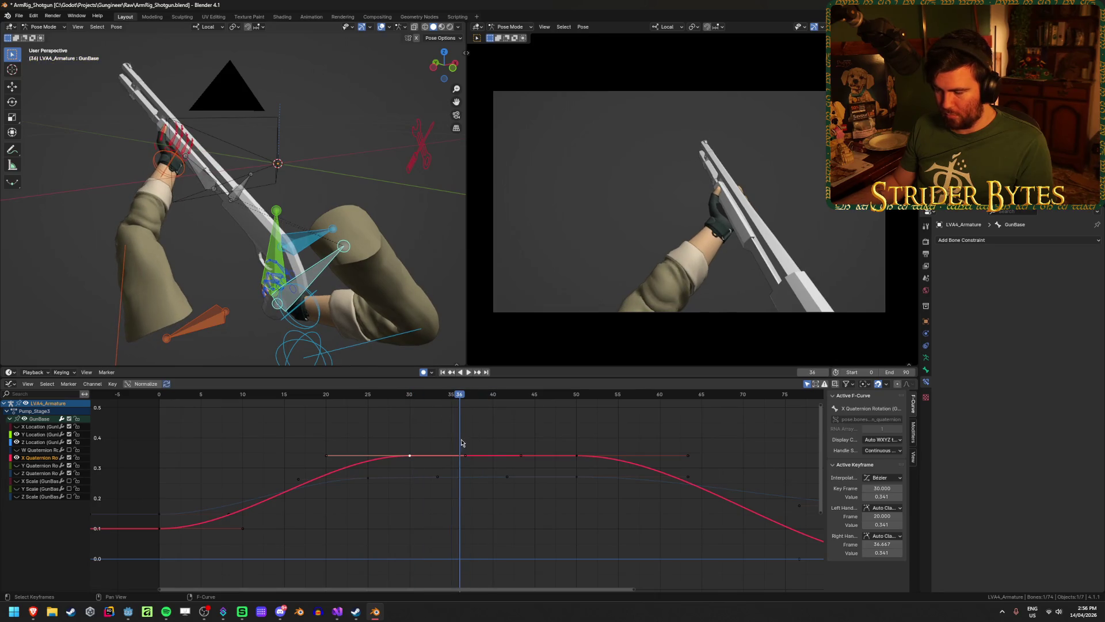
# Step: Duplicate the frame-30 key seven frames later as a dip, then shift both keys three frames earlier
pyautogui.hotkey('shift', 'd')
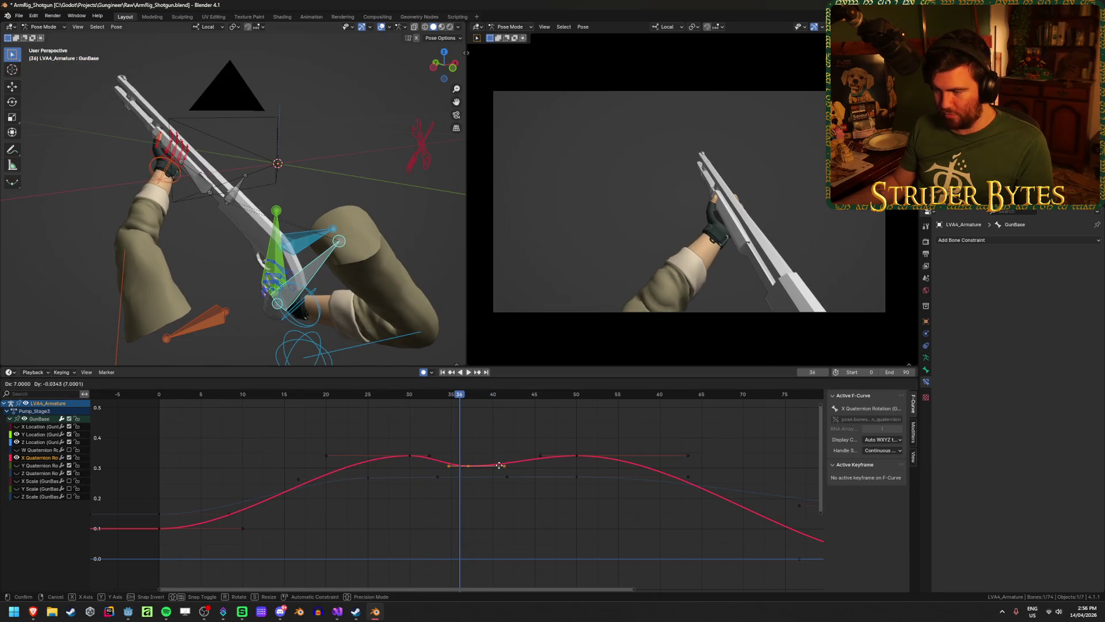
pyautogui.click(499, 465)
pyautogui.press('space')
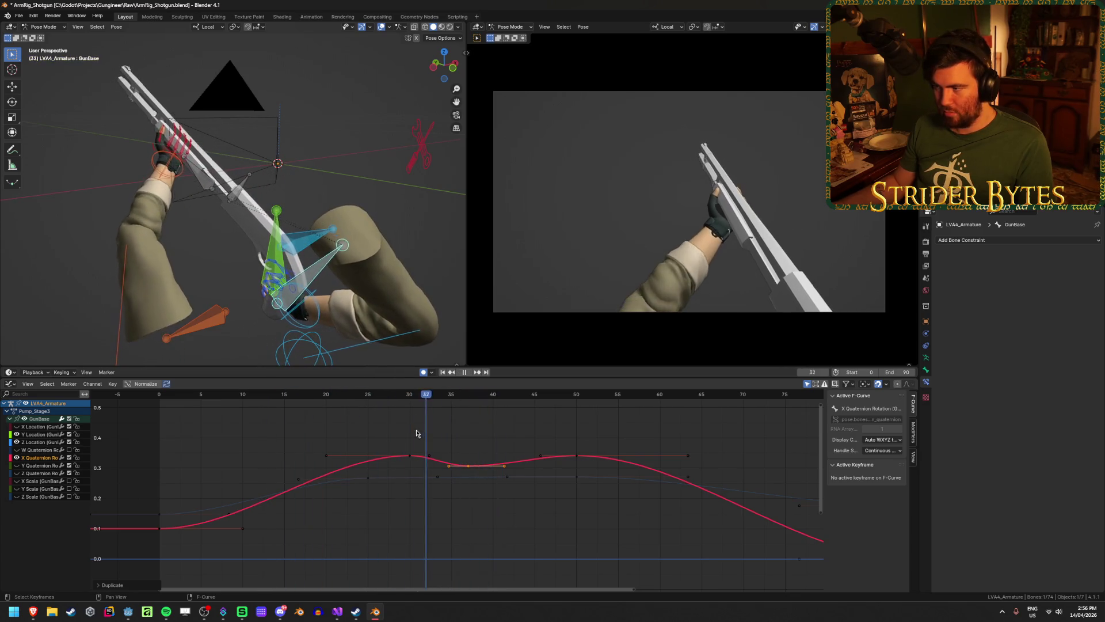
pyautogui.press('Escape')
pyautogui.moveTo(361, 440); pyautogui.dragTo(494, 468)
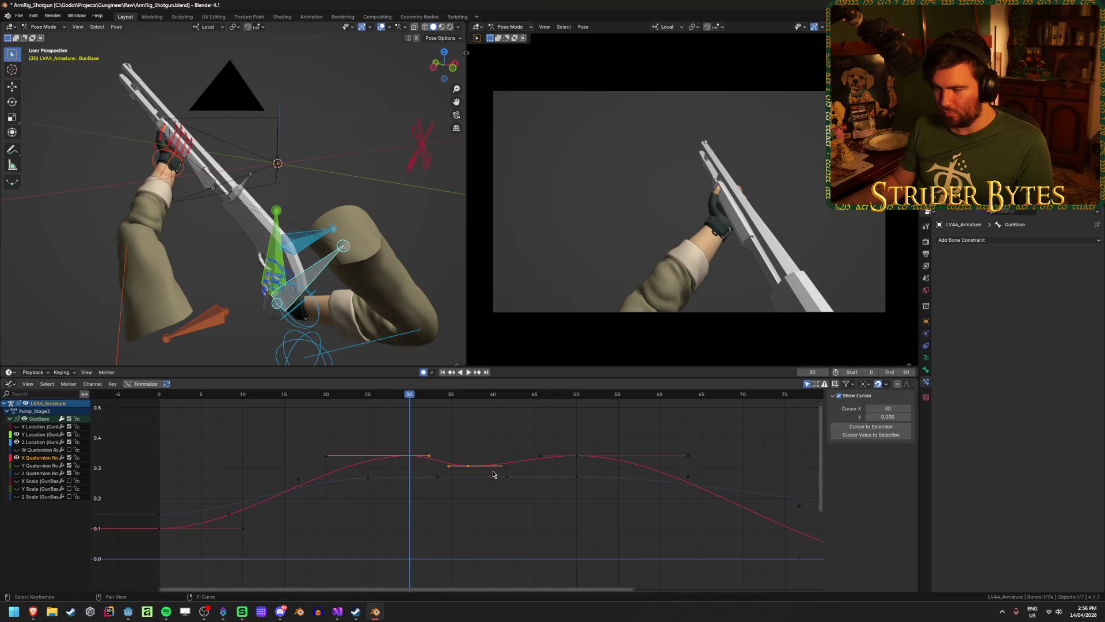
pyautogui.press('g')
pyautogui.click(465, 469)
# Step: Move three X Quaternion keys eight frames later
pyautogui.moveTo(405, 399)
pyautogui.mouseDown()
pyautogui.moveTo(301, 403)
pyautogui.moveTo(504, 432)
pyautogui.mouseUp()
pyautogui.hotkey('shift', 'd')
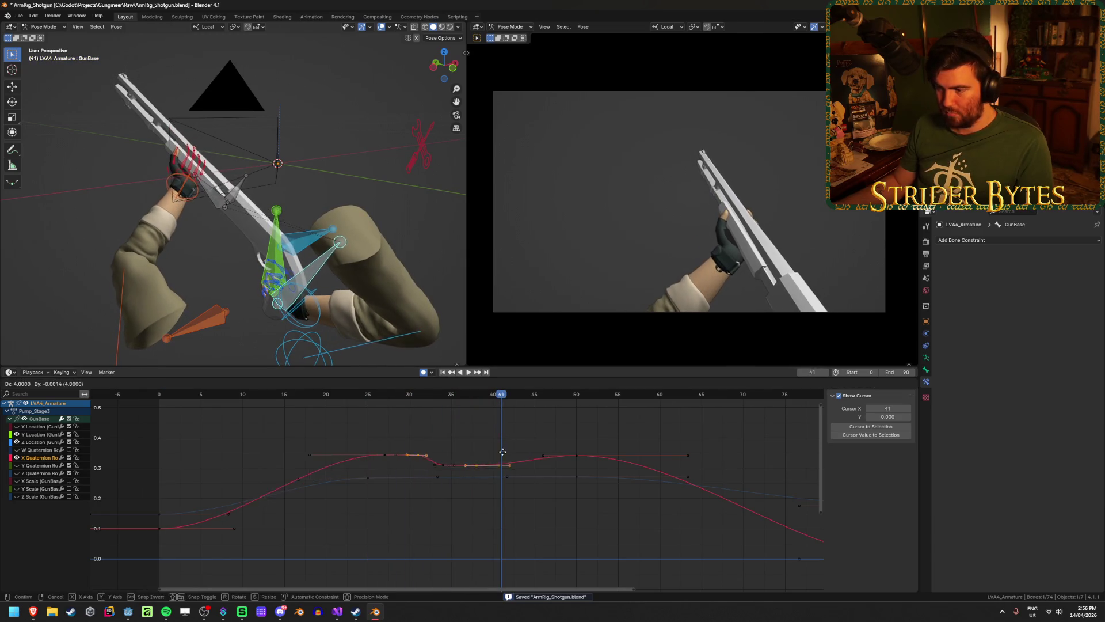
pyautogui.press('Escape')
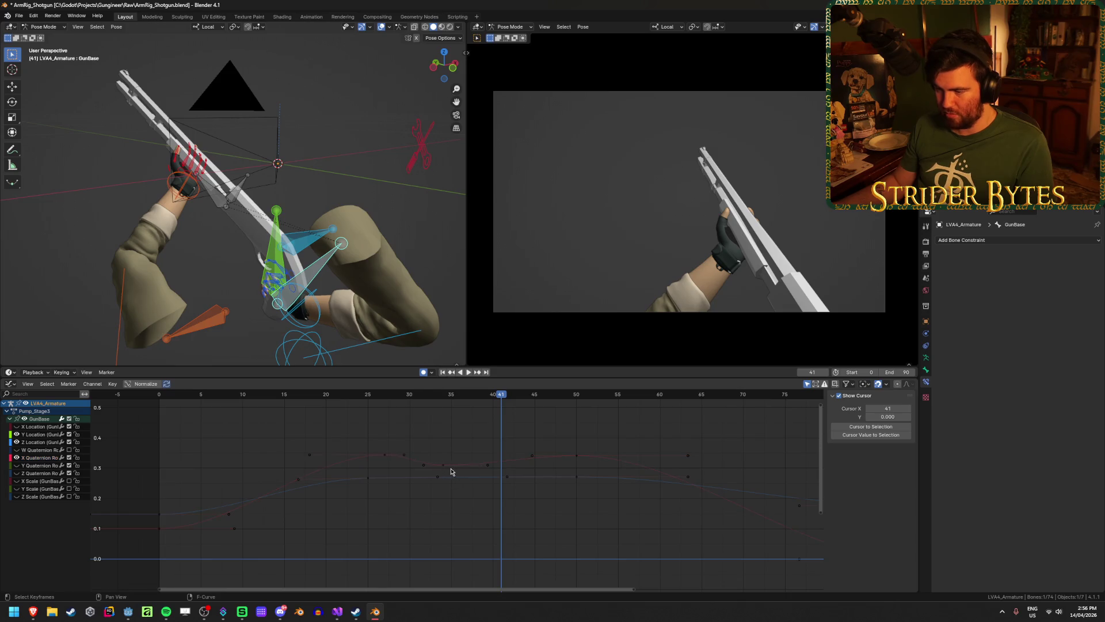
pyautogui.click(451, 472)
pyautogui.press('g')
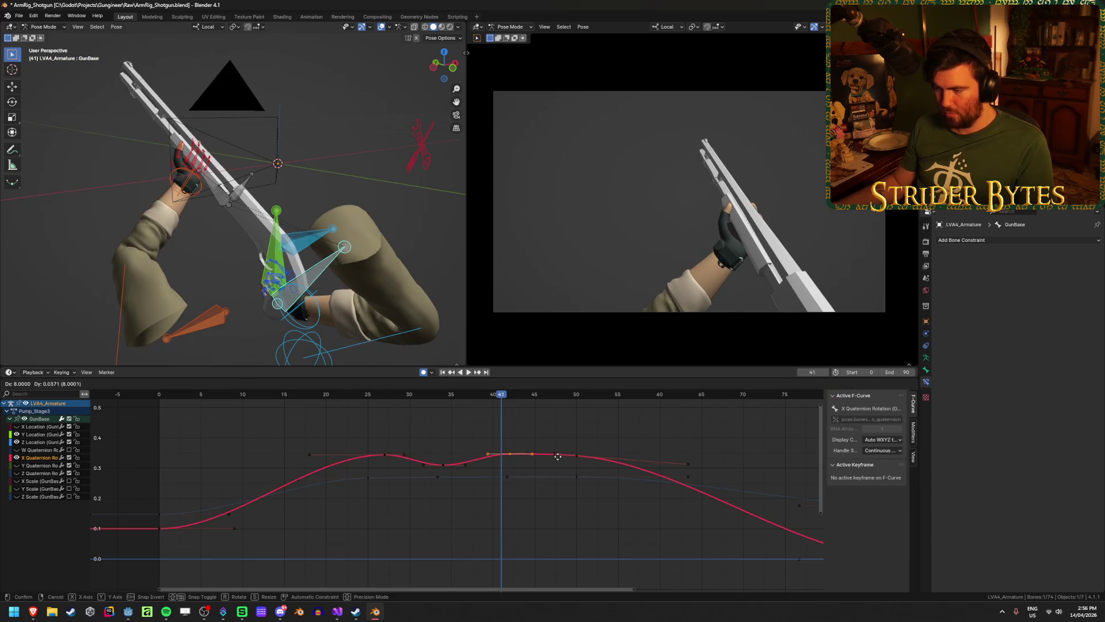
pyautogui.click(557, 457)
# Step: Adjust and smooth the handles around the frame-50 key on the X Quaternion curve
pyautogui.click(554, 455)
pyautogui.press('g')
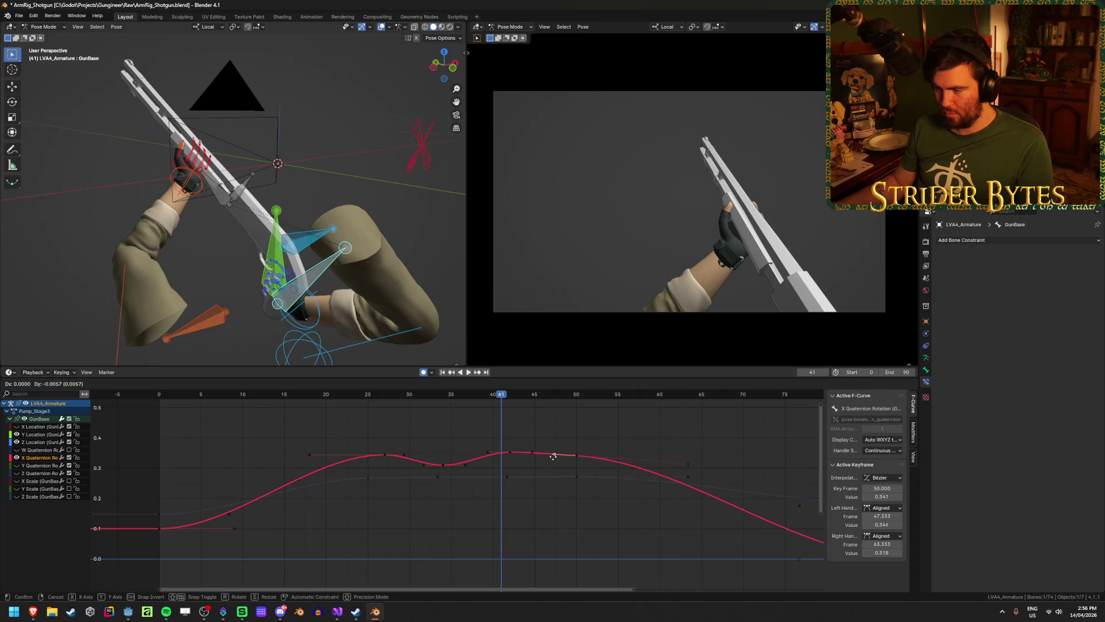
pyautogui.click(552, 458)
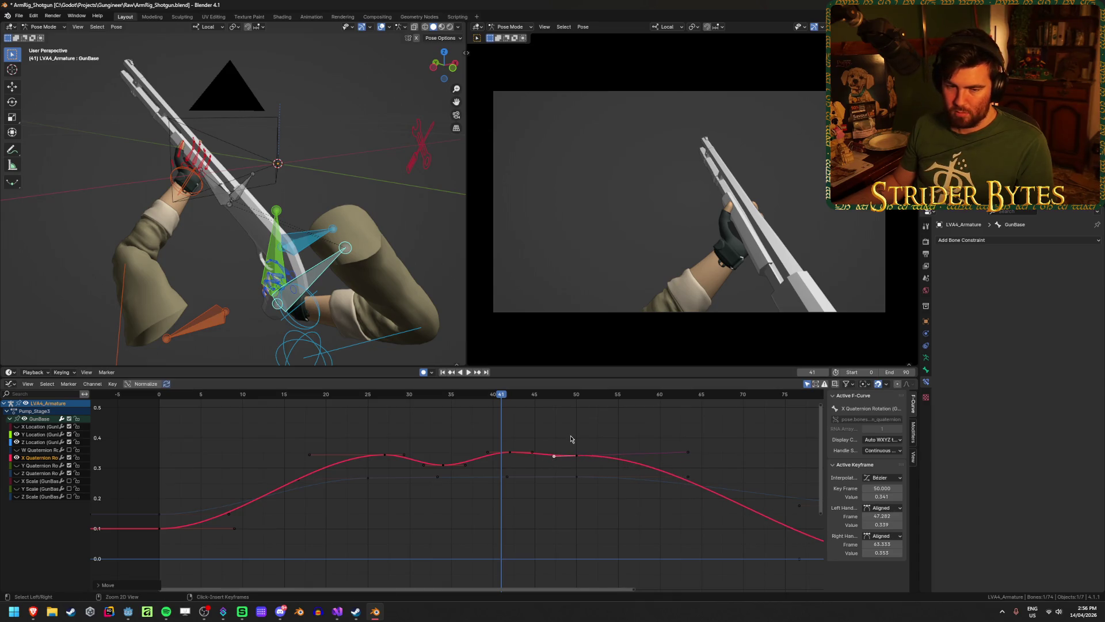
pyautogui.press('v')
pyautogui.click(571, 439)
pyautogui.click(587, 461)
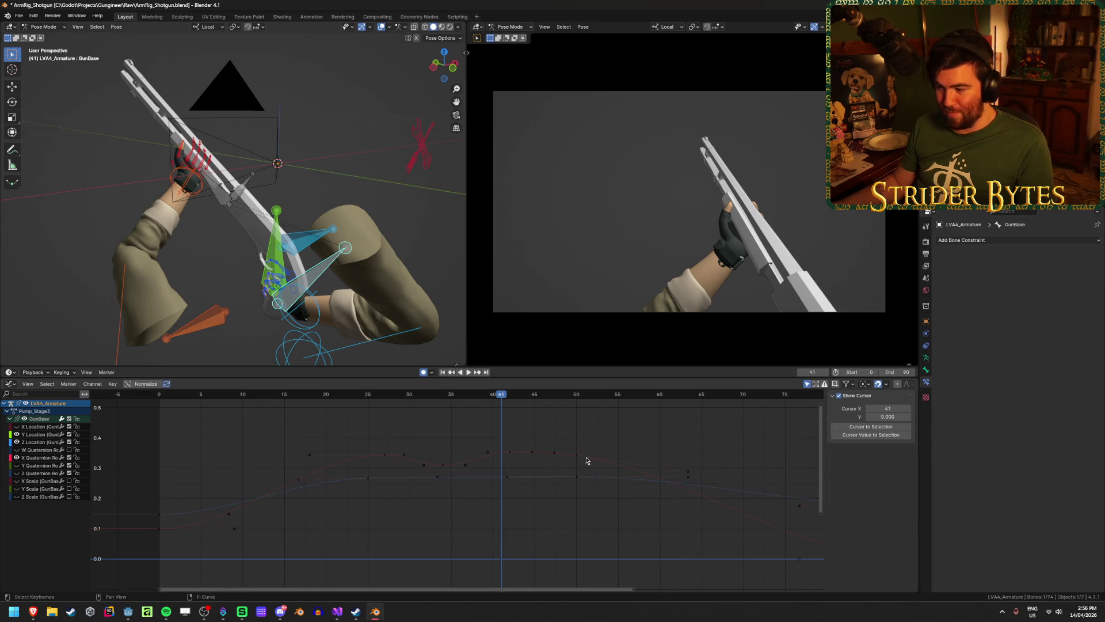
# Step: Move a key nine frames earlier, set the frame-50 key to frame 51 at 0.310, and save
pyautogui.click(689, 473)
pyautogui.press('g')
pyautogui.click(615, 469)
pyautogui.moveTo(576, 456); pyautogui.dragTo(585, 464)
pyautogui.press('r')
pyautogui.click(666, 446)
pyautogui.hotkey('ctrl', 's')
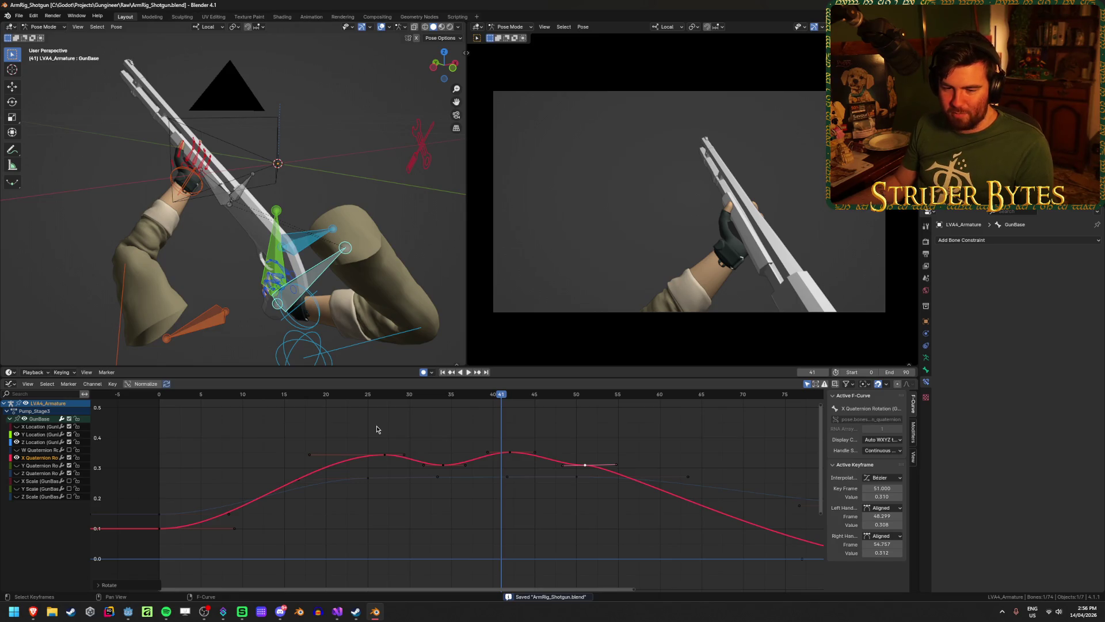
# Step: Play the animation from the start up to frame 55 and save the rig file
pyautogui.moveTo(327, 398); pyautogui.dragTo(260, 396)
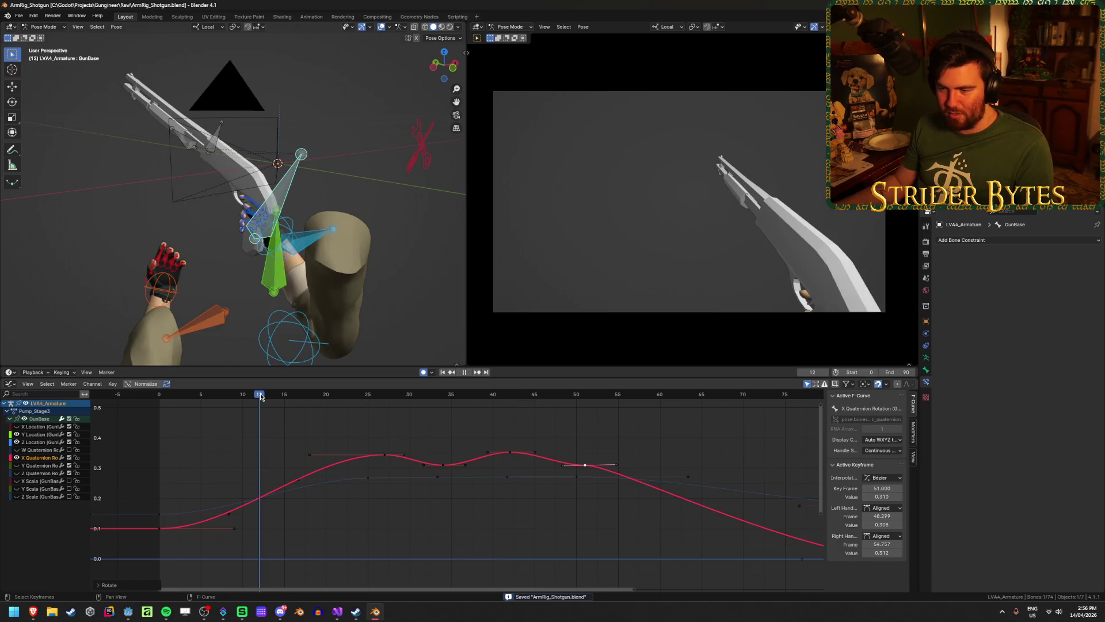
pyautogui.click(442, 371)
pyautogui.click(469, 372)
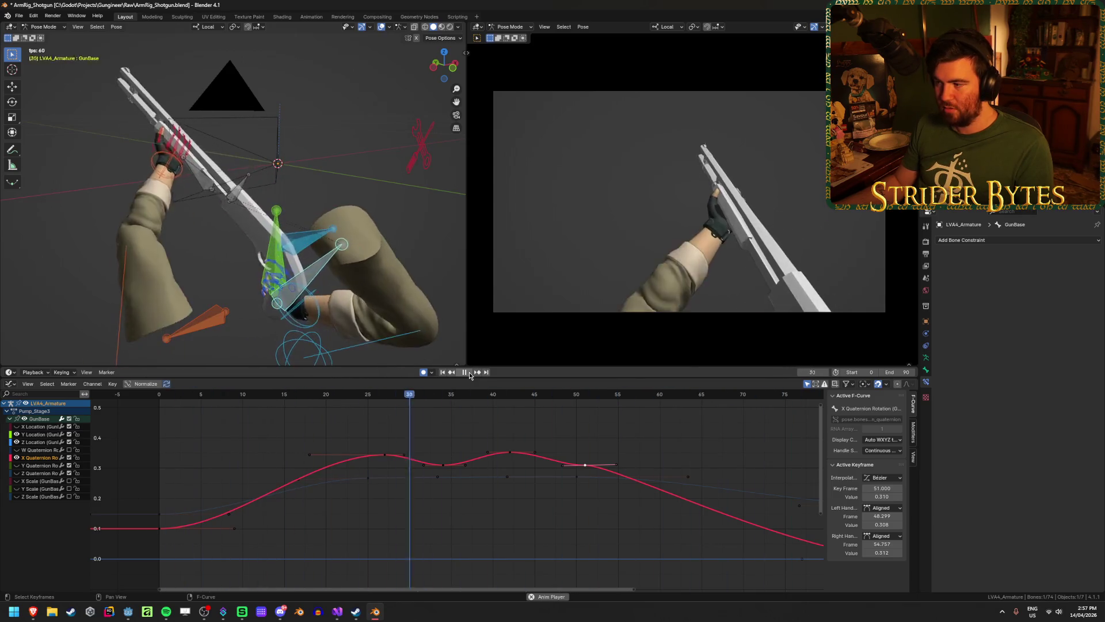
pyautogui.click(469, 372)
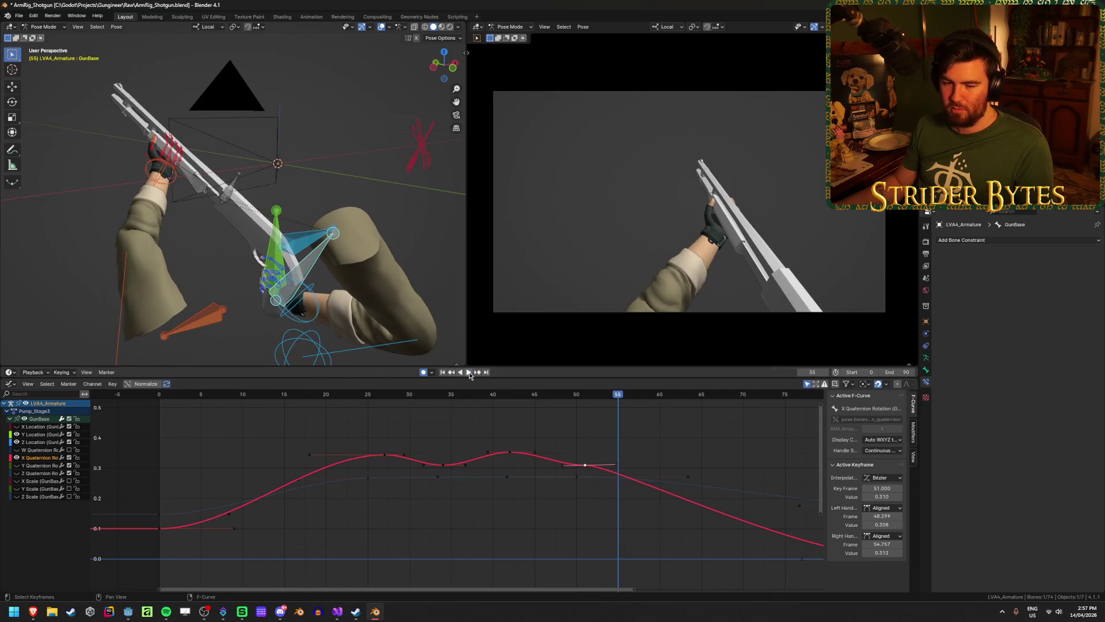
pyautogui.hotkey('ctrl', 's')
# Step: Deselect all keyframes, replay the animation, then stop and scrub to frame 20
pyautogui.click(369, 436)
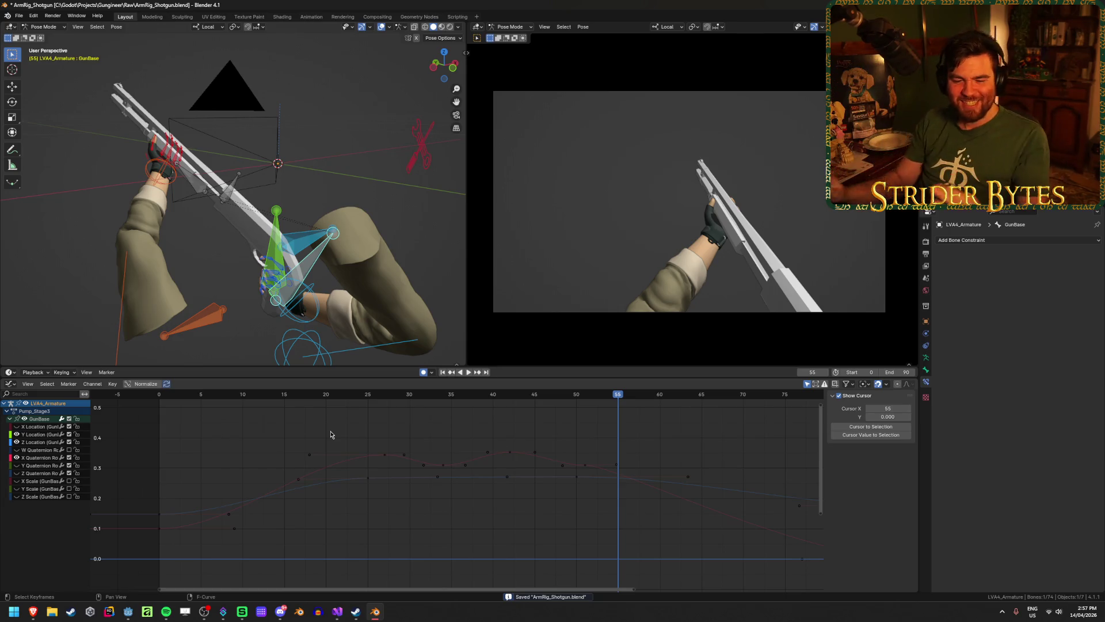
pyautogui.click(443, 372)
pyautogui.click(468, 372)
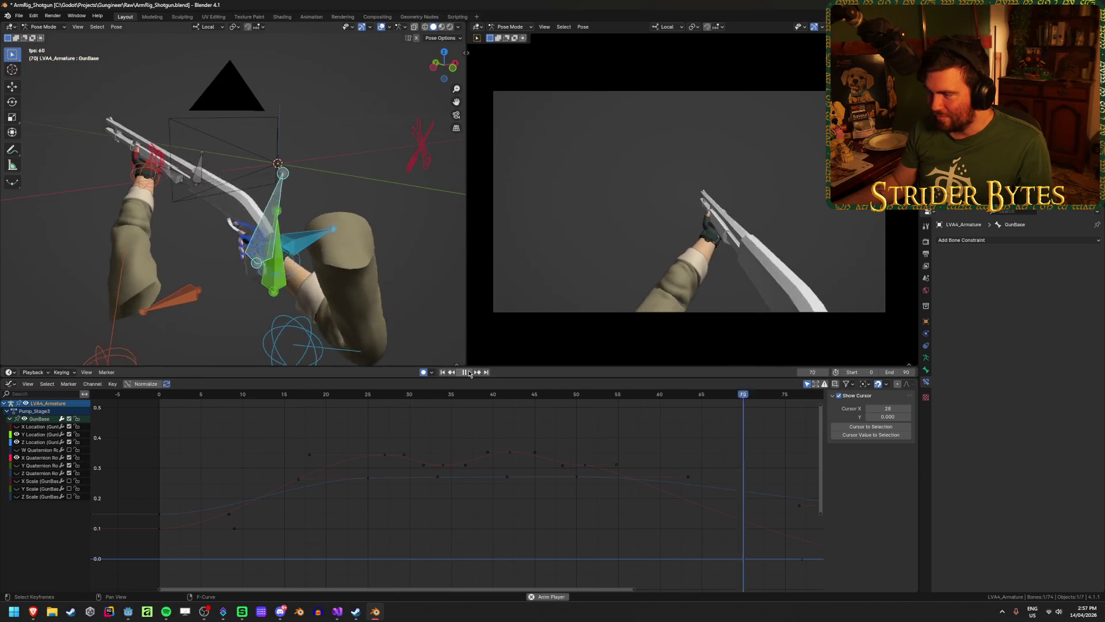
pyautogui.press('space')
pyautogui.moveTo(167, 397); pyautogui.dragTo(327, 415)
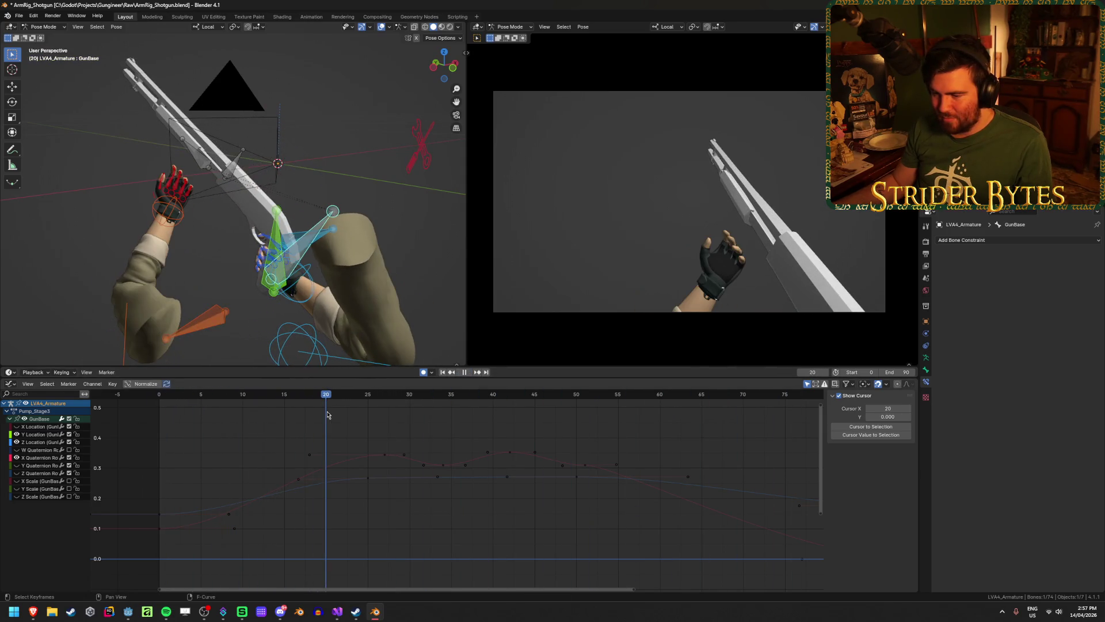
# Step: Raise the GunBase Z Location keyframe at frame 25 to 0.267 m
pyautogui.click(40, 442)
pyautogui.press('Up')
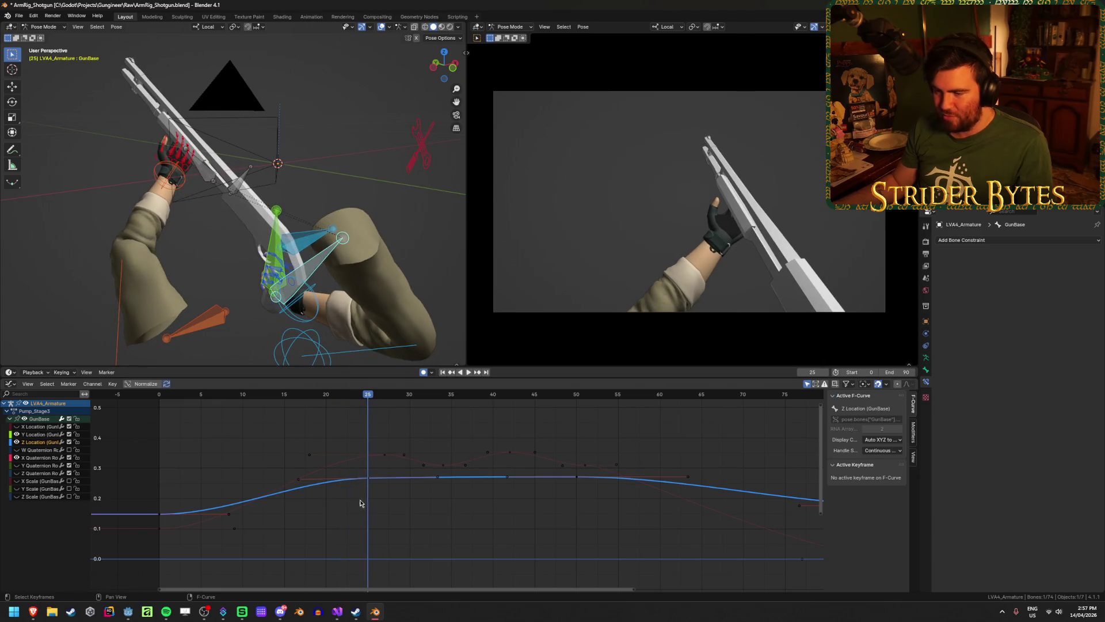
pyautogui.click(368, 480)
pyautogui.press('g')
pyautogui.click(374, 463)
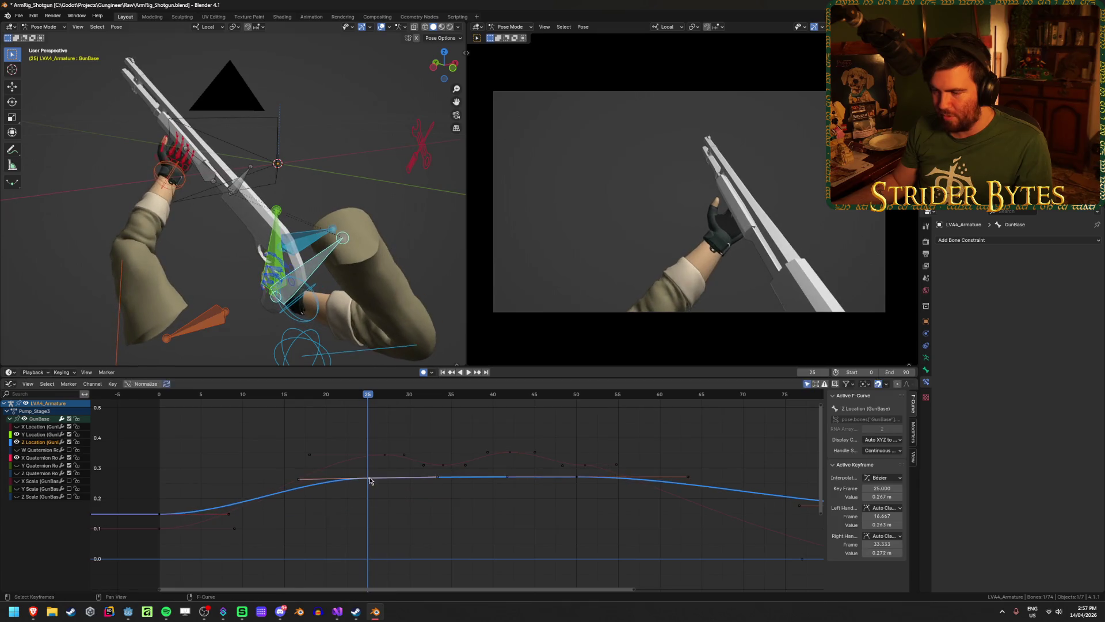
pyautogui.press('space')
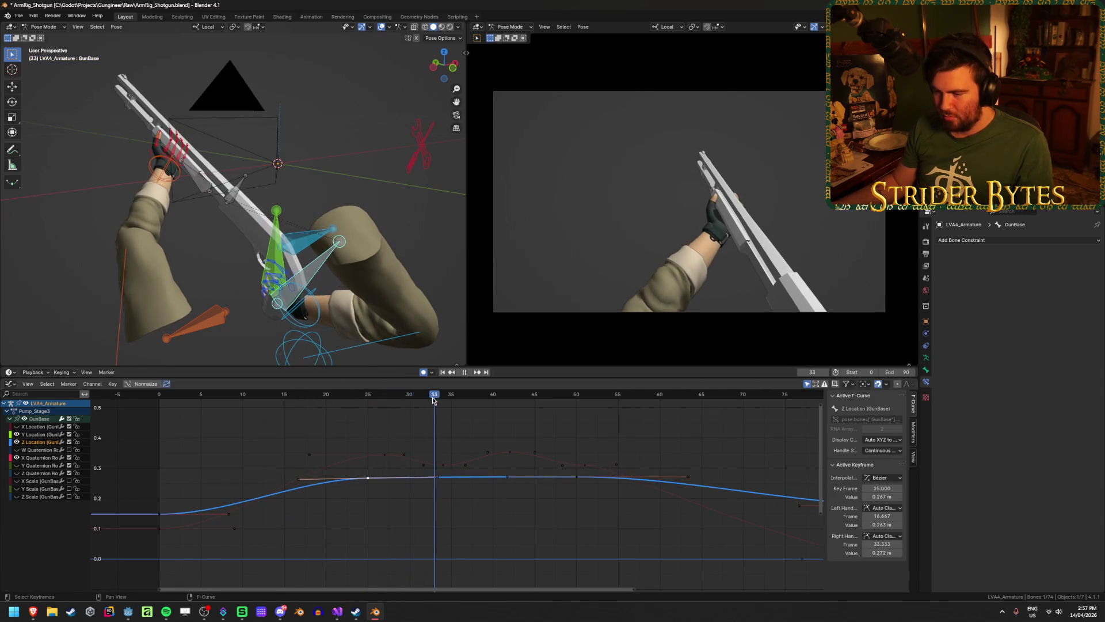
# Step: Duplicate the frame-25 keyframe into a lower dip and slide it to frame 42
pyautogui.hotkey('shift', 'd')
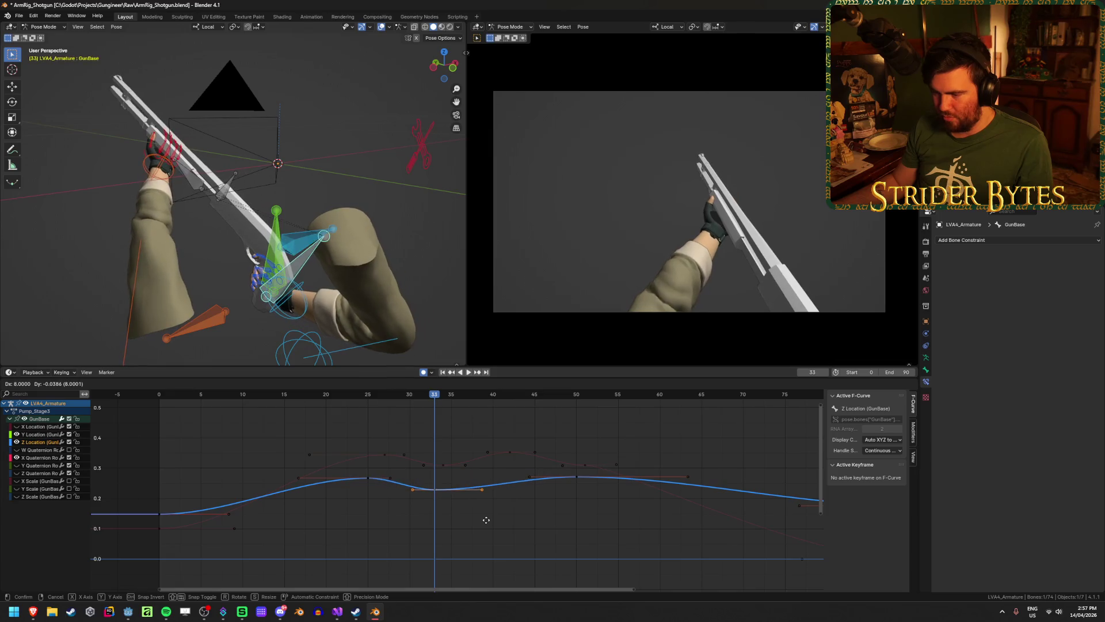
pyautogui.click(461, 488)
pyautogui.moveTo(404, 395)
pyautogui.mouseDown()
pyautogui.moveTo(296, 398)
pyautogui.moveTo(565, 433)
pyautogui.moveTo(542, 434)
pyautogui.mouseUp()
pyautogui.click(577, 478)
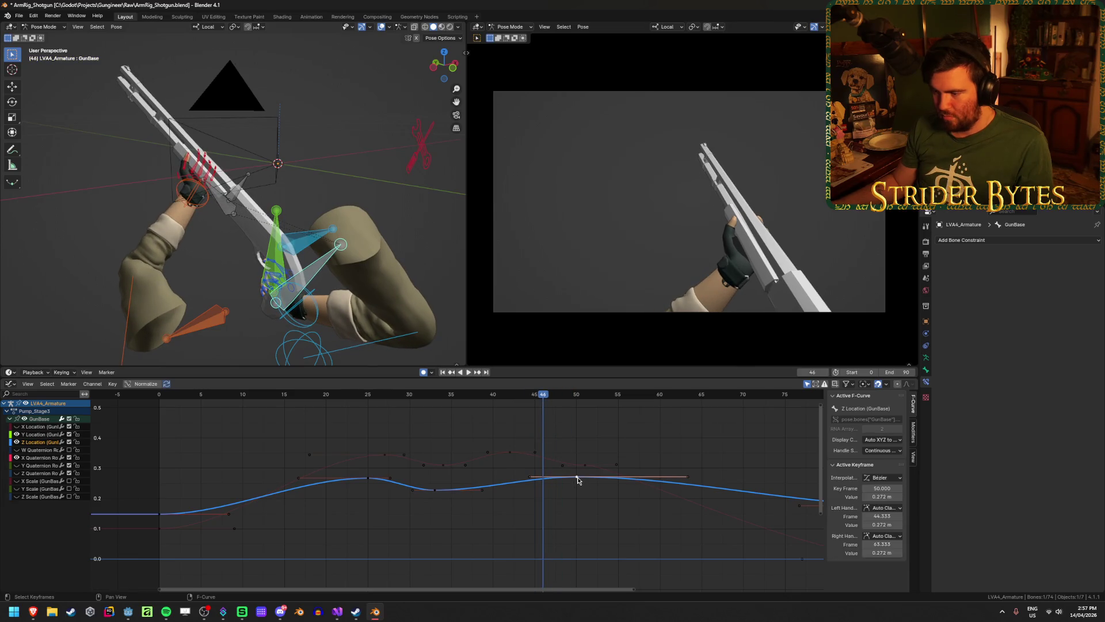
pyautogui.press('space')
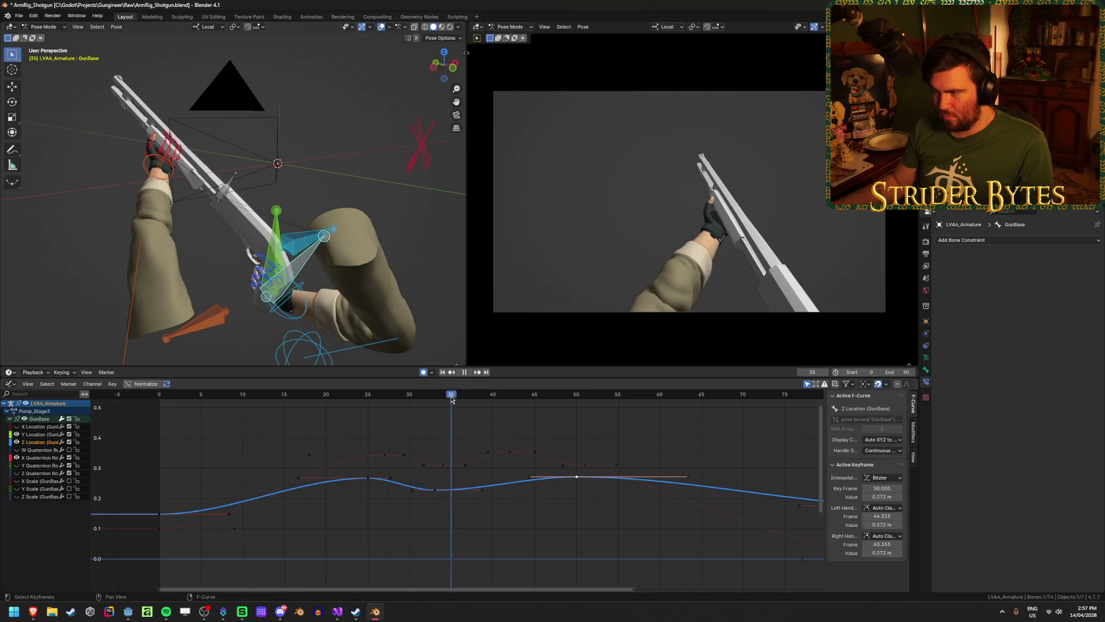
pyautogui.press('space')
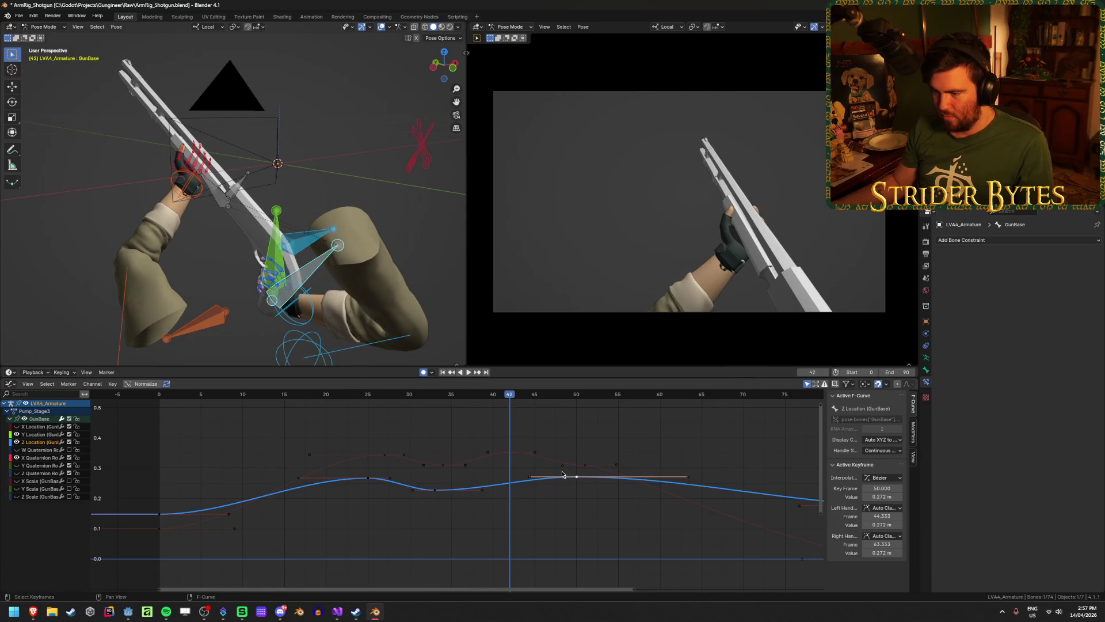
pyautogui.moveTo(435, 492); pyautogui.dragTo(518, 493)
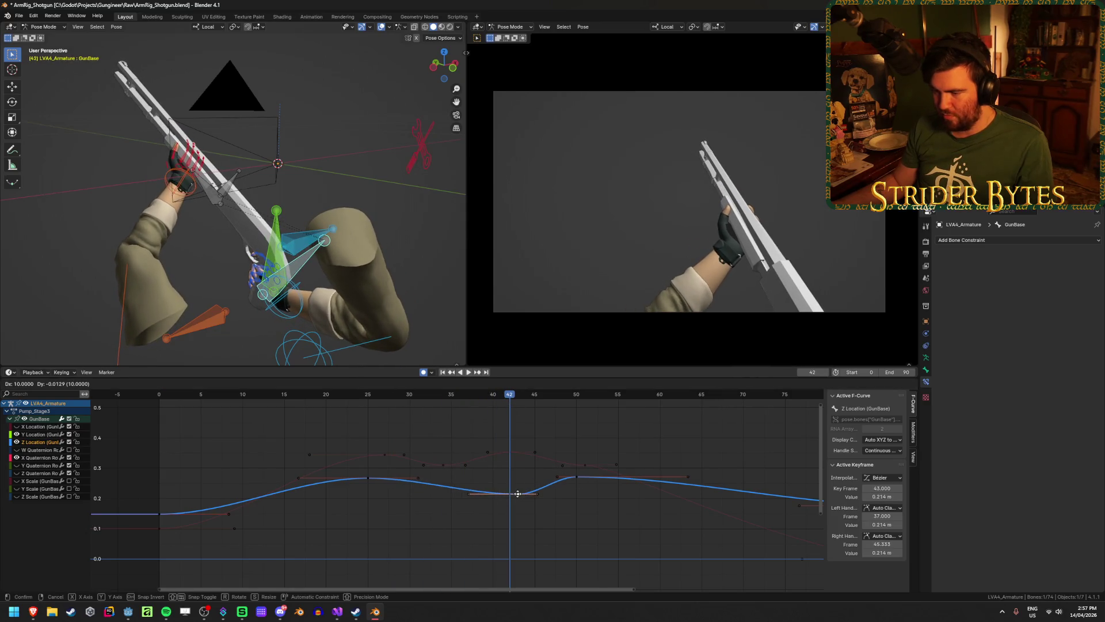
pyautogui.hotkey('shift', 'Left')
pyautogui.press('space')
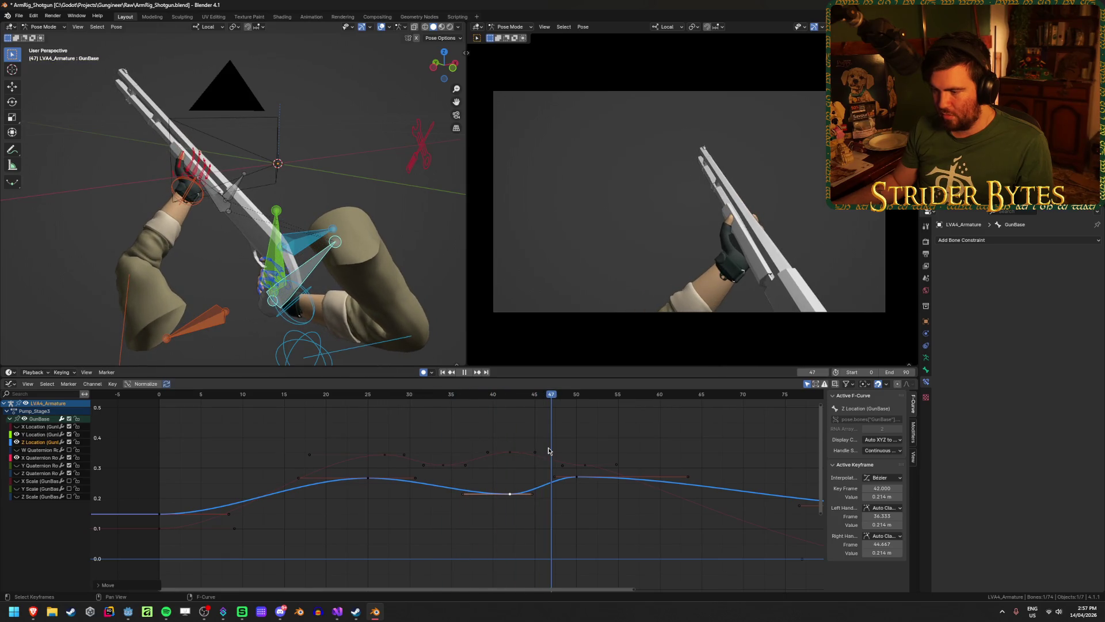
# Step: Move the dip keyframe to frame 47, the peak to frame 57, and save
pyautogui.click(572, 495)
pyautogui.click(576, 477)
pyautogui.press('g')
pyautogui.click(639, 479)
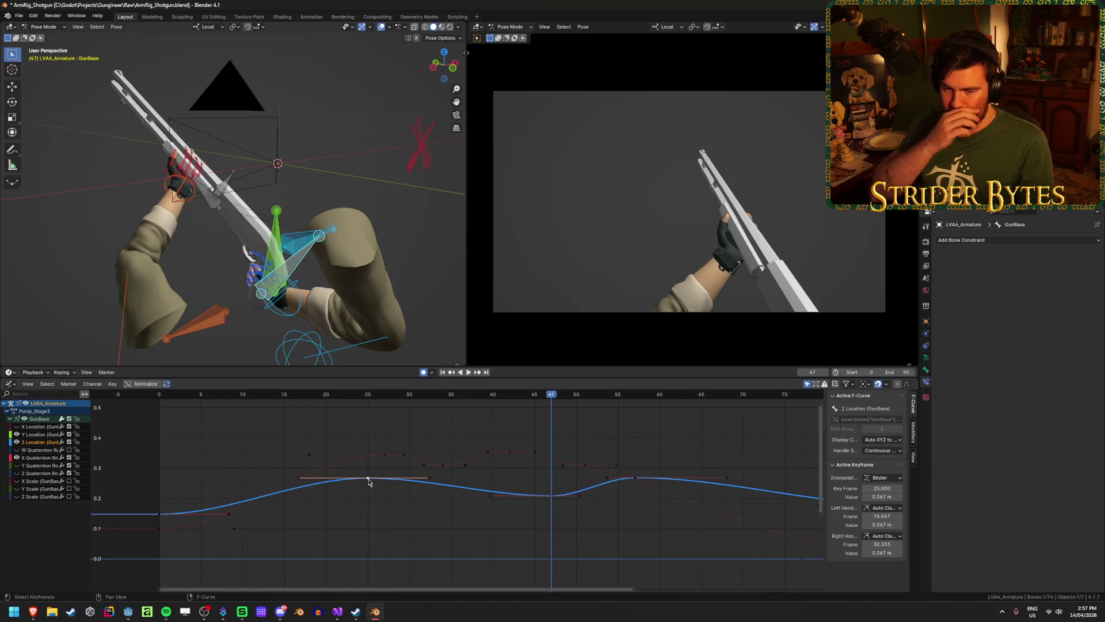
pyautogui.hotkey('ctrl', 's')
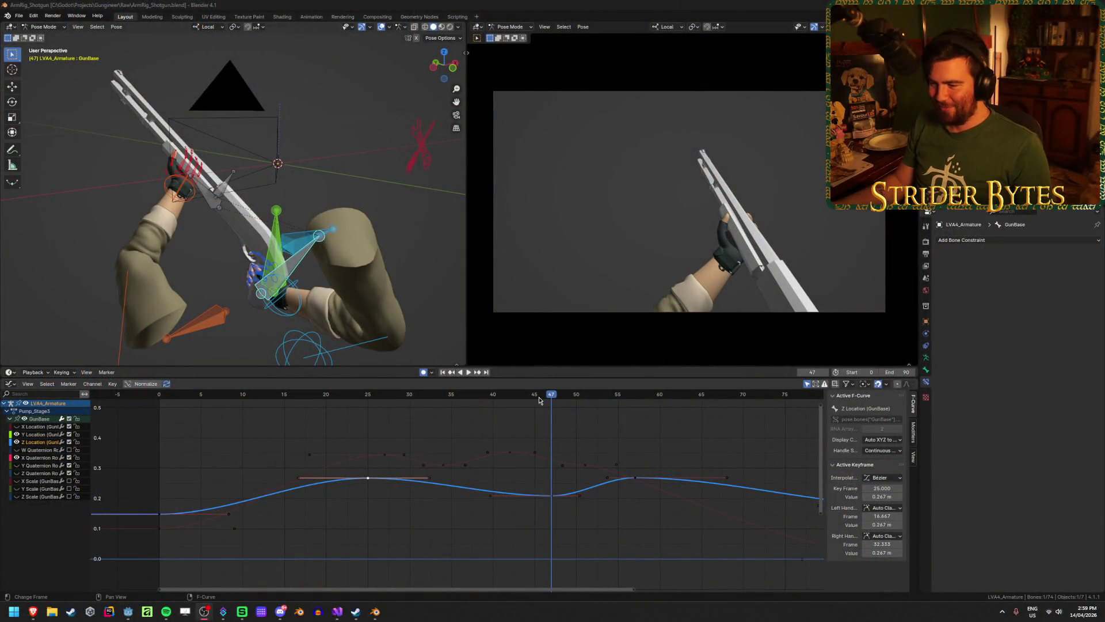
# Step: Play the revised pump animation through, stop it, and save
pyautogui.press('space')
pyautogui.click(247, 403)
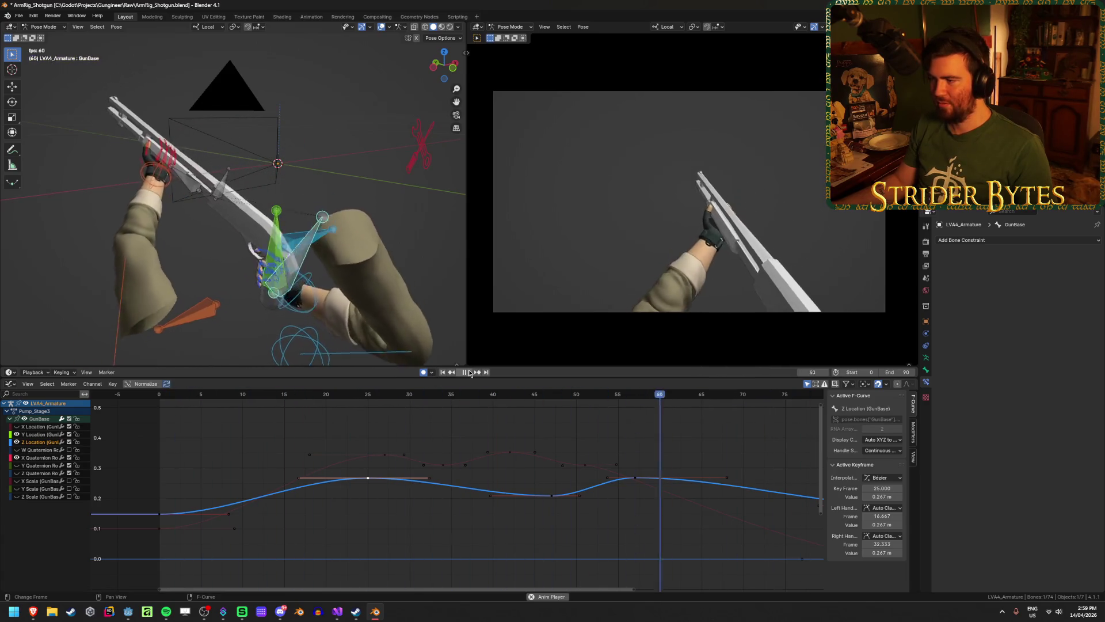
pyautogui.press('space')
pyautogui.hotkey('ctrl', 's')
# Step: Return to frame 0, replay and reset the animation, deselect the keyframes, and save again
pyautogui.click(162, 397)
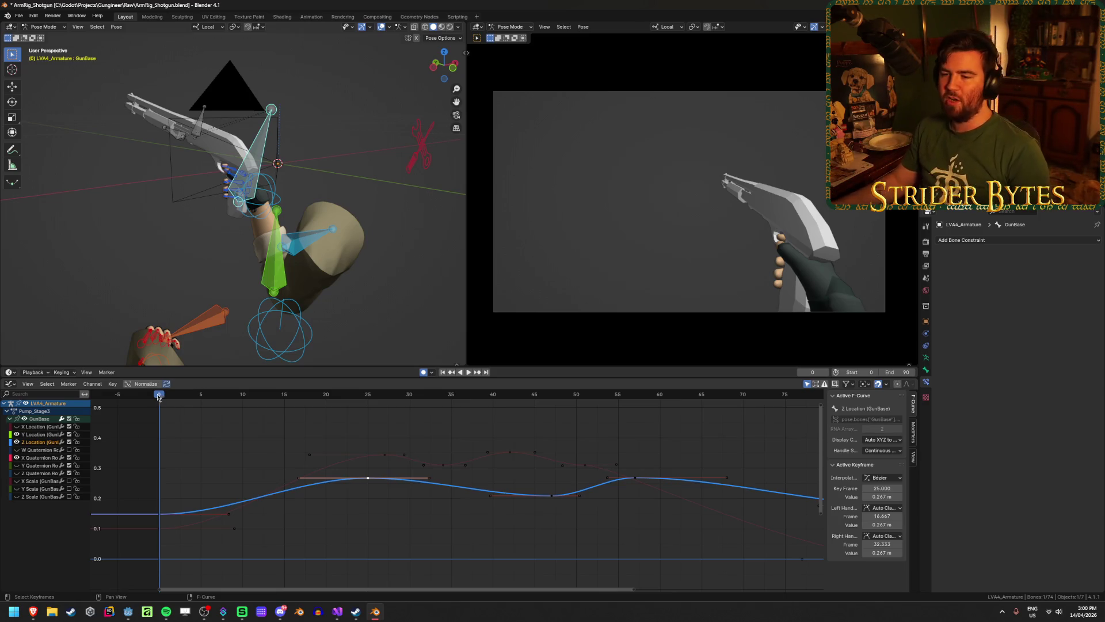
pyautogui.press('space')
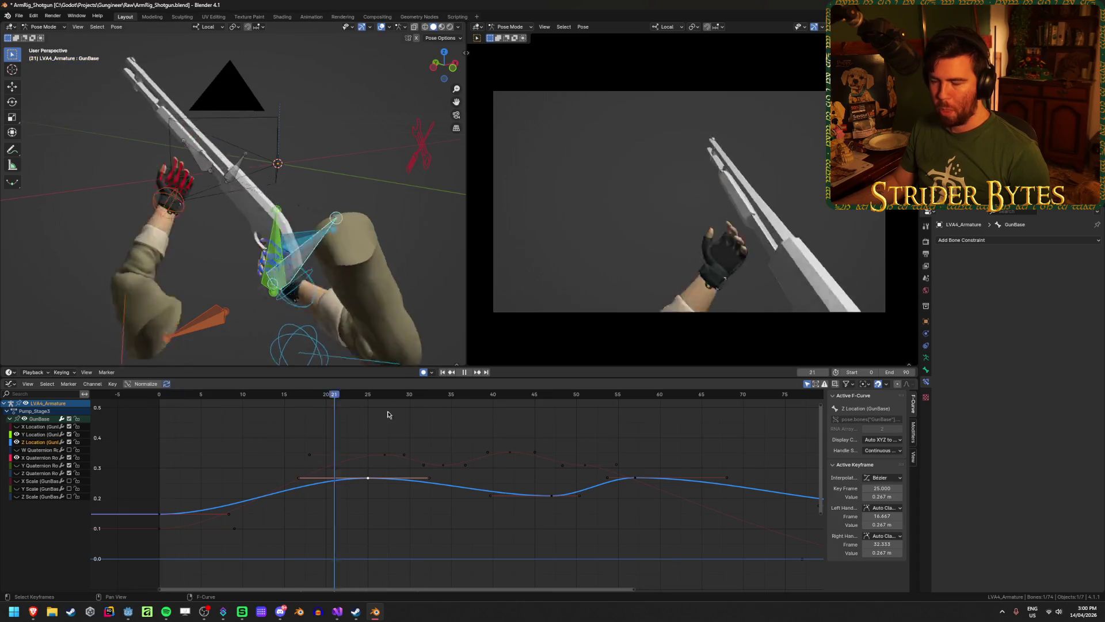
pyautogui.press('Escape')
pyautogui.hotkey('ctrl', 's')
pyautogui.click(188, 413)
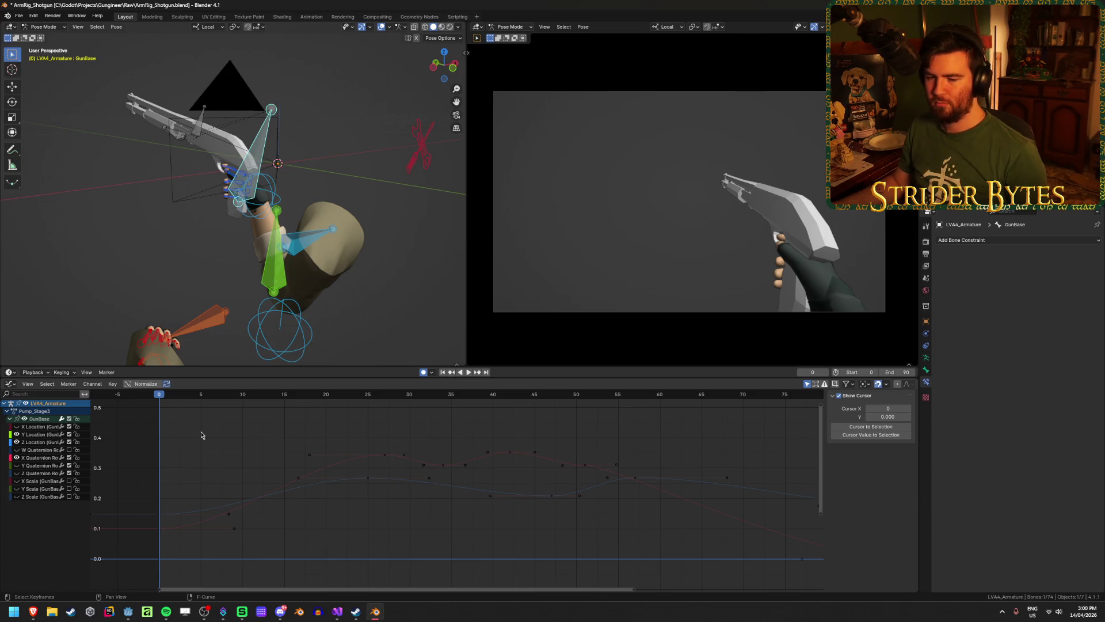
pyautogui.hotkey('ctrl', 's')
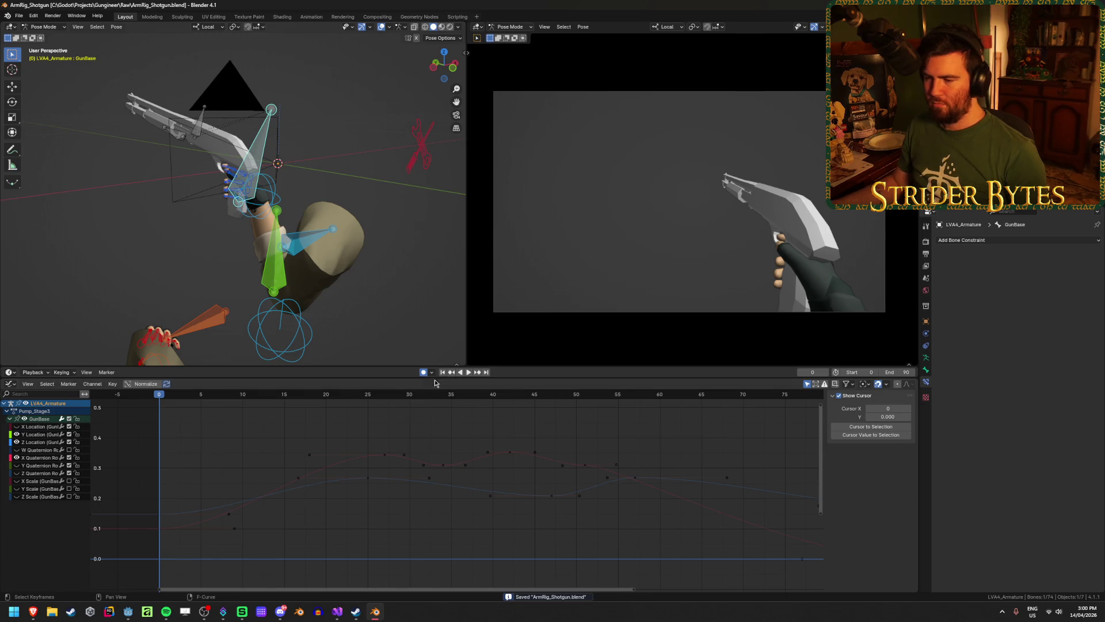
pyautogui.click(236, 424)
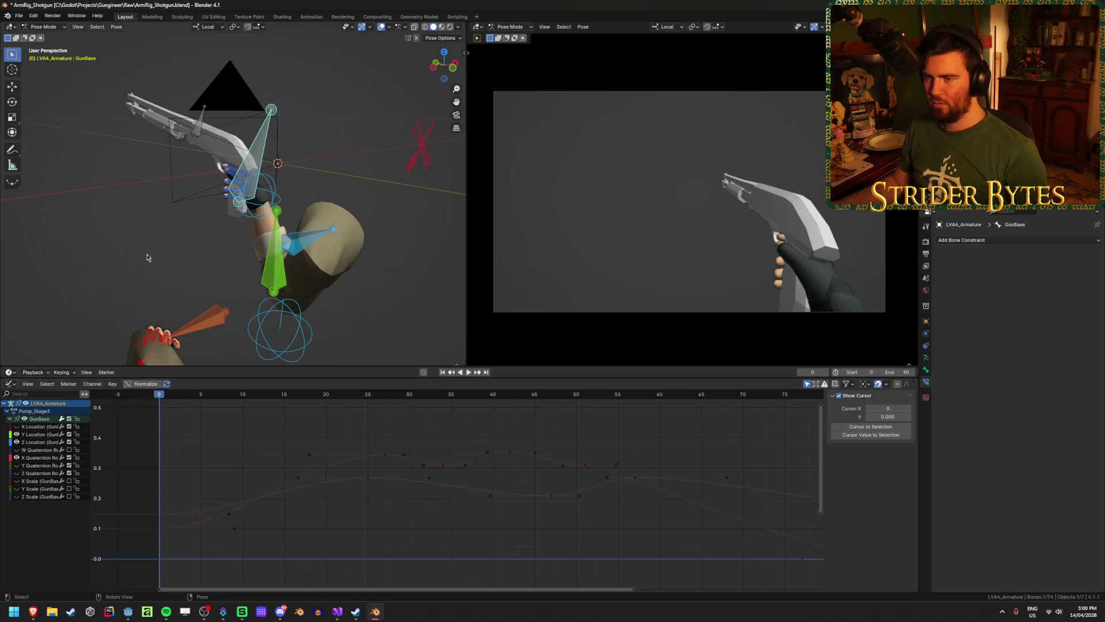
# Step: Deselect all the rig's bones, look around the rig, and save ArmRig_Shotgun.blend
pyautogui.click(173, 259)
pyautogui.scroll(-4, 229, 276)
pyautogui.hotkey('ctrl', 's')
pyautogui.scroll(-2, 254, 290)
pyautogui.scroll(4, 253, 285)
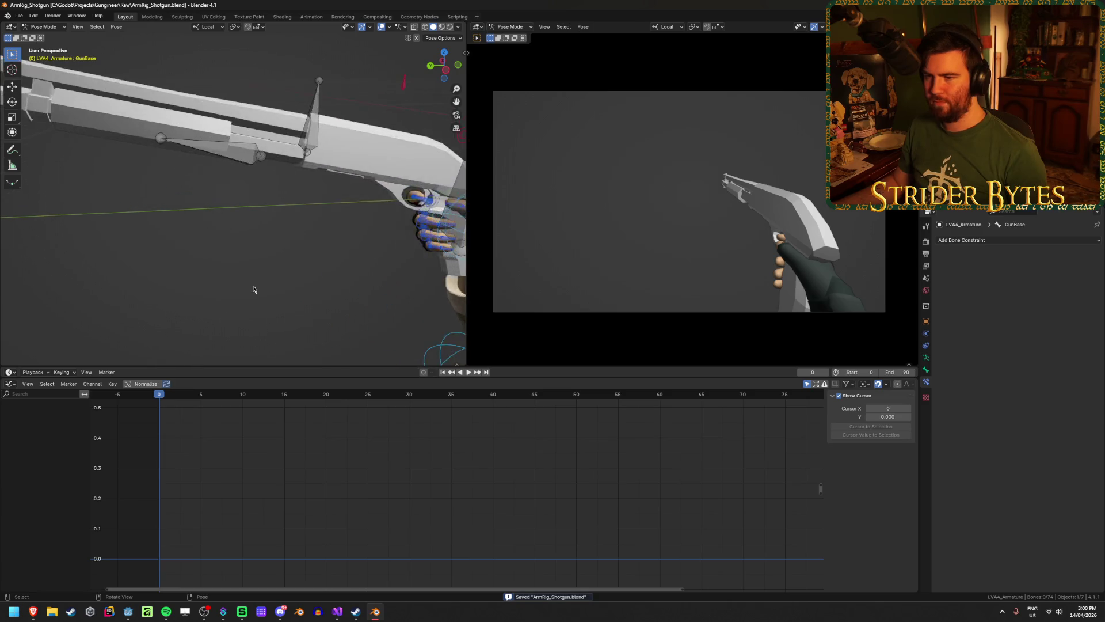
pyautogui.scroll(-3, 253, 285)
pyautogui.moveTo(253, 287)
pyautogui.mouseDown()
pyautogui.moveTo(207, 247)
pyautogui.moveTo(228, 230)
pyautogui.moveTo(254, 333)
pyautogui.moveTo(267, 316)
pyautogui.mouseUp()
pyautogui.scroll(3, 267, 316)
pyautogui.scroll(-3, 267, 316)
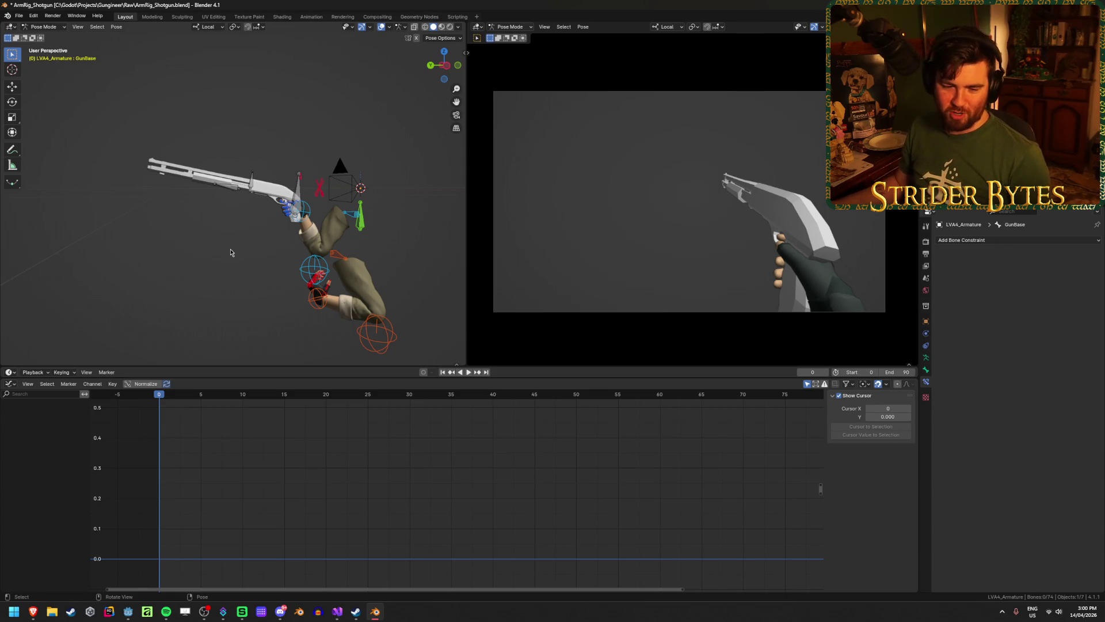
pyautogui.scroll(5, 249, 245)
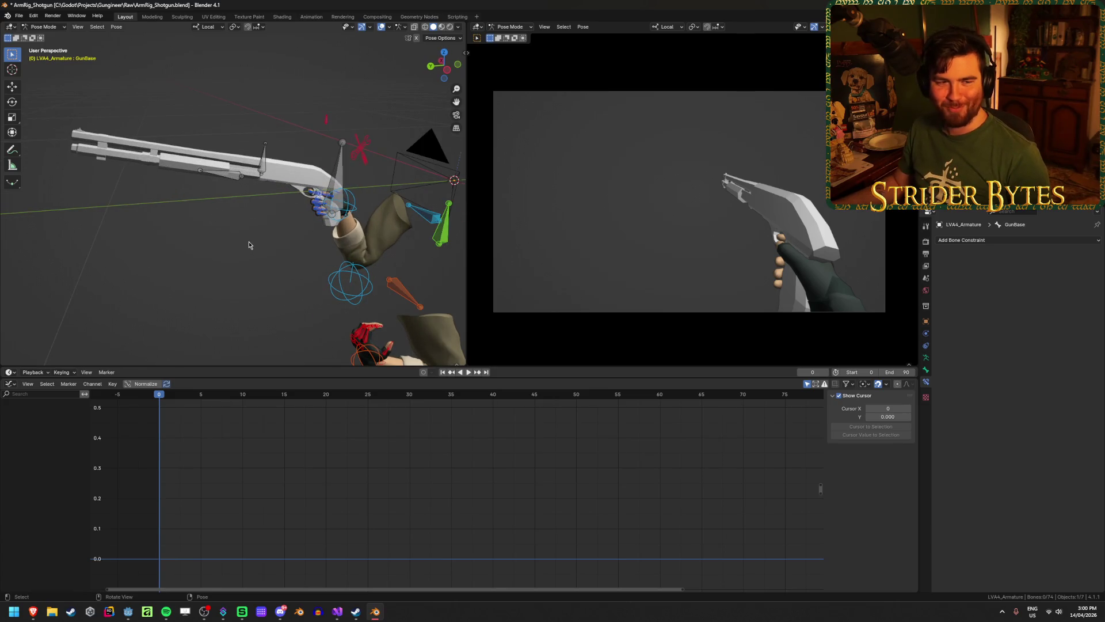
pyautogui.hotkey('ctrl', 's')
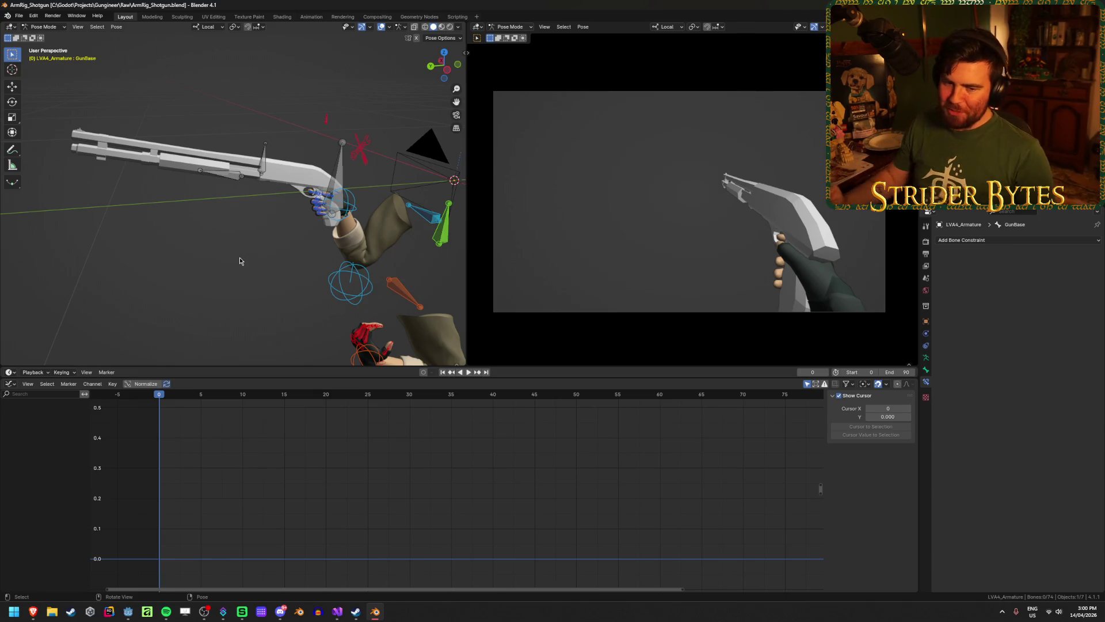
# Step: Select the shotgun's Cube.001 mesh, then clear the selection and save again
pyautogui.click(229, 225)
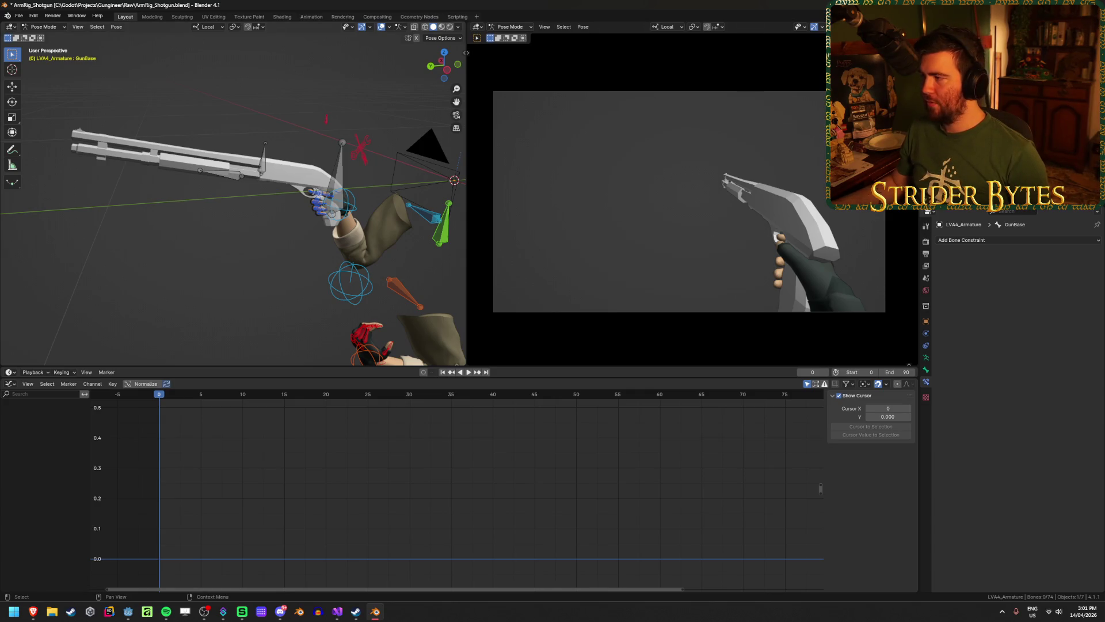
pyautogui.click(253, 172)
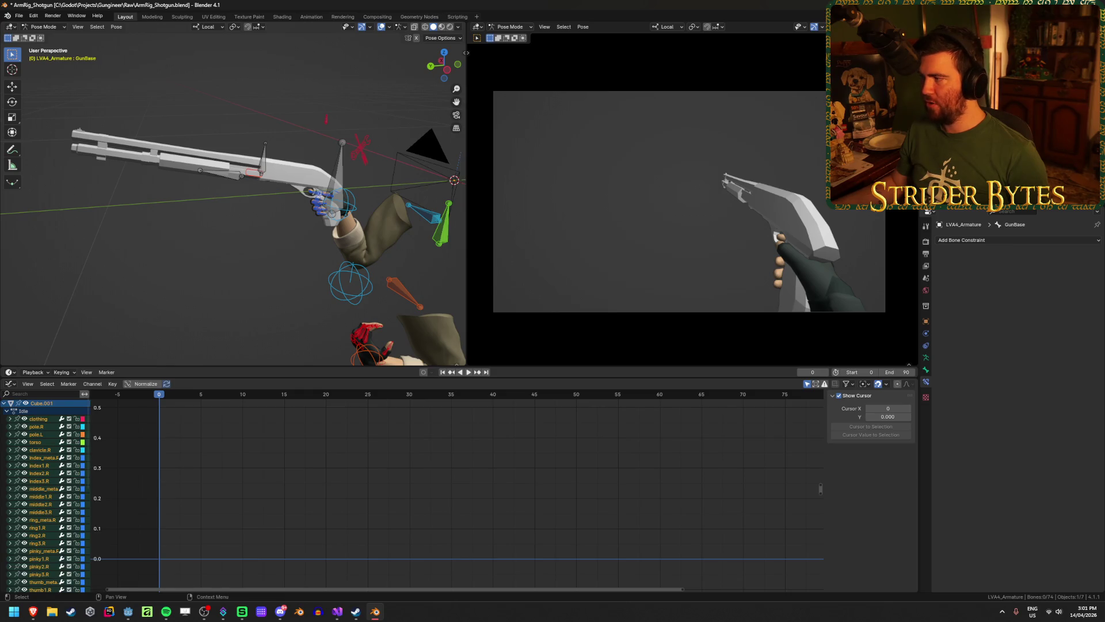
pyautogui.hotkey('ctrl', 's')
pyautogui.hotkey('alt', 'a')
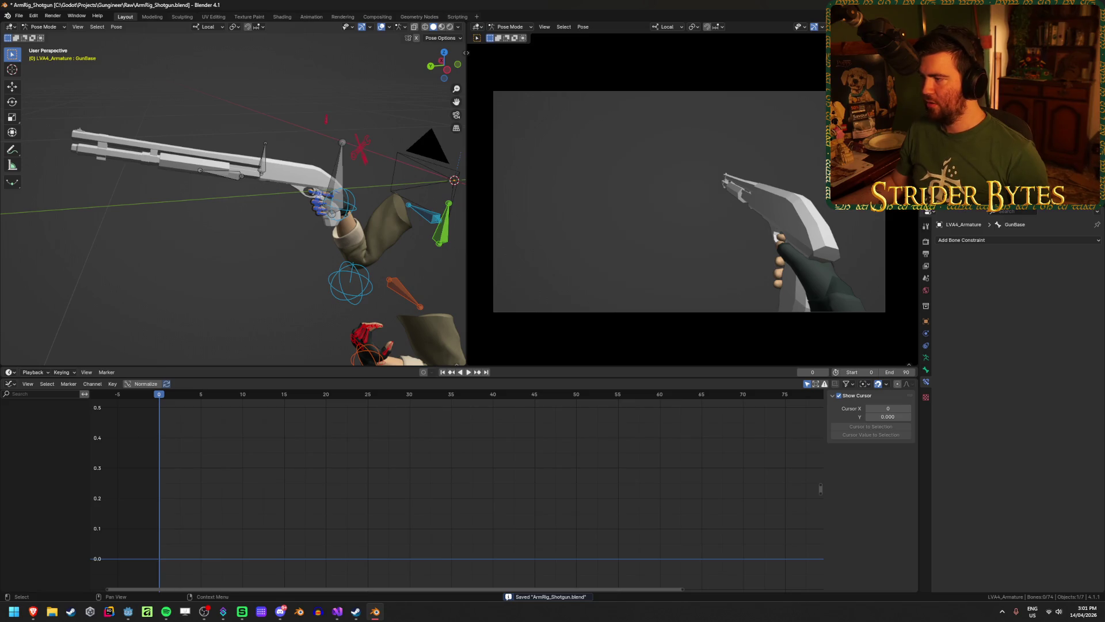
pyautogui.hotkey('ctrl', 's')
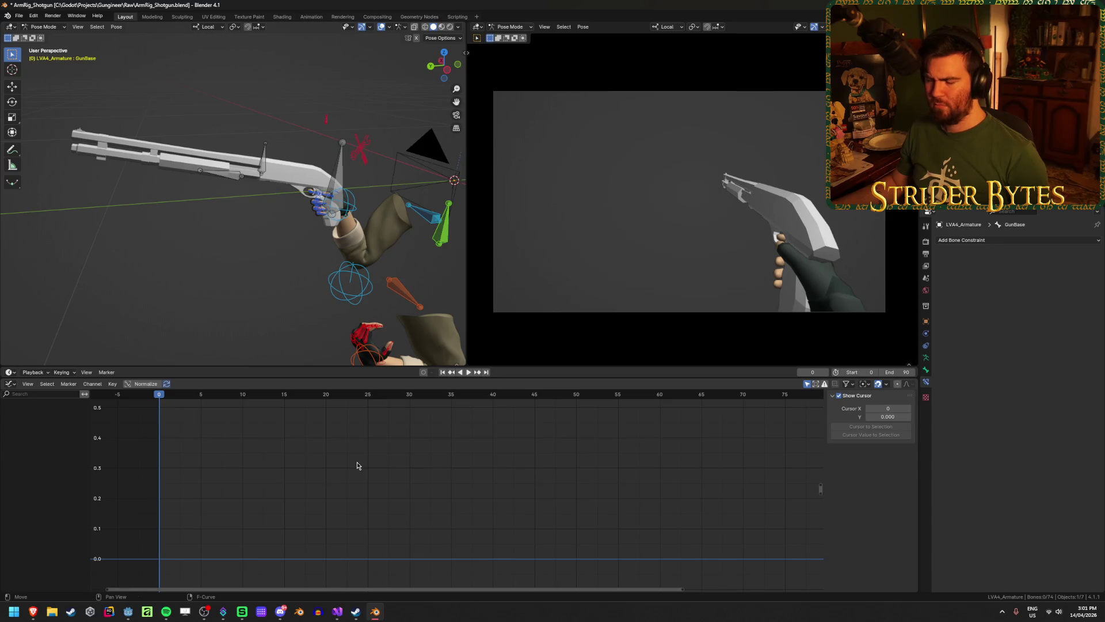
# Step: Make Pump_Stage2_Fast the active action in the Action Editor
pyautogui.hotkey('ctrl', 'Tab')
pyautogui.click(416, 384)
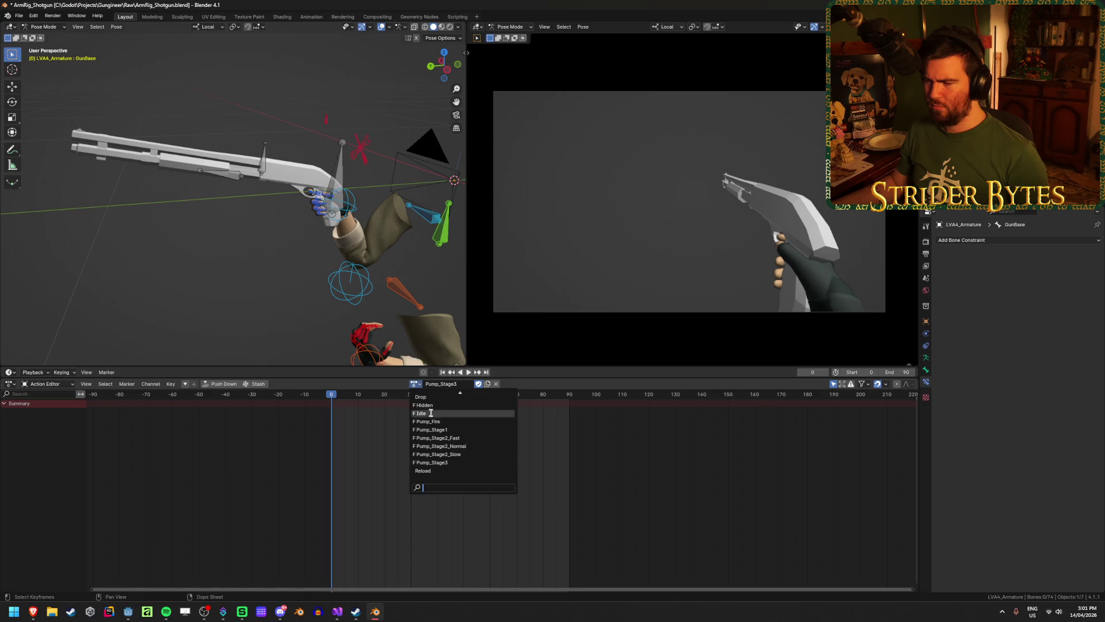
pyautogui.click(441, 438)
pyautogui.moveTo(215, 229)
pyautogui.mouseDown()
pyautogui.moveTo(312, 225)
pyautogui.moveTo(289, 228)
pyautogui.mouseUp()
# Step: Save the blend file and bring up the glTF 2.0 export settings for ArmRig_Shotgun.glb
pyautogui.hotkey('ctrl', 's')
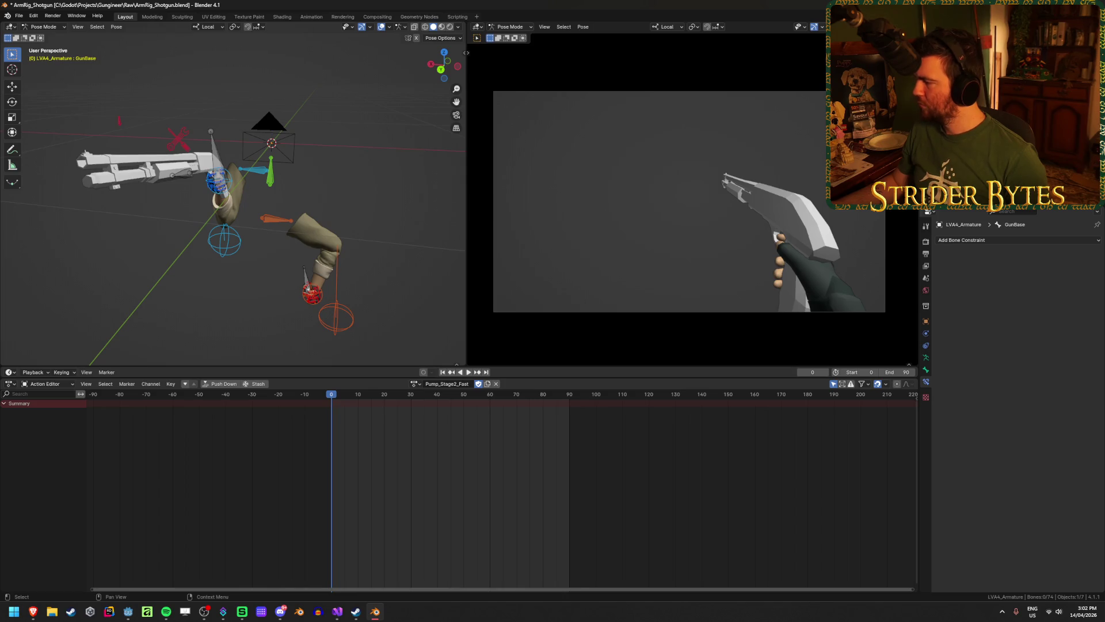
pyautogui.hotkey('ctrl', 's')
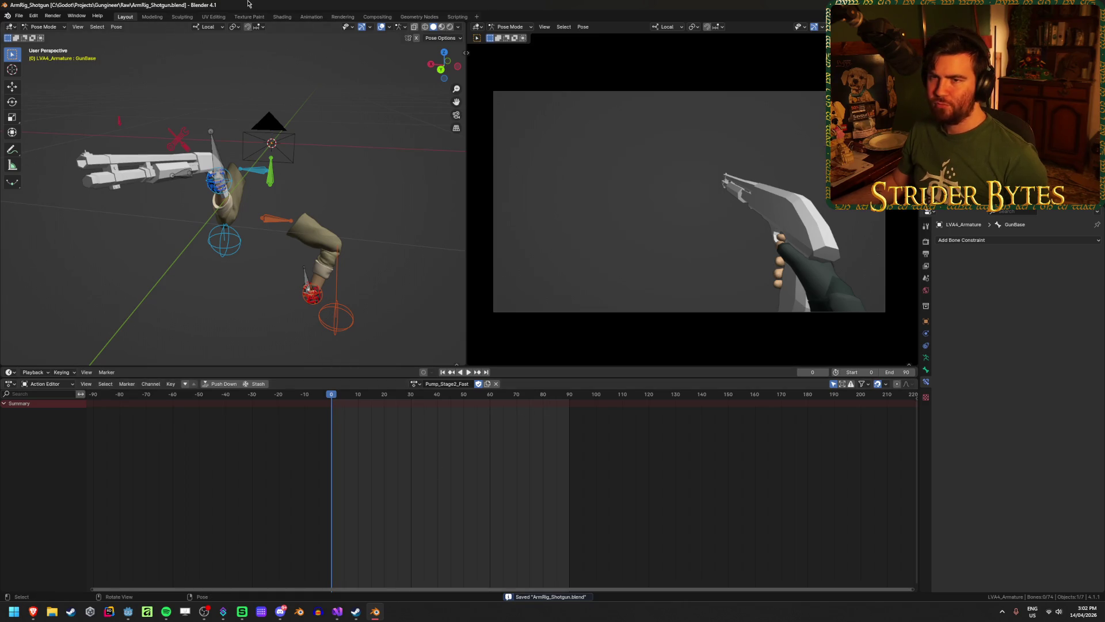
pyautogui.hotkey('shift', 'r')
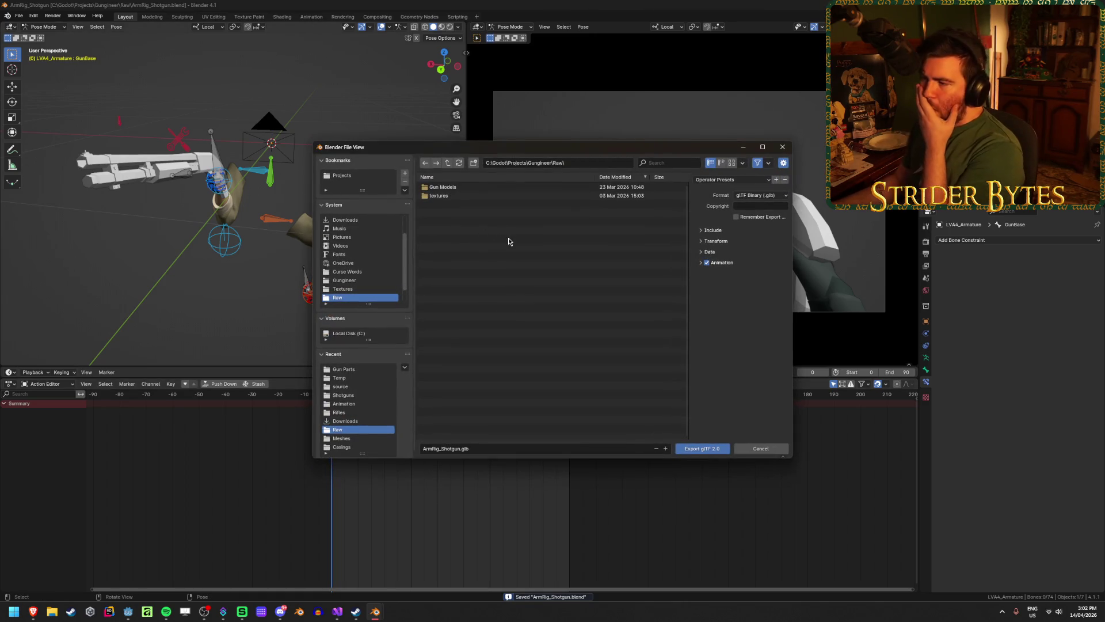
# Step: In the glTF export options, collapse Mesh, expand Animation and enable Bake All Objects
pyautogui.click(714, 230)
pyautogui.click(719, 230)
pyautogui.click(714, 252)
pyautogui.click(716, 253)
pyautogui.click(709, 267)
pyautogui.click(709, 289)
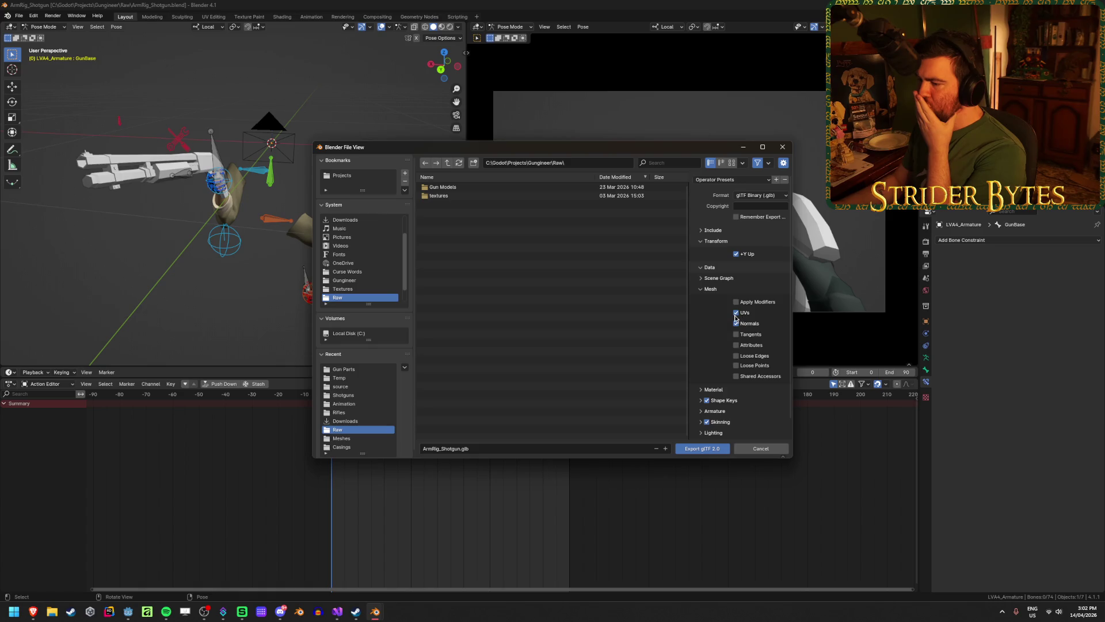
pyautogui.click(711, 291)
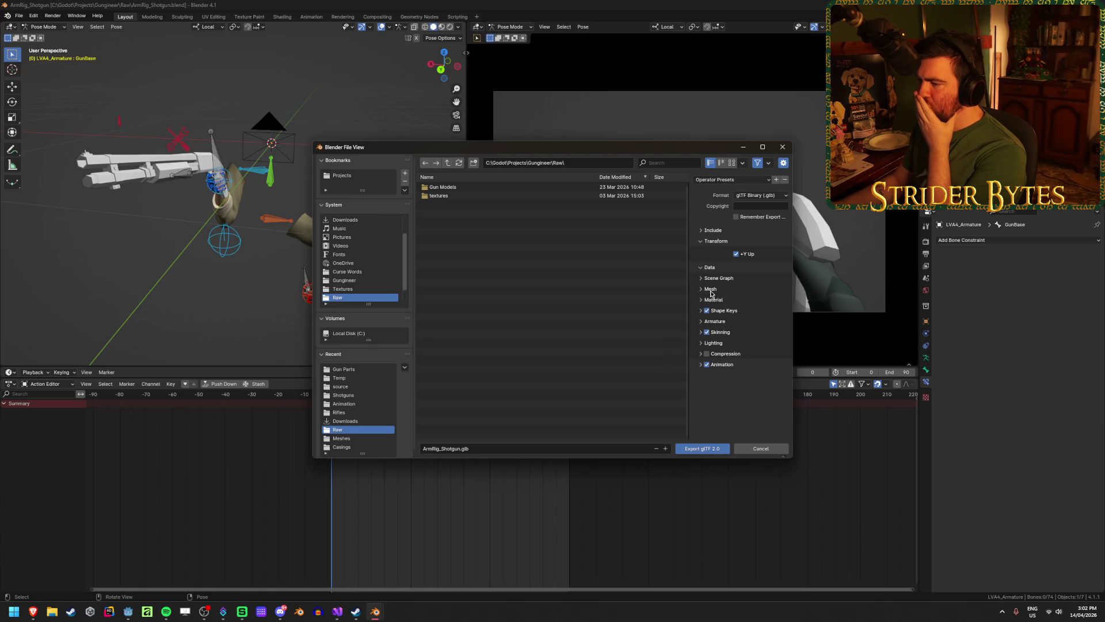
pyautogui.click(713, 231)
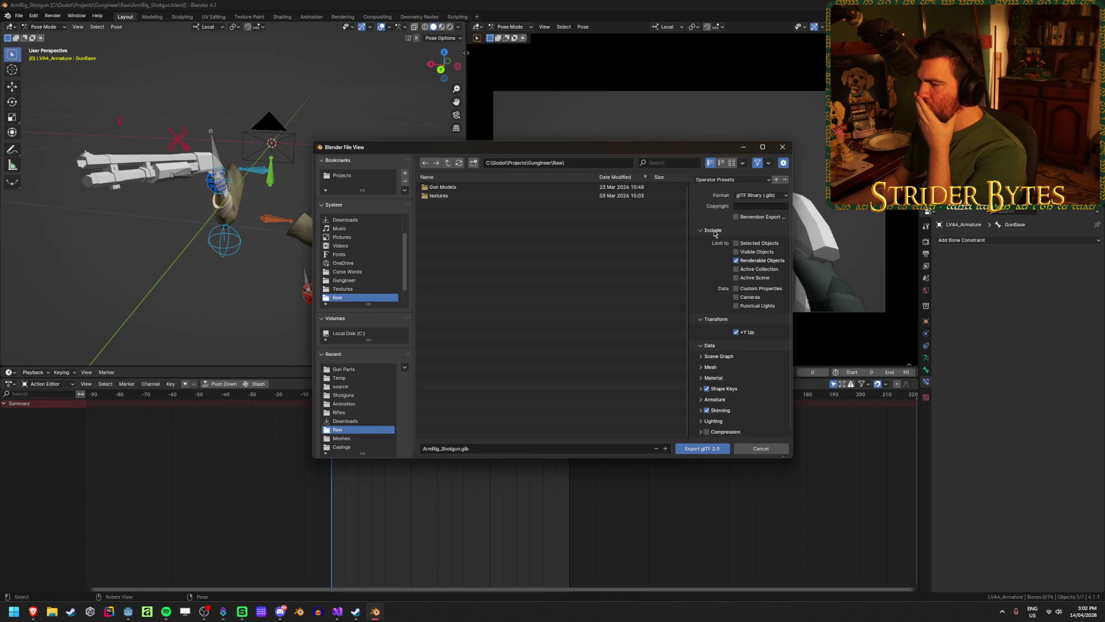
pyautogui.click(713, 231)
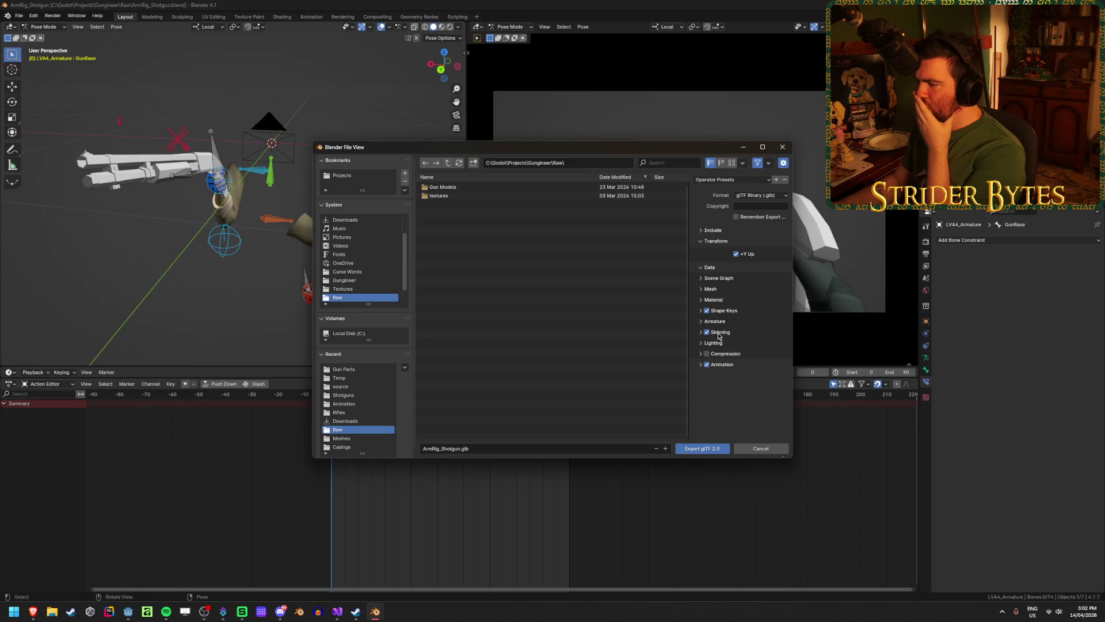
pyautogui.click(702, 365)
pyautogui.scroll(-1, 701, 366)
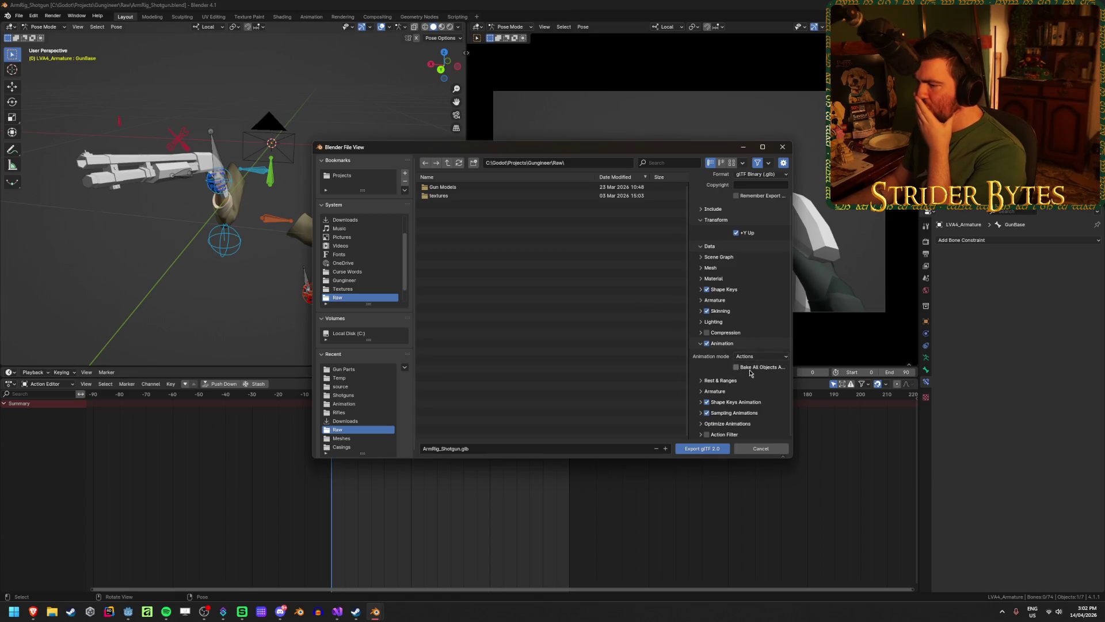
pyautogui.click(776, 368)
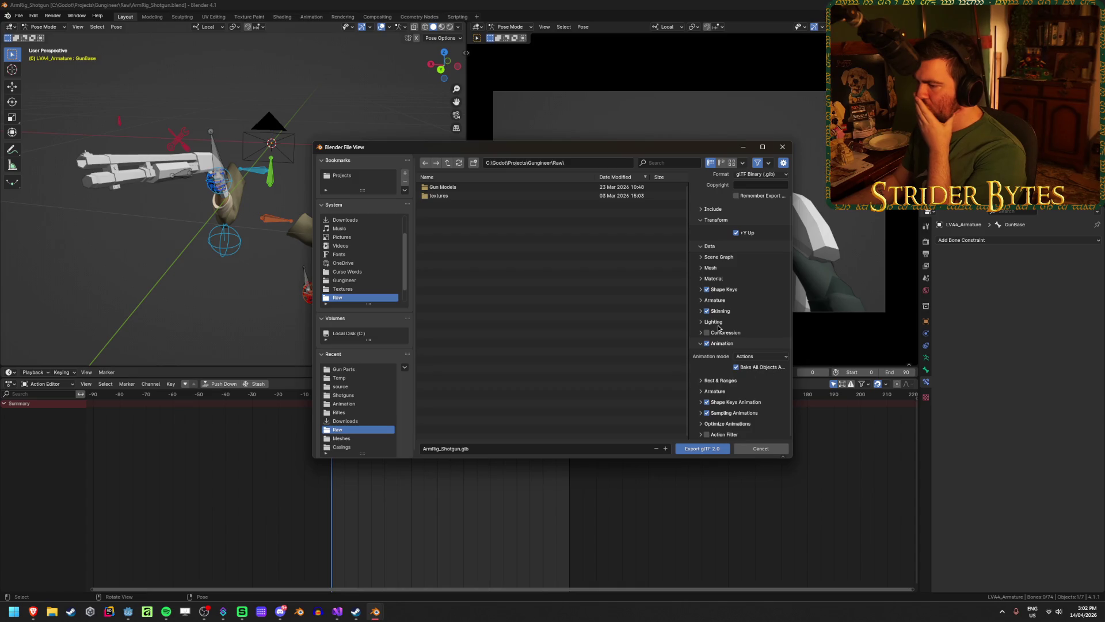
# Step: Export to Gungineer/Animation as Anim_Pump.glb, then return the rig to object mode
pyautogui.click(447, 163)
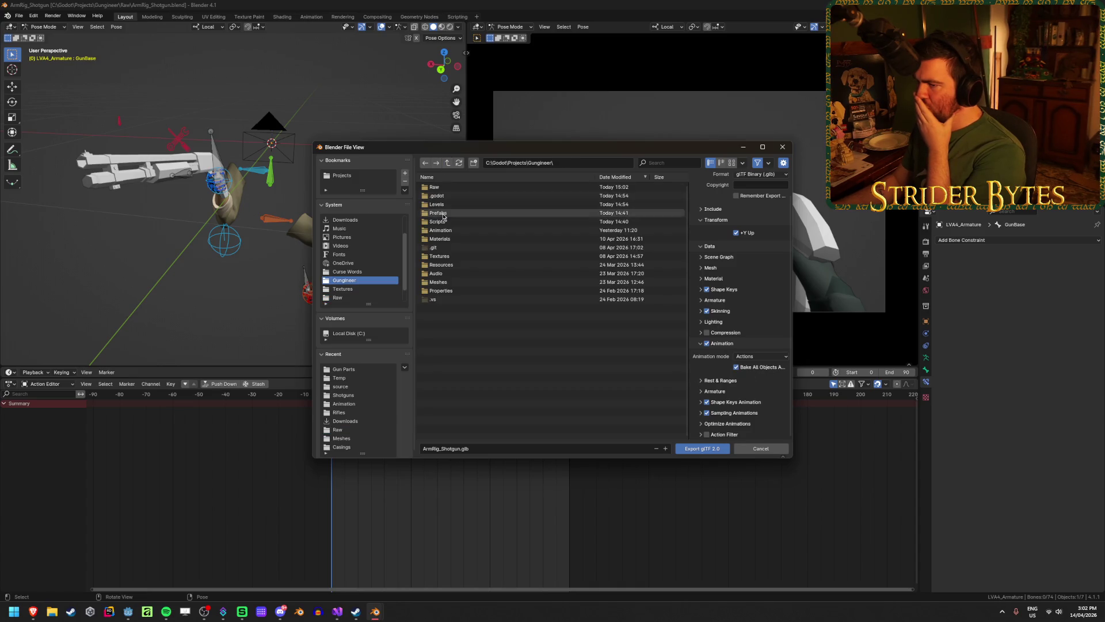
pyautogui.click(447, 233)
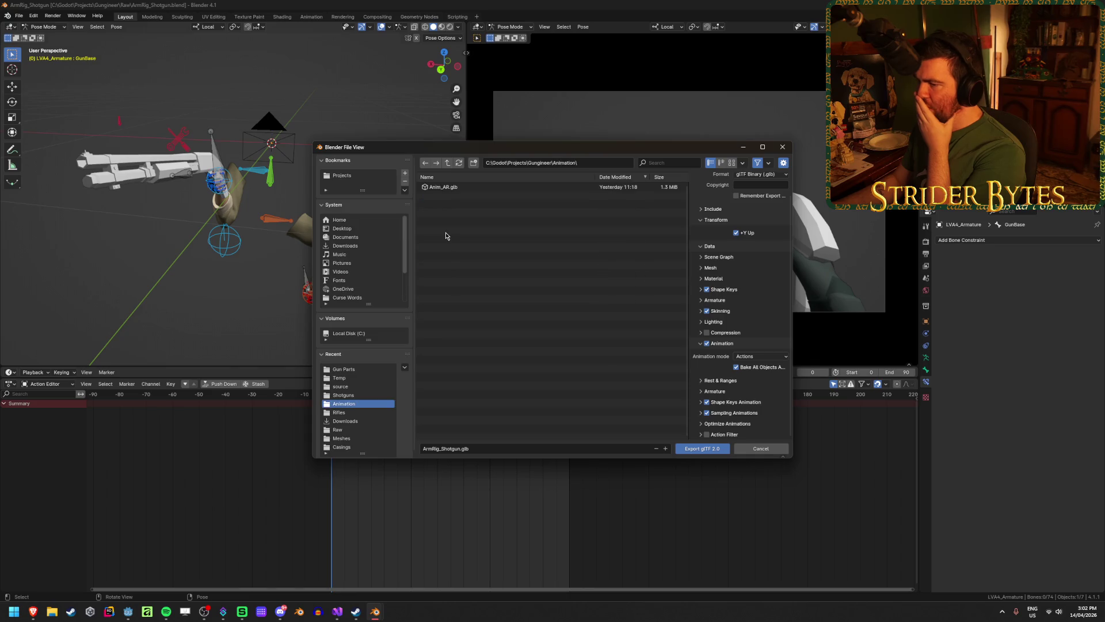
pyautogui.click(476, 447)
pyautogui.press('Home')
pyautogui.press('Delete')
pyautogui.press('Delete')
pyautogui.press('Delete')
pyautogui.press('Delete')
pyautogui.press('Delete')
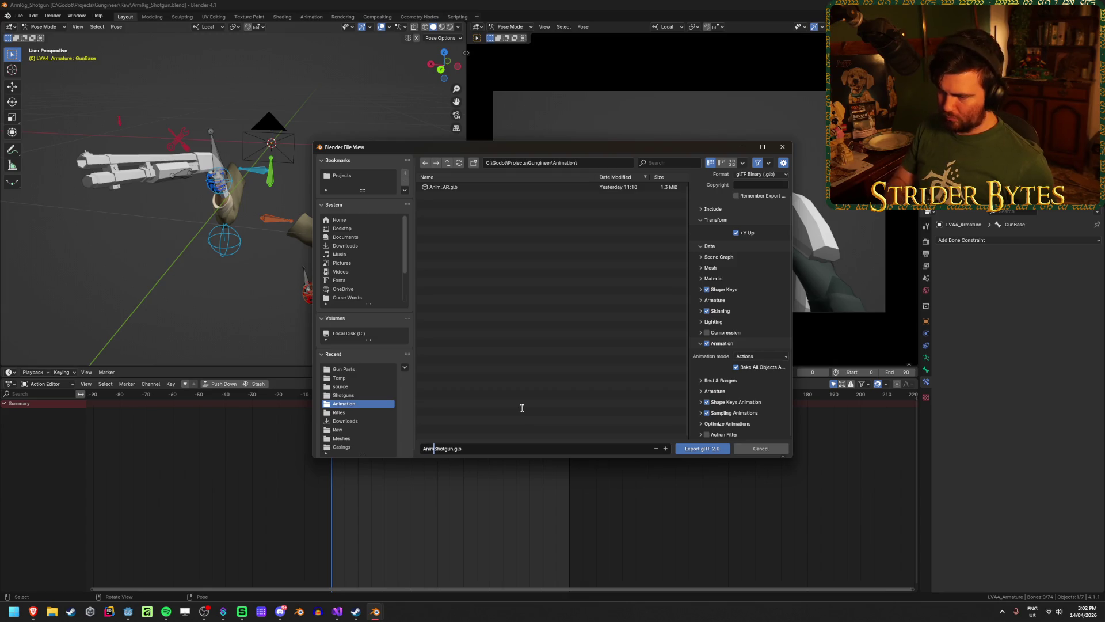
pyautogui.press('Delete')
pyautogui.press('Delete')
pyautogui.press('Delete')
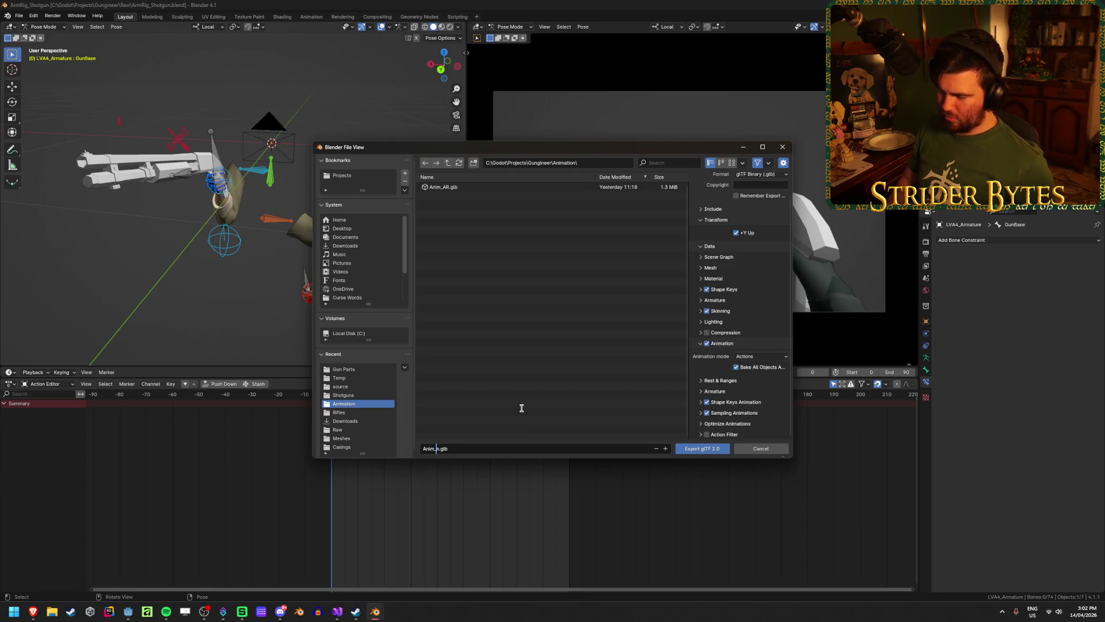
pyautogui.write('Pump')
pyautogui.press('Return')
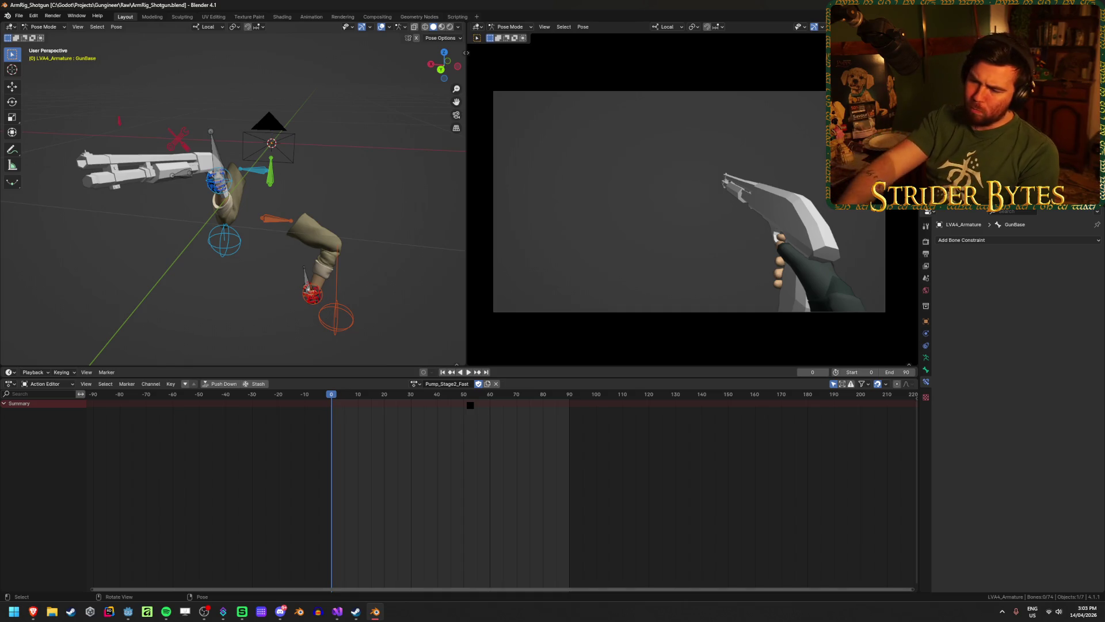
pyautogui.hotkey('ctrl', 'Tab')
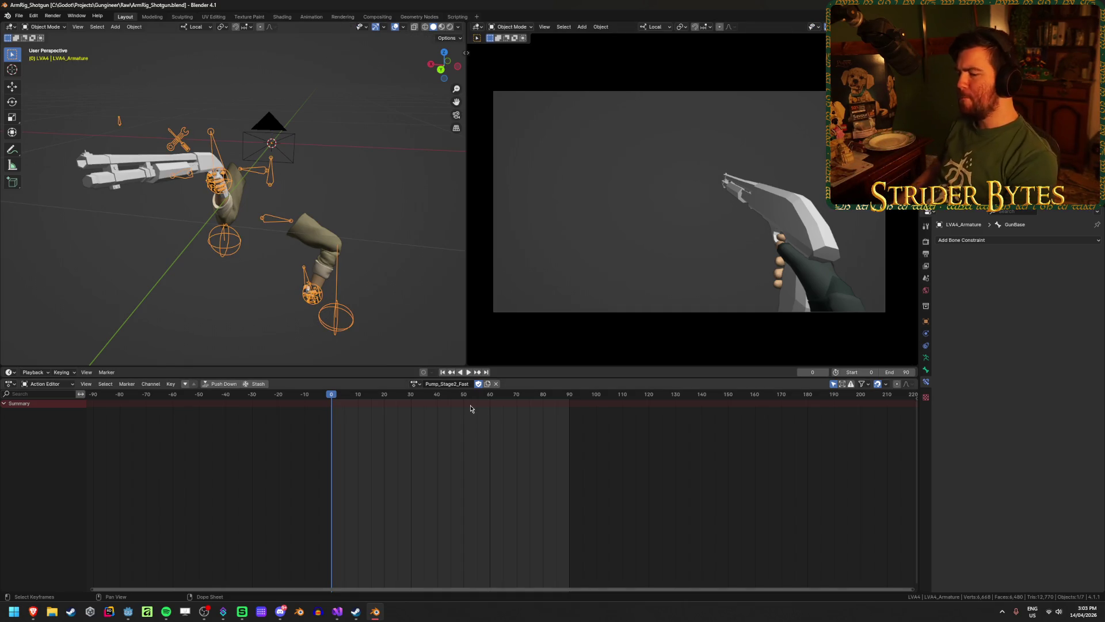
pyautogui.click(128, 611)
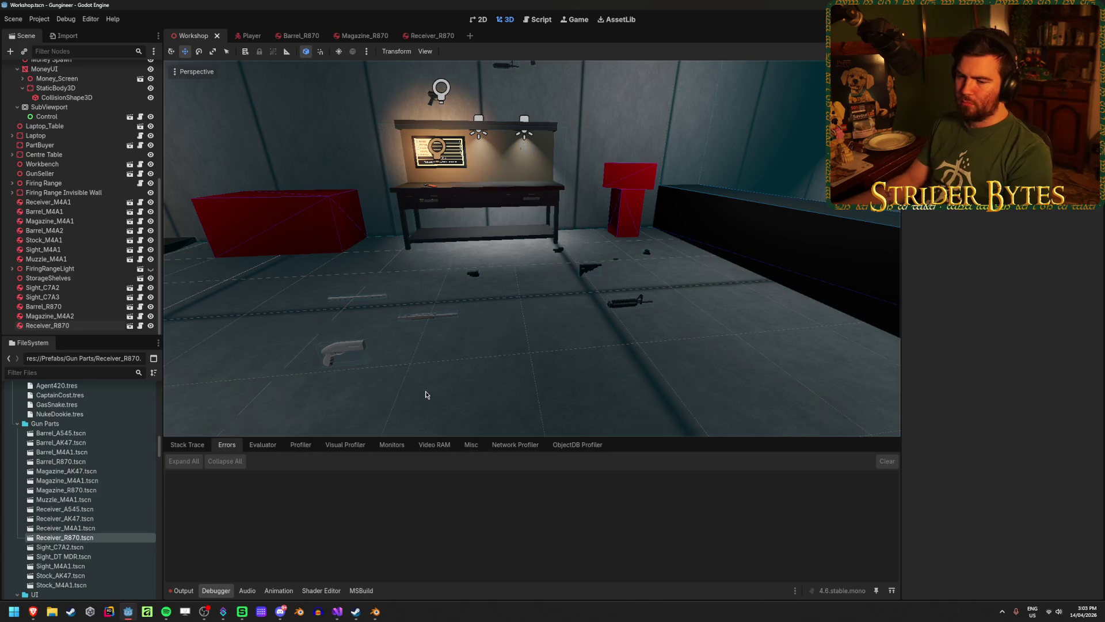
# Step: Reimport Anim_Pump.glb as an Animation Library at 60 FPS, confirming the resource replacement
pyautogui.scroll(15, 87, 476)
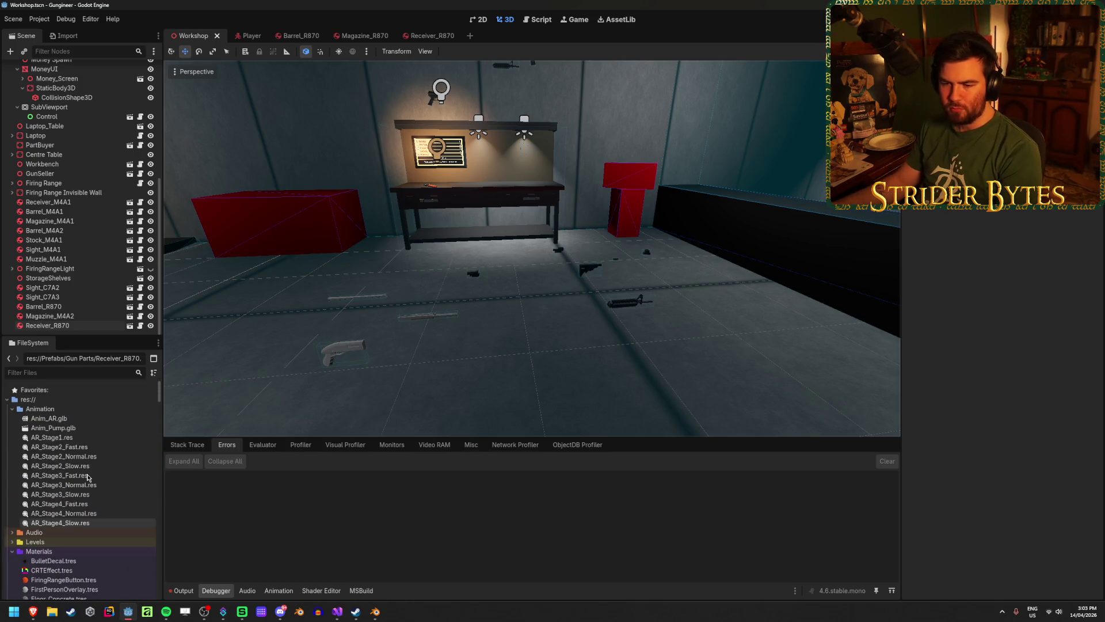
pyautogui.click(82, 429)
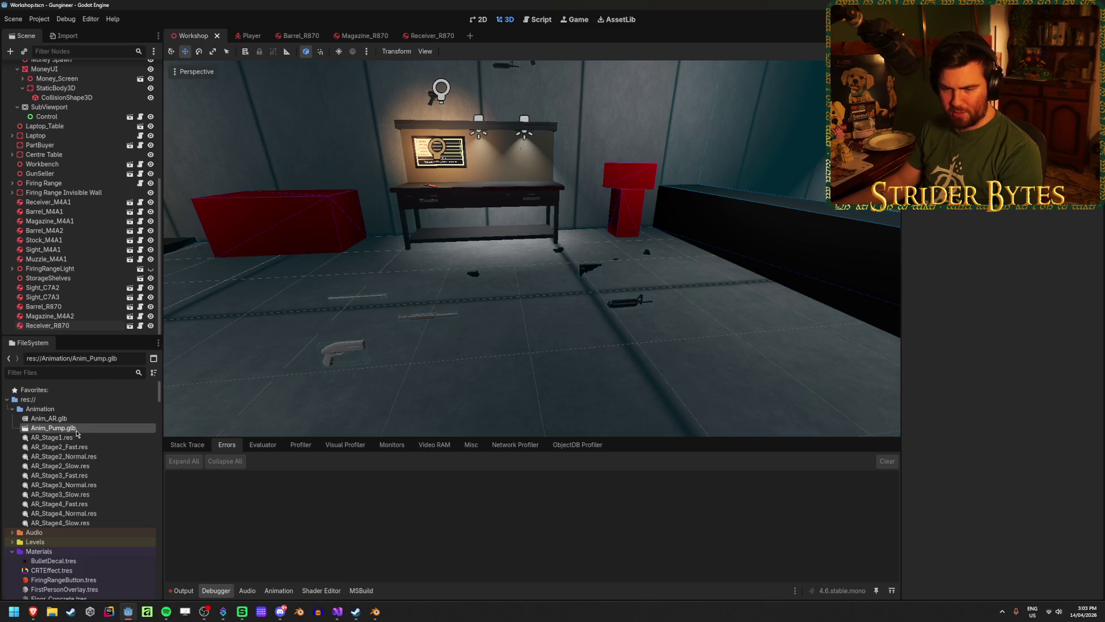
pyautogui.click(64, 35)
pyautogui.click(75, 83)
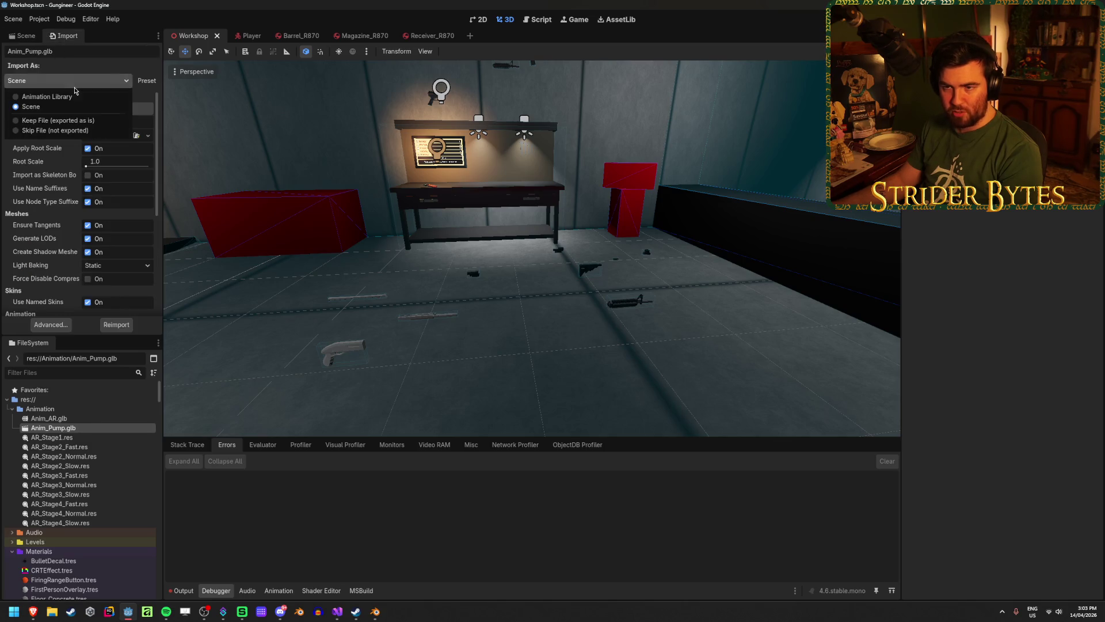
pyautogui.click(50, 97)
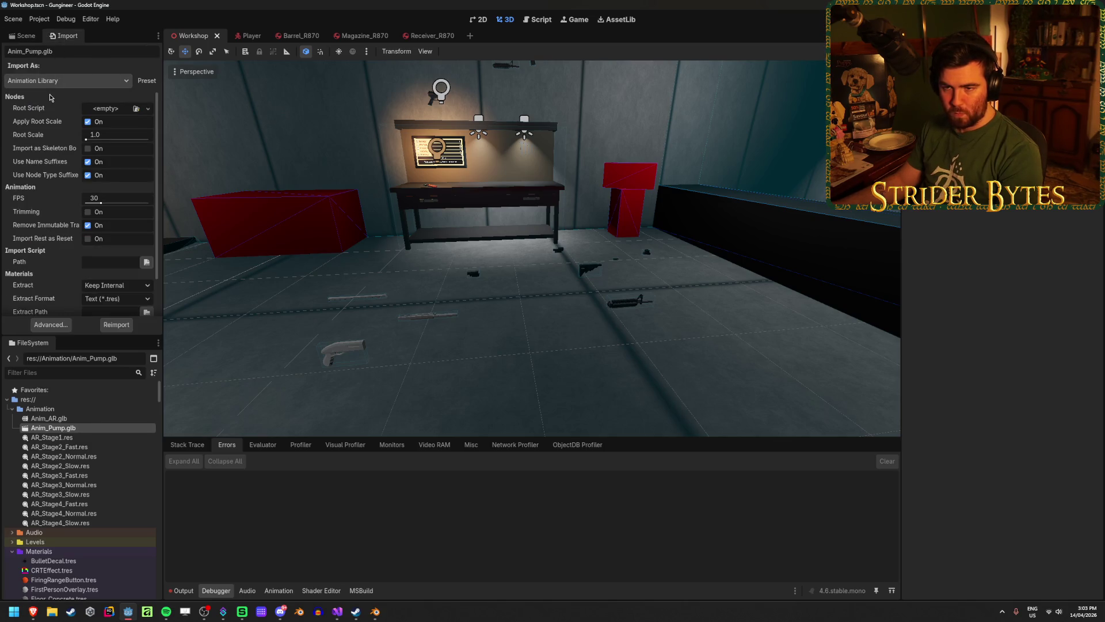
pyautogui.click(94, 198)
pyautogui.write('60')
pyautogui.press('Return')
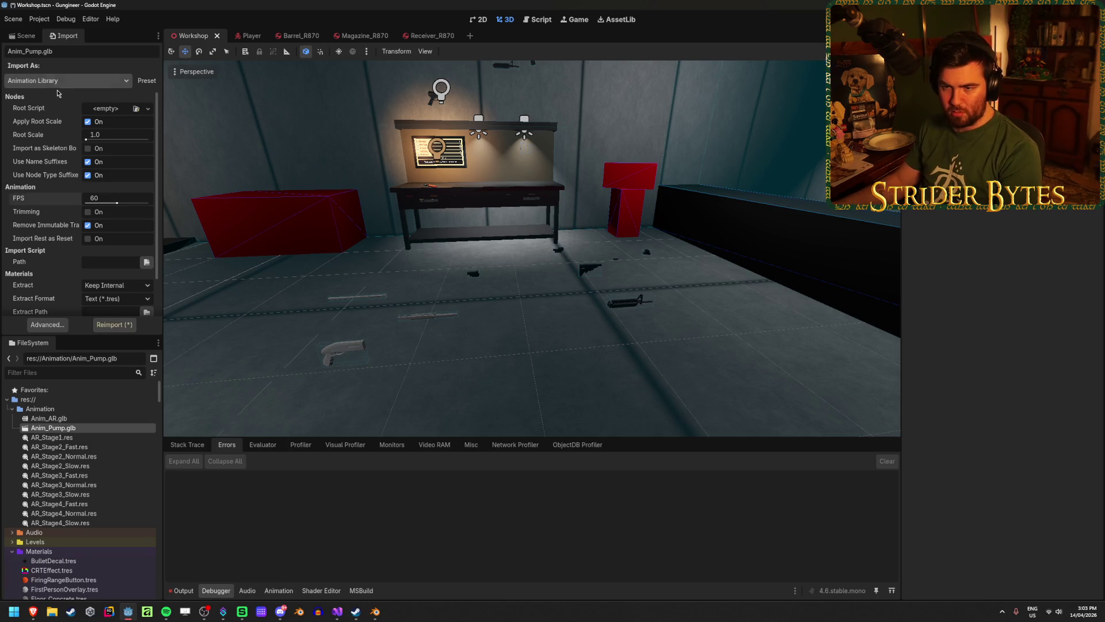
pyautogui.scroll(-2, 53, 135)
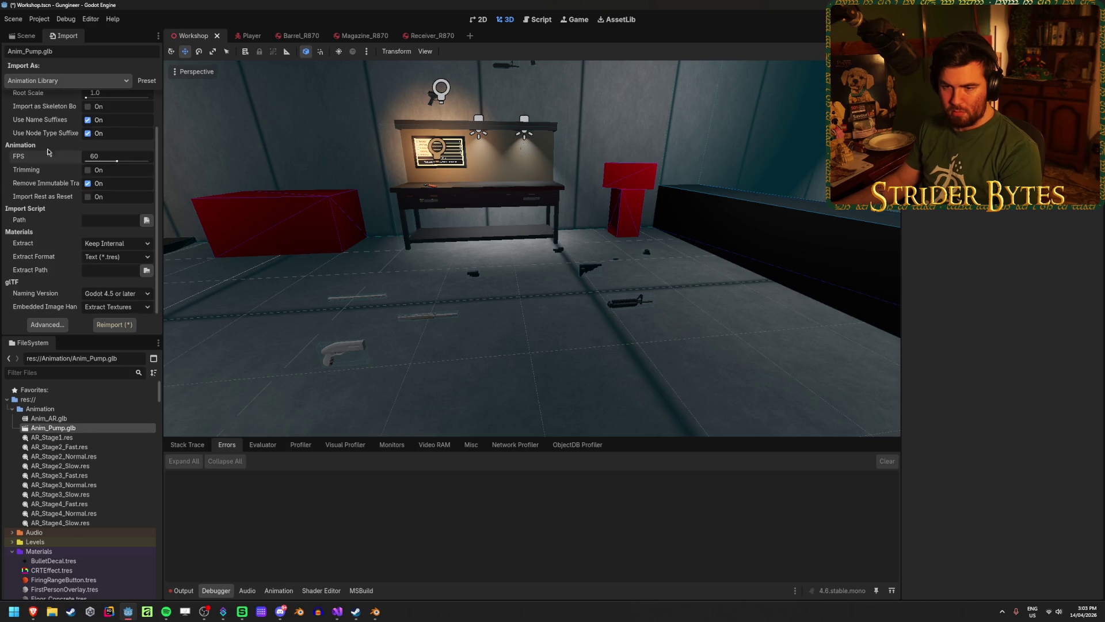
pyautogui.click(113, 324)
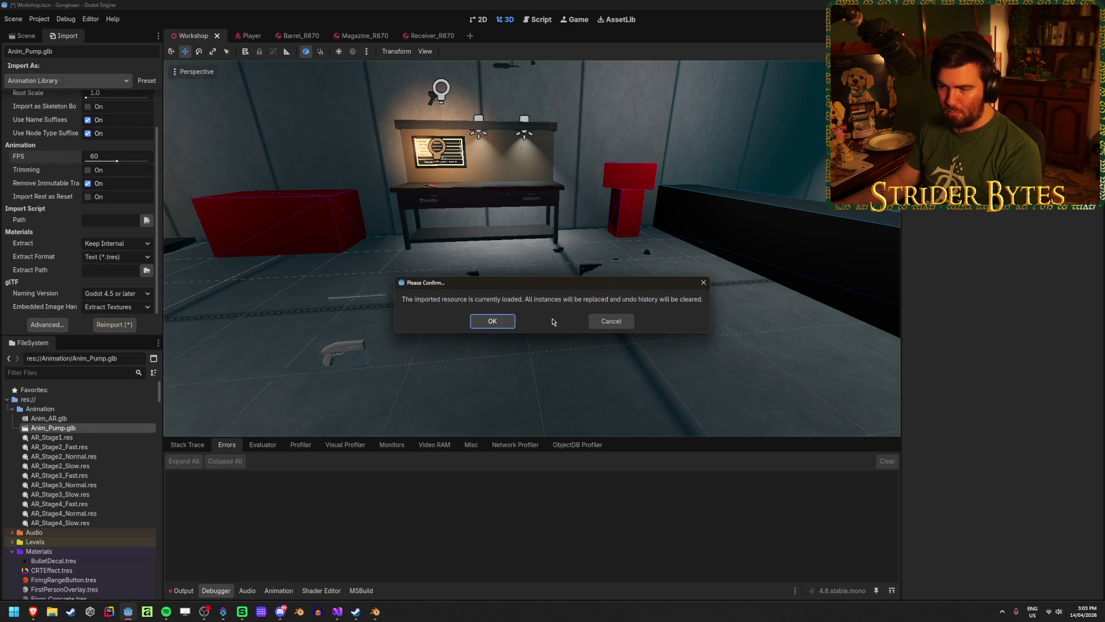
pyautogui.click(493, 322)
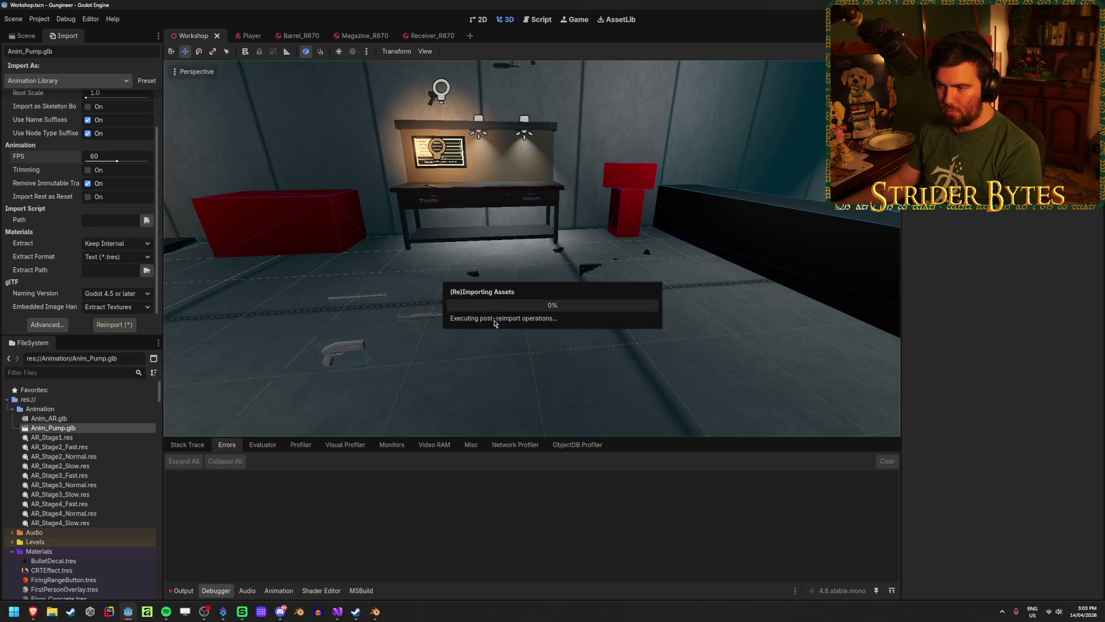
# Step: Compare Anim_Pump.glb's import settings against Anim_AR.glb's
pyautogui.click(85, 418)
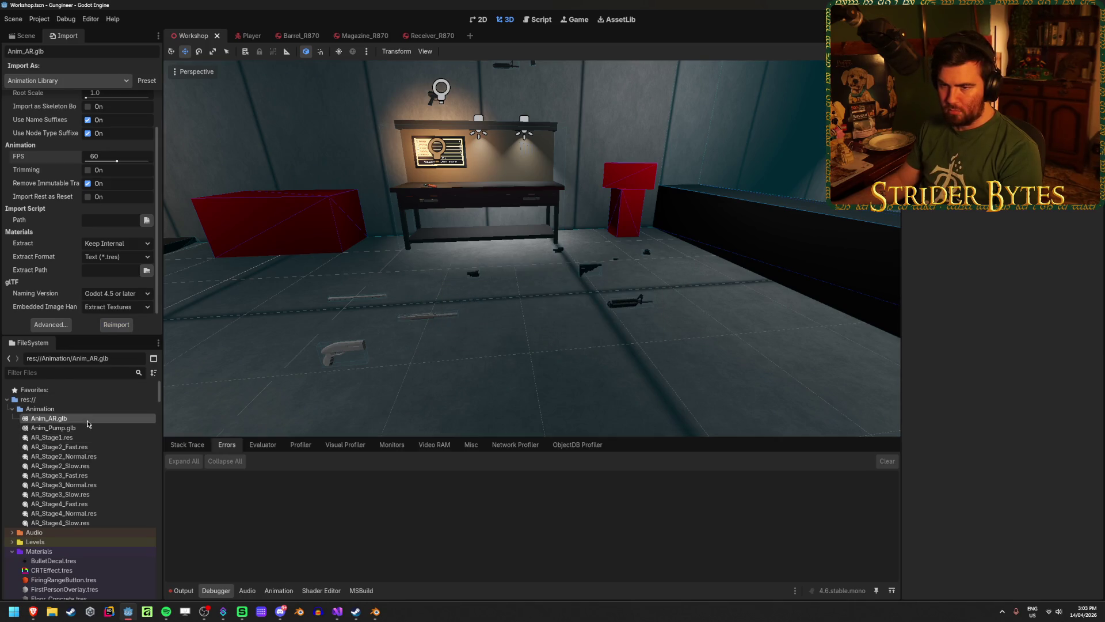
pyautogui.click(88, 430)
pyautogui.click(86, 418)
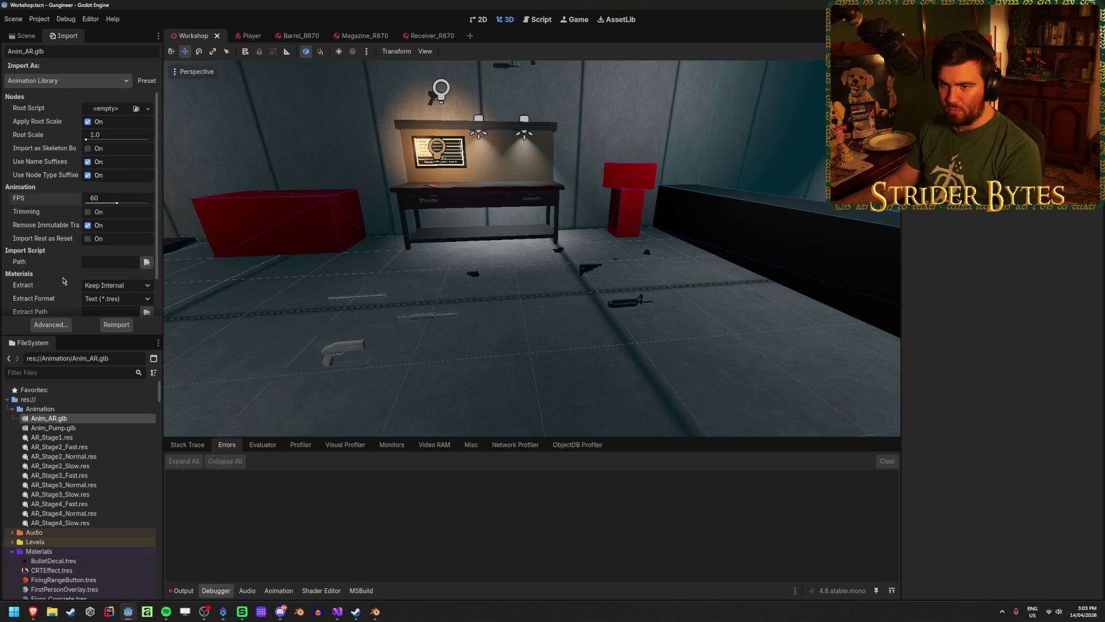
pyautogui.click(81, 430)
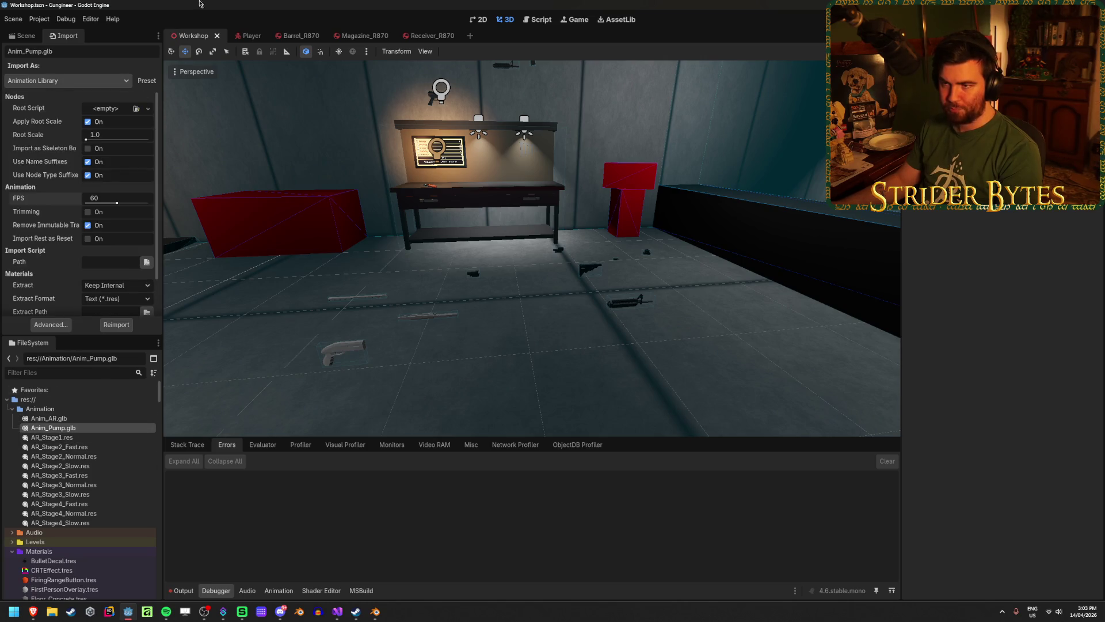
# Step: Preview the imported animations, such as AR_Stage1 and AR_Stage2_Normal, in Advanced import settings
pyautogui.doubleClick(86, 429)
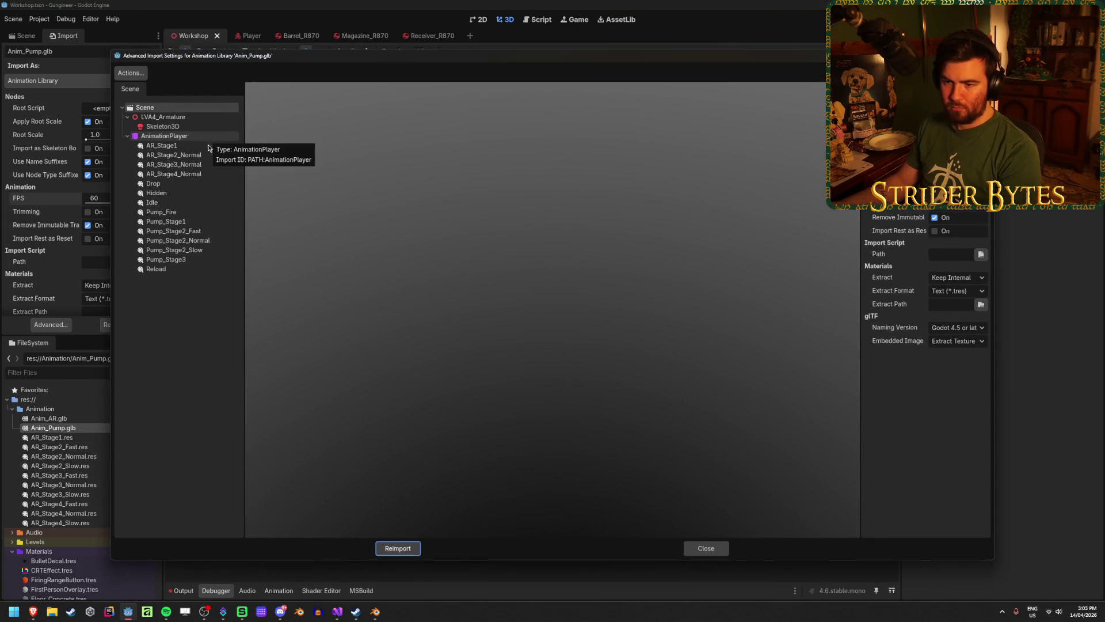
pyautogui.click(173, 155)
pyautogui.click(190, 164)
pyautogui.click(157, 192)
pyautogui.click(173, 165)
pyautogui.click(162, 146)
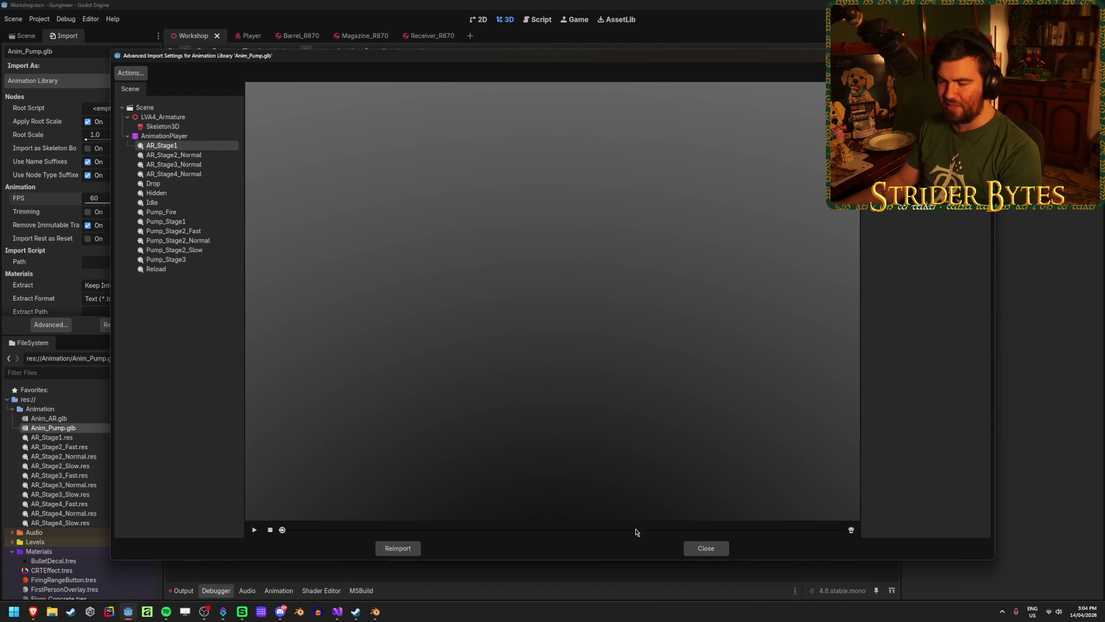
pyautogui.click(705, 548)
pyautogui.click(374, 611)
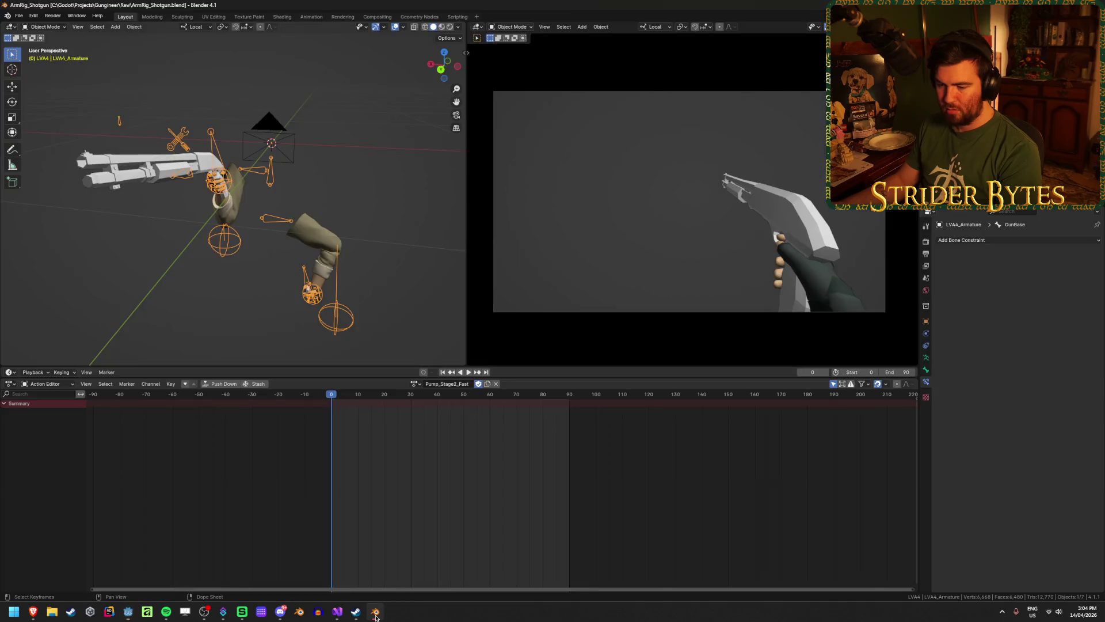
# Step: Switch the bottom editor to Dope Sheet, then to Nonlinear Animation tracks
pyautogui.click(413, 384)
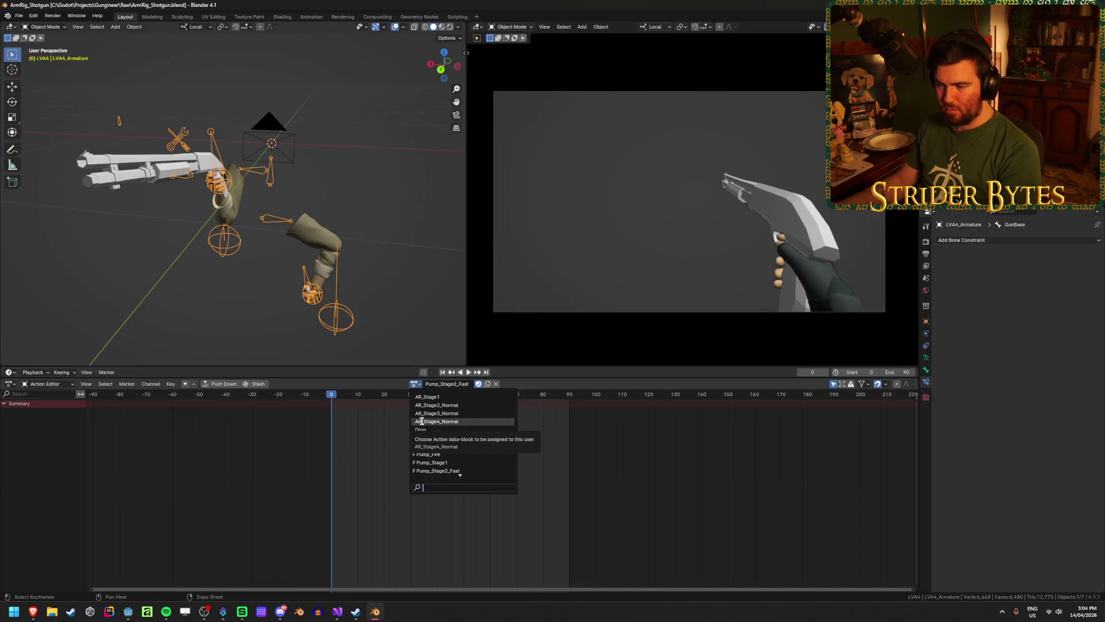
pyautogui.click(46, 384)
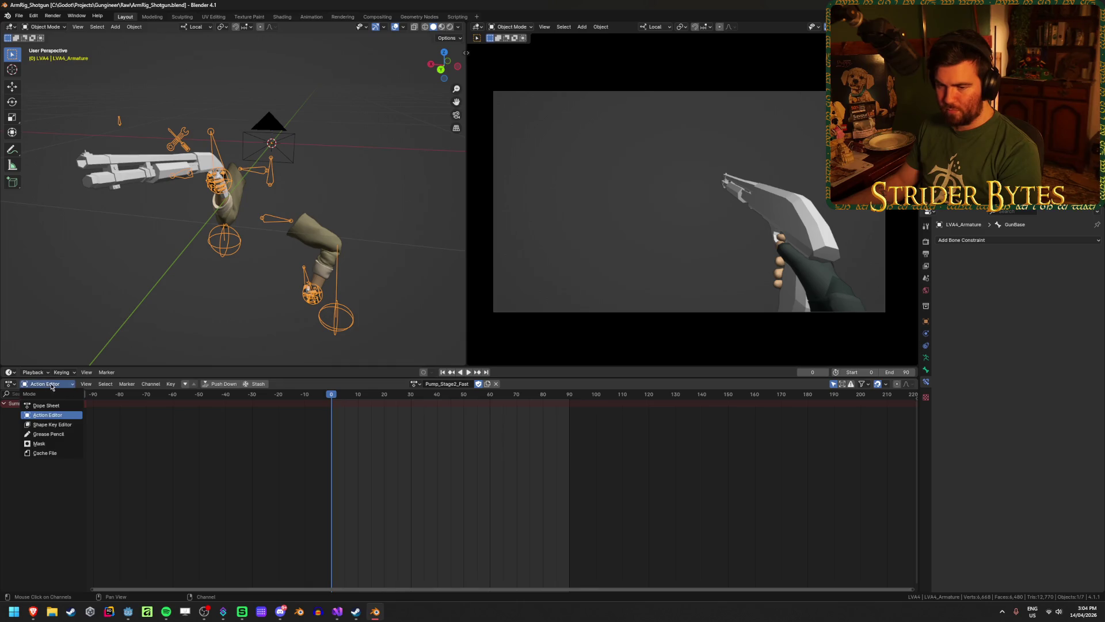
pyautogui.click(11, 384)
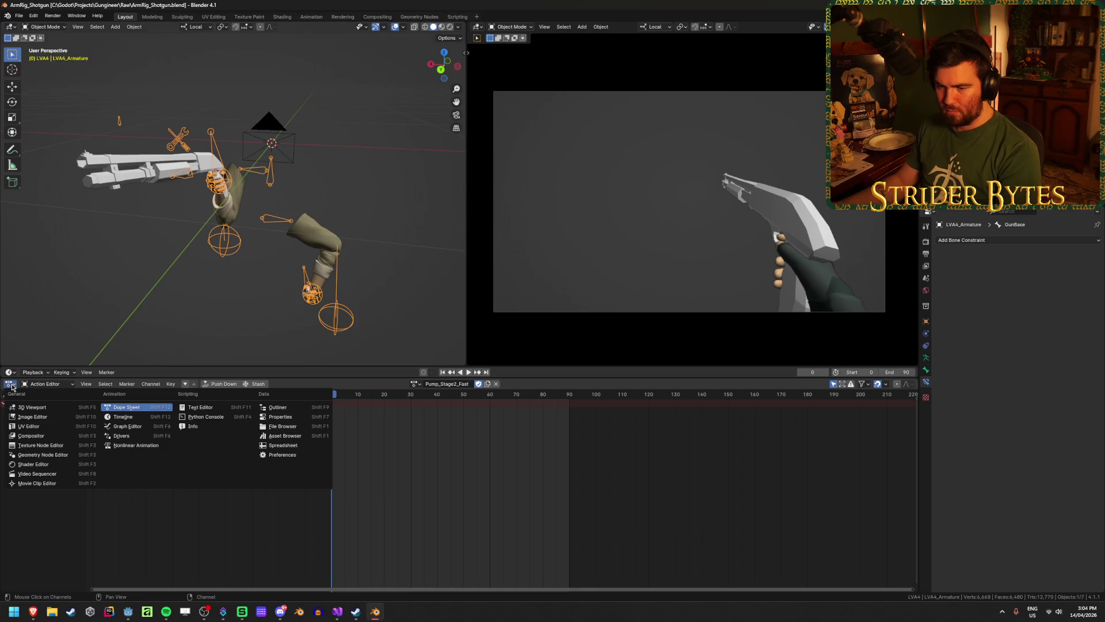
pyautogui.click(10, 385)
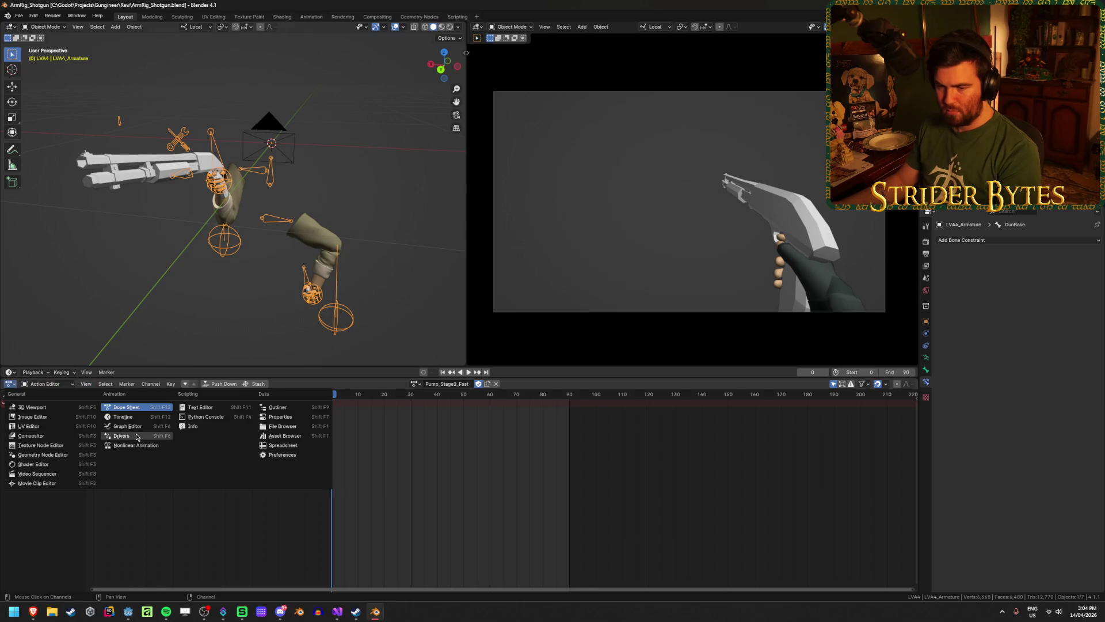
pyautogui.click(136, 437)
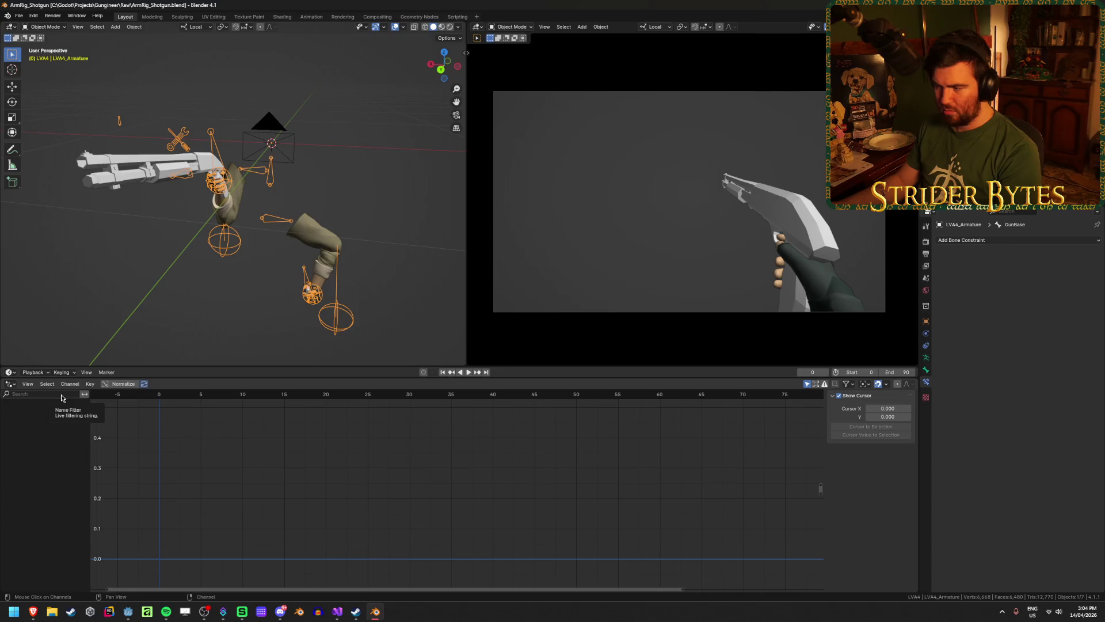
pyautogui.click(10, 384)
pyautogui.click(113, 416)
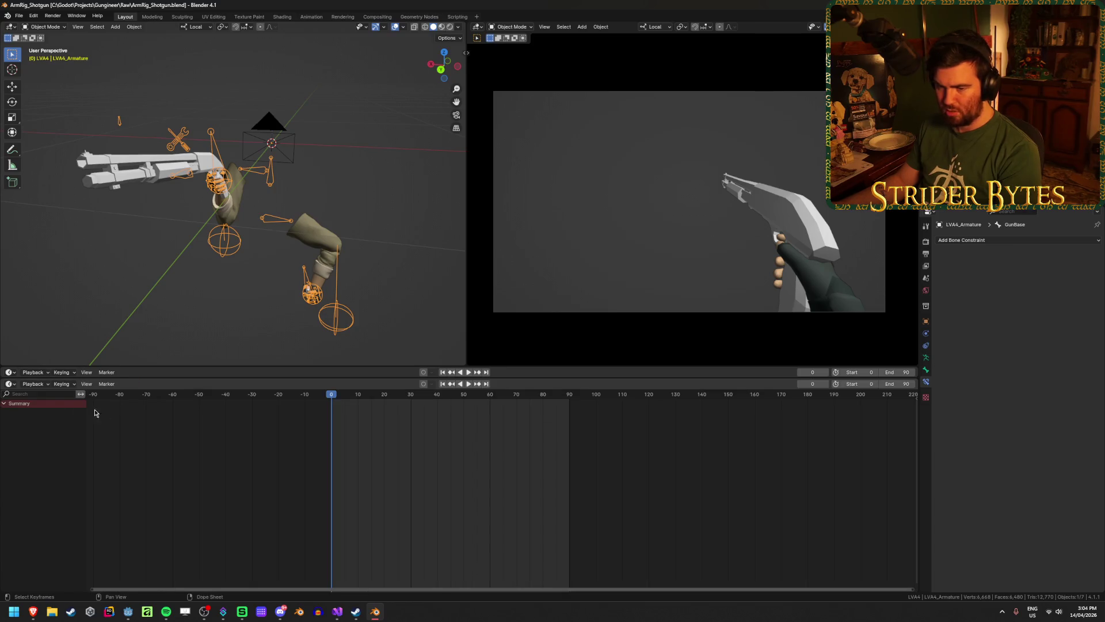
pyautogui.click(10, 385)
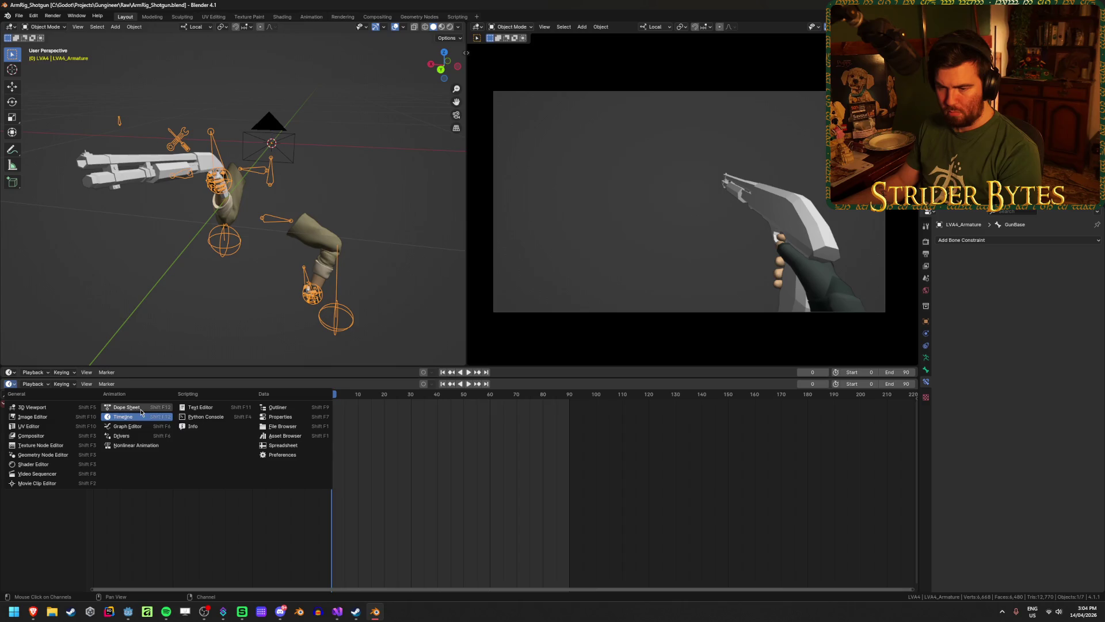
pyautogui.click(136, 445)
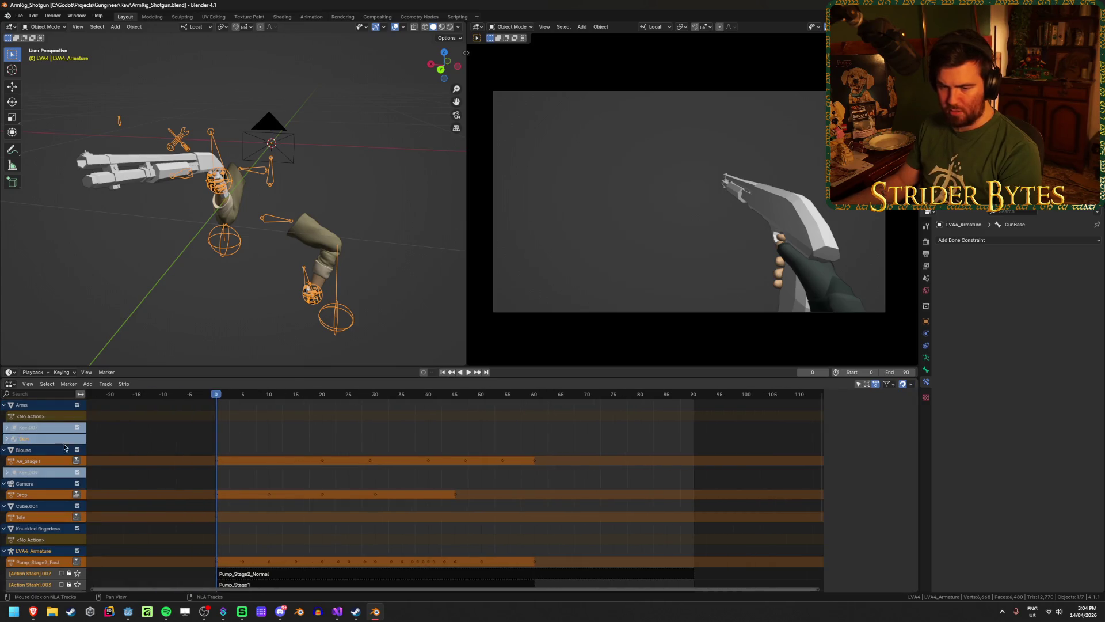
# Step: Play the pump animation with the R870 selected, then reset to the first frame
pyautogui.scroll(-5, 68, 449)
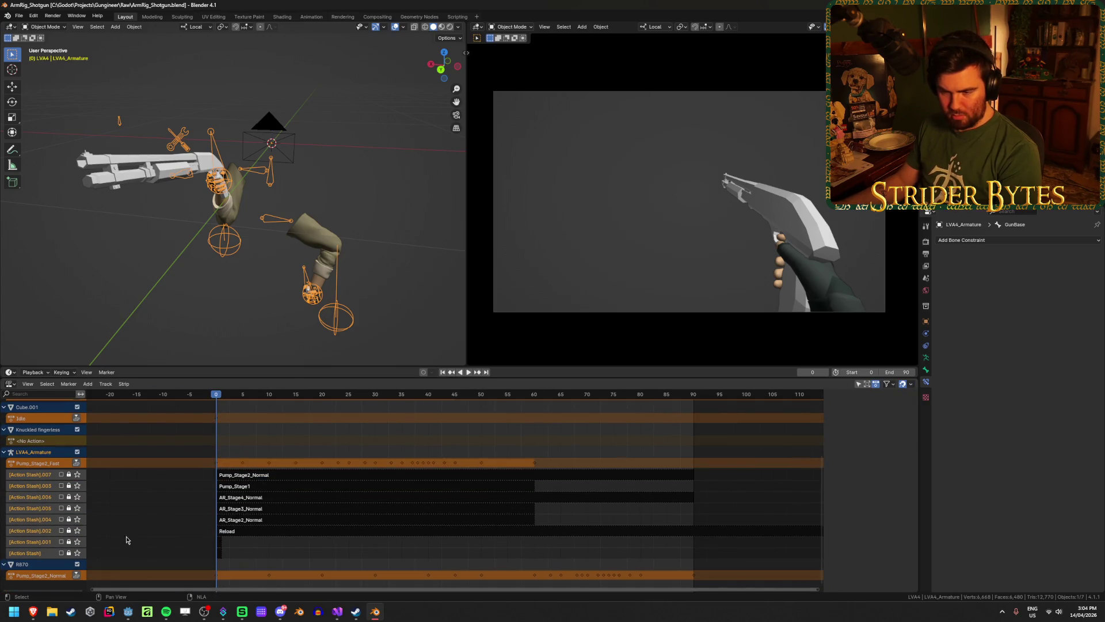
pyautogui.hscroll(-3, 267, 522)
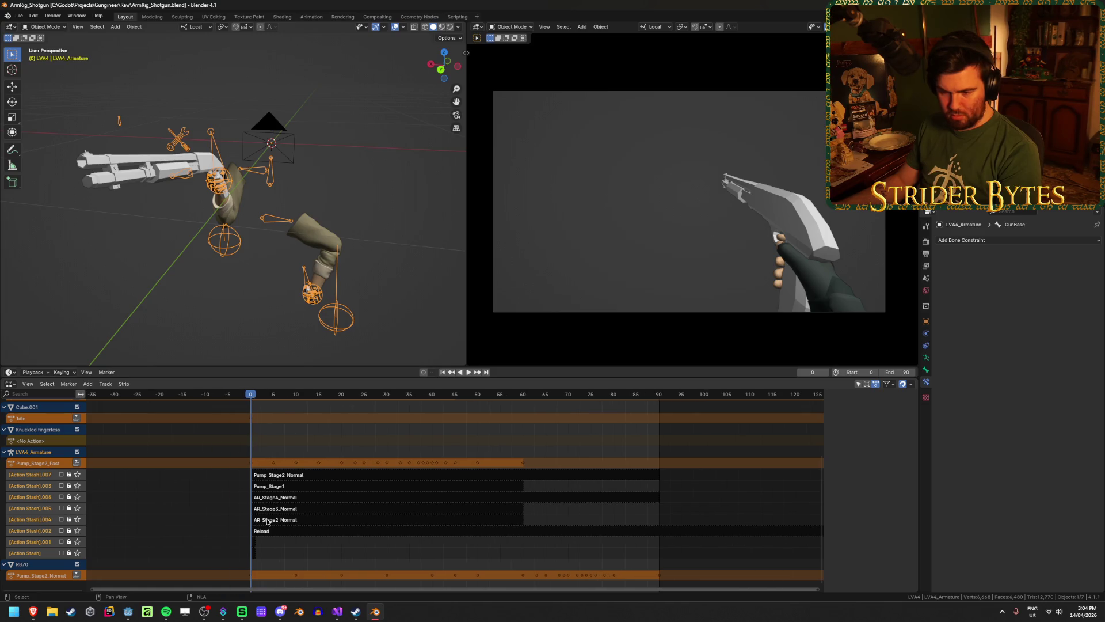
pyautogui.hscroll(4, 210, 538)
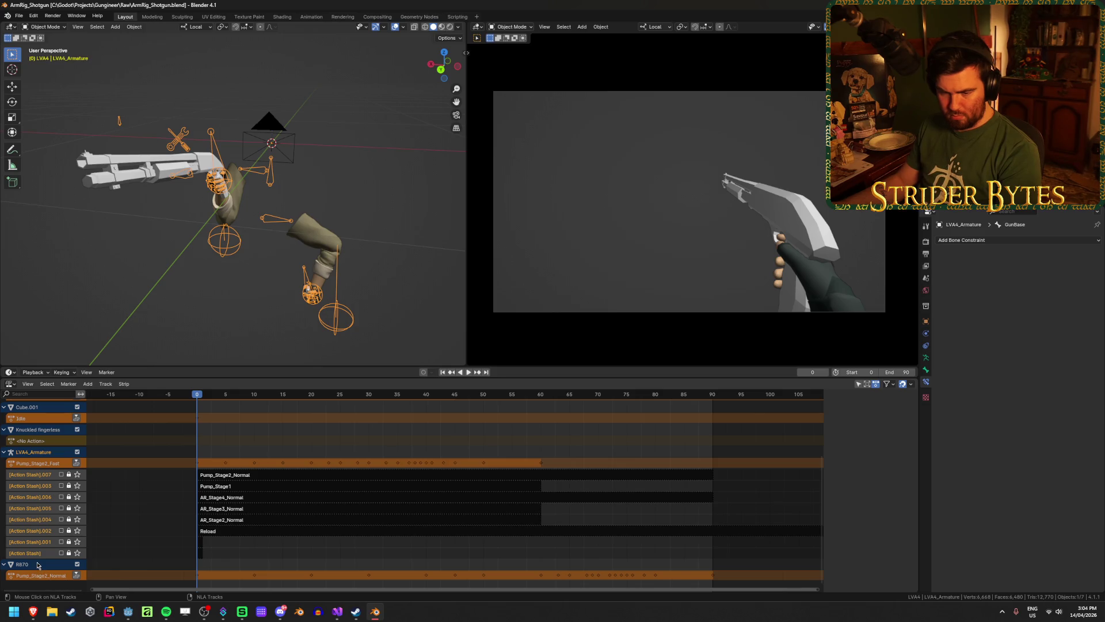
pyautogui.press('space')
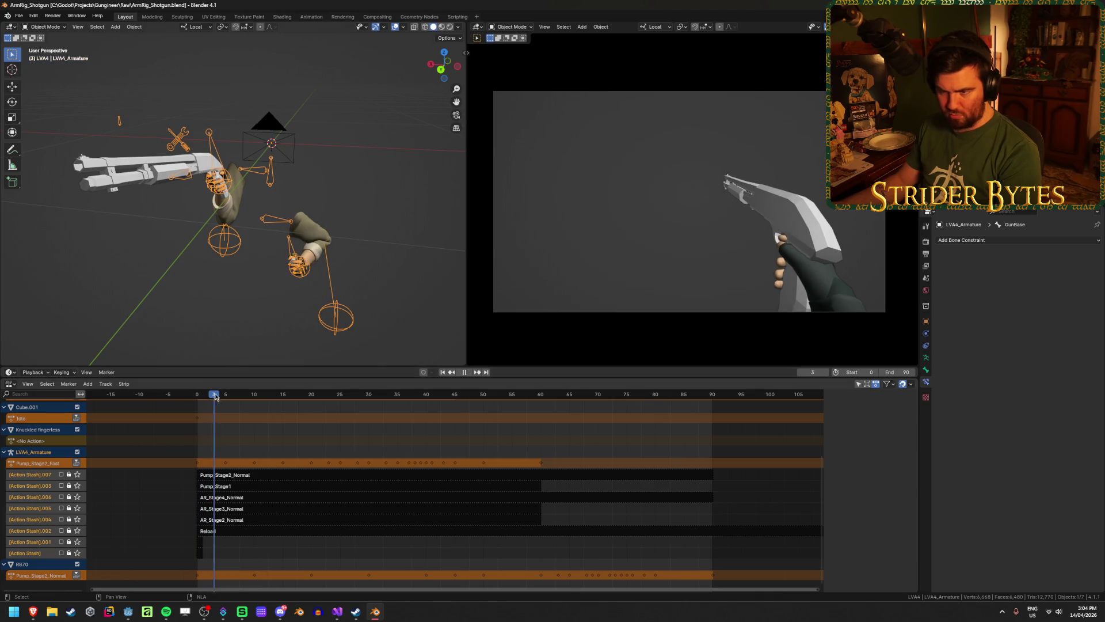
pyautogui.press('space')
pyautogui.click(119, 191)
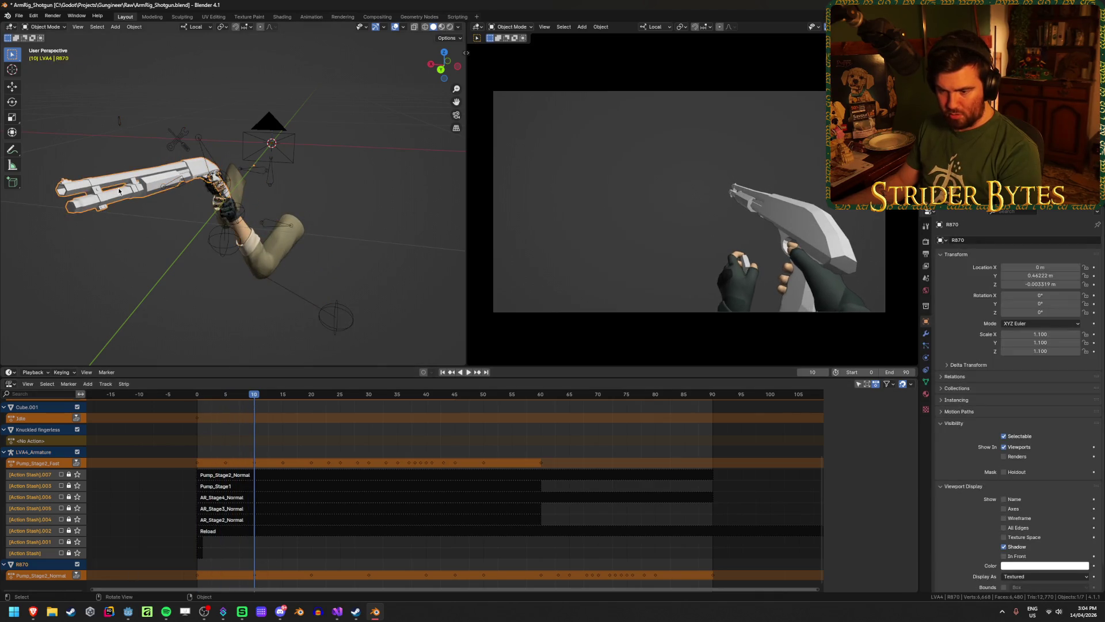
pyautogui.press('space')
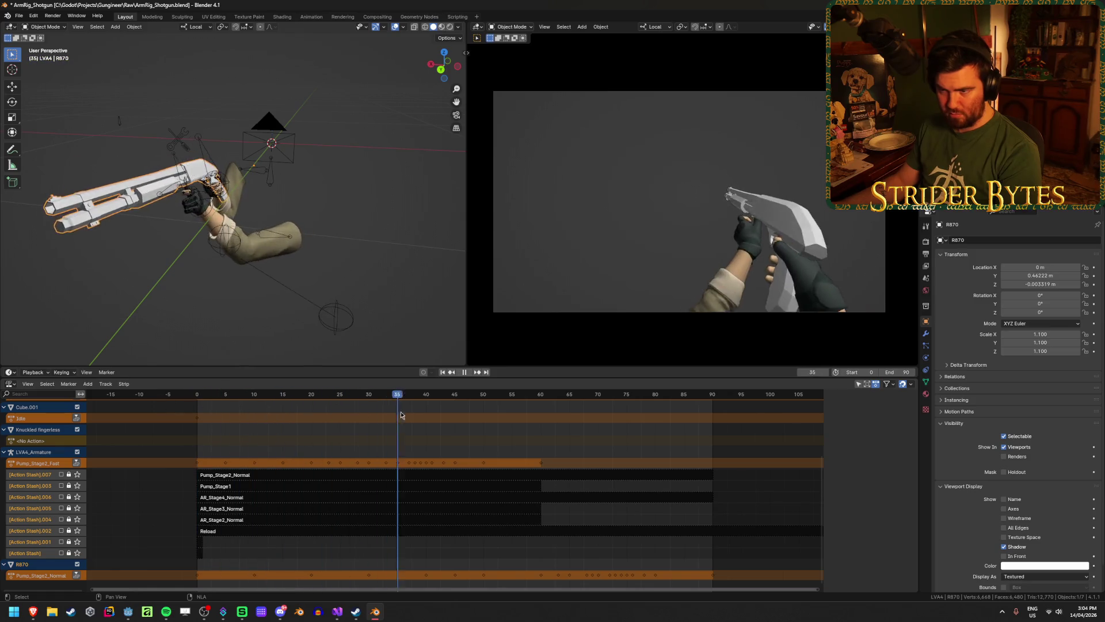
pyautogui.moveTo(271, 394)
pyautogui.mouseDown()
pyautogui.moveTo(254, 397)
pyautogui.moveTo(424, 408)
pyautogui.mouseUp()
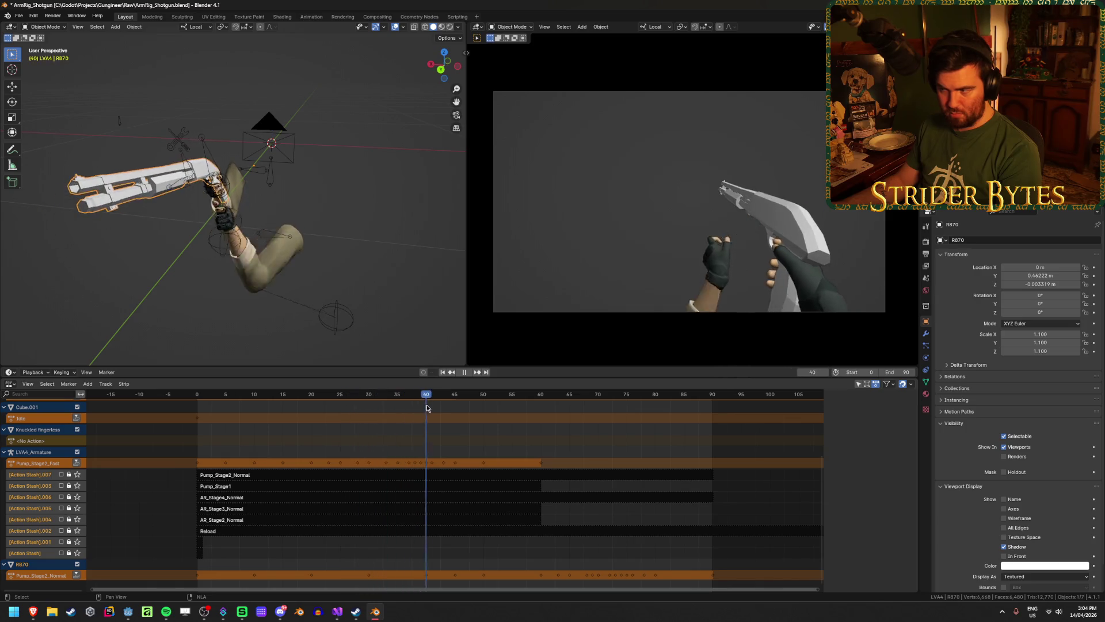
pyautogui.press('space')
pyautogui.hotkey('shift', 'Left')
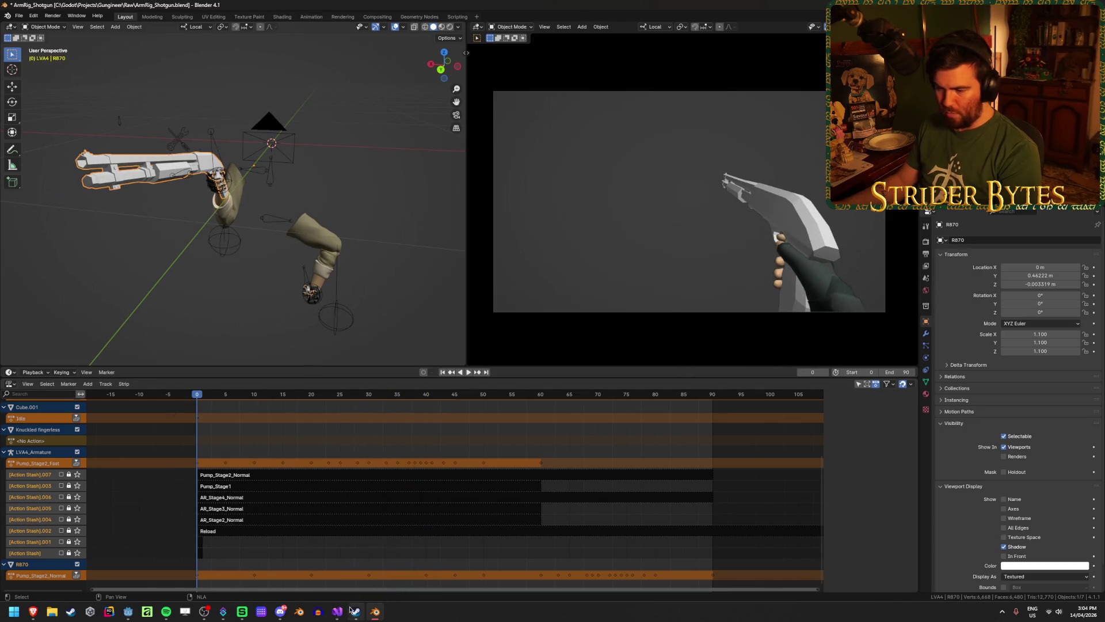
pyautogui.hotkey('alt', 'Tab')
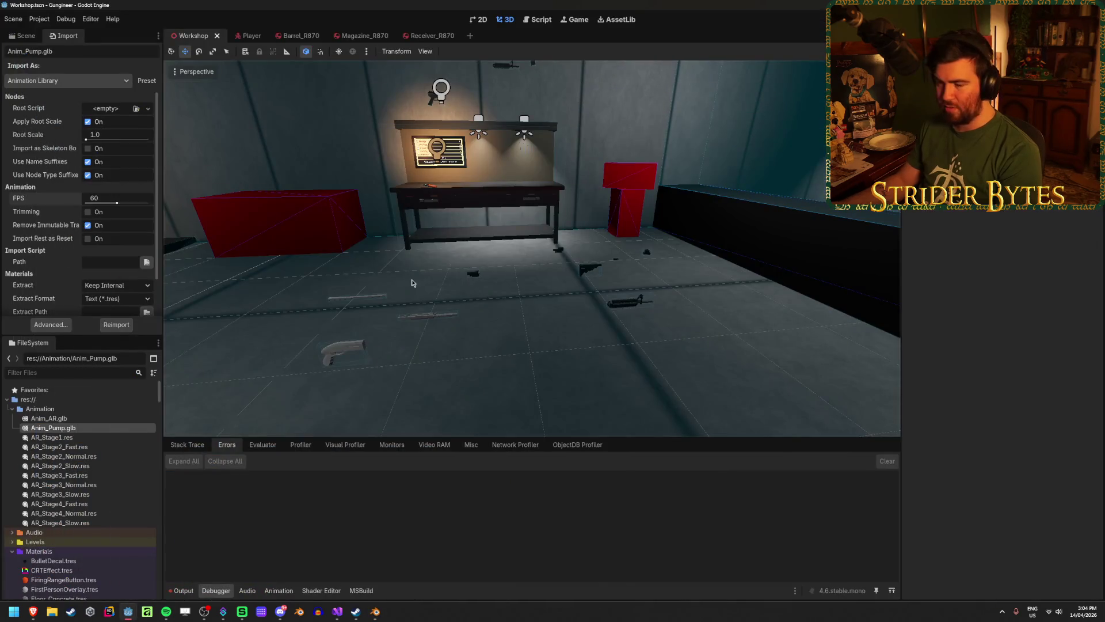
# Step: Open the Receiver_R870 scene, select its root node and inspect its Meshes array
pyautogui.click(241, 36)
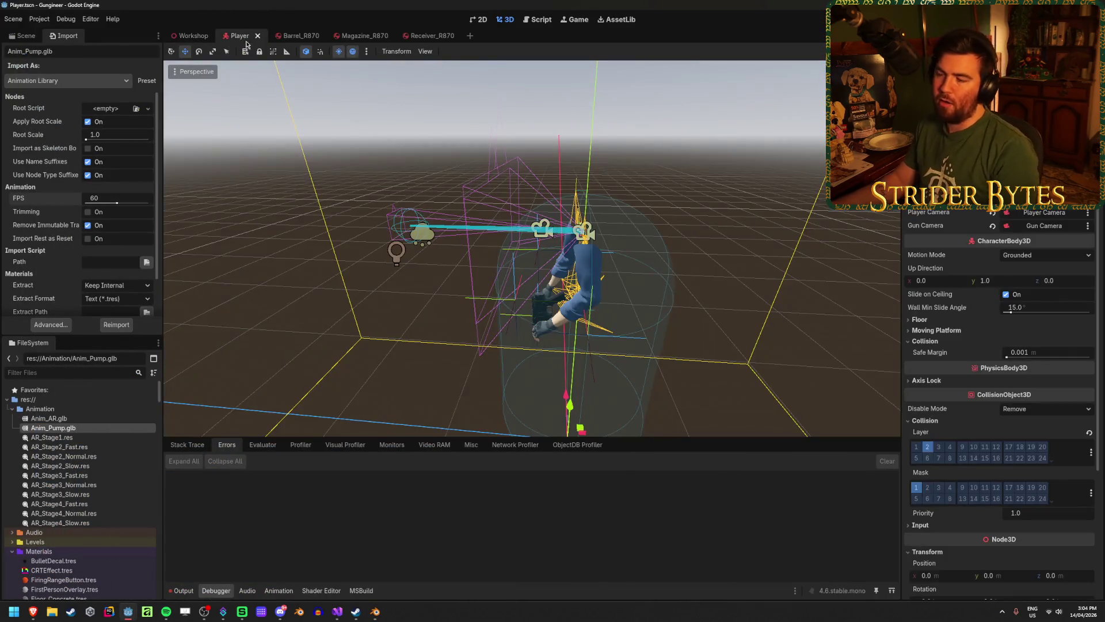
pyautogui.click(22, 35)
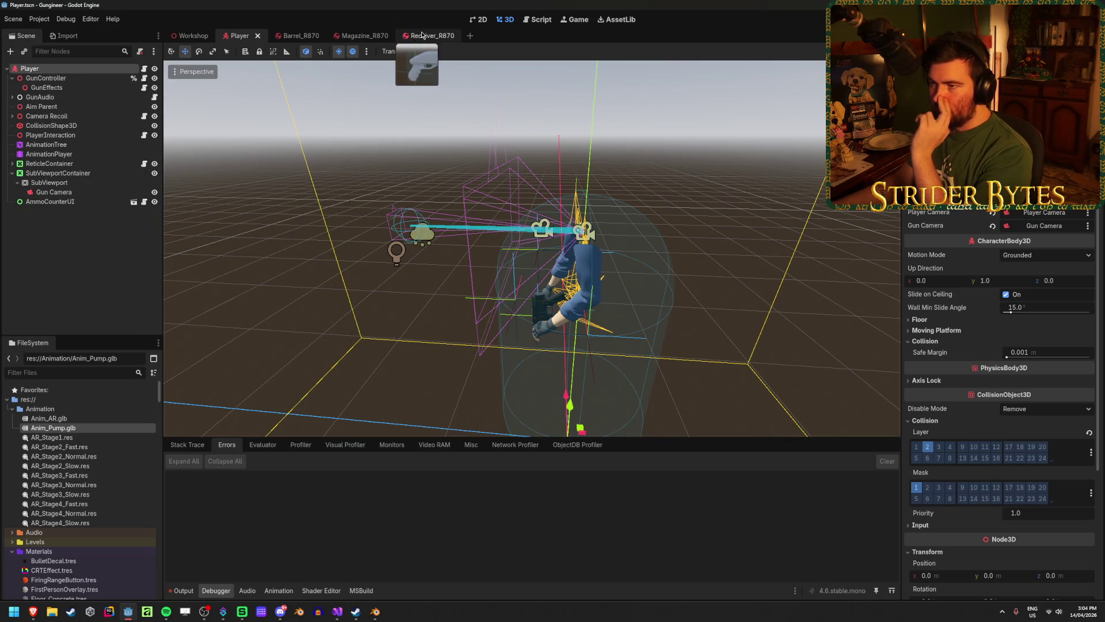
pyautogui.click(422, 35)
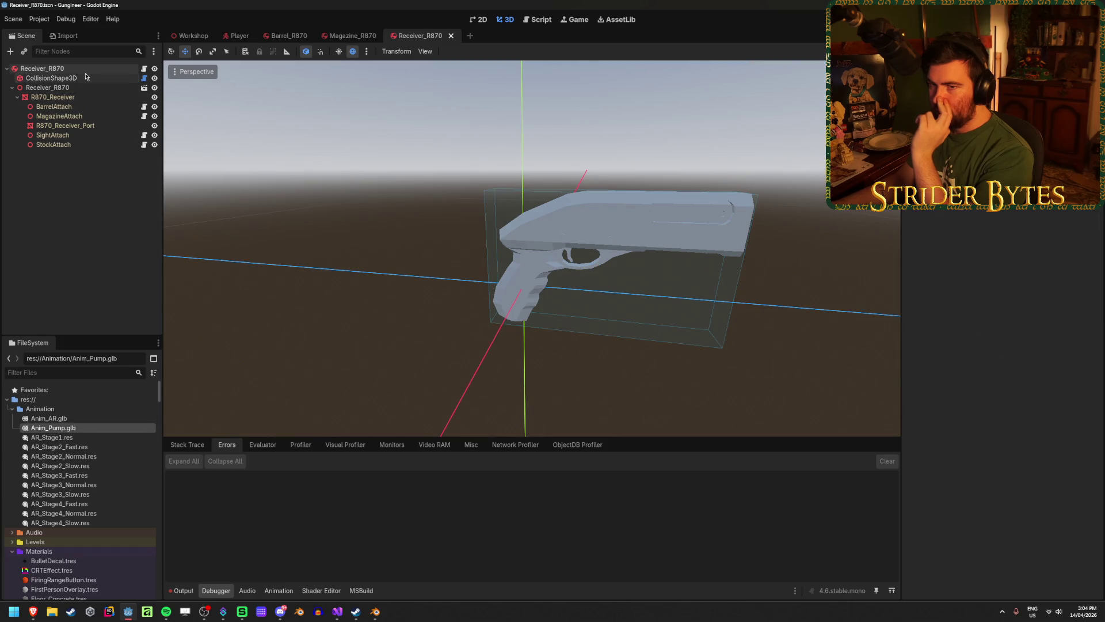
pyautogui.click(42, 68)
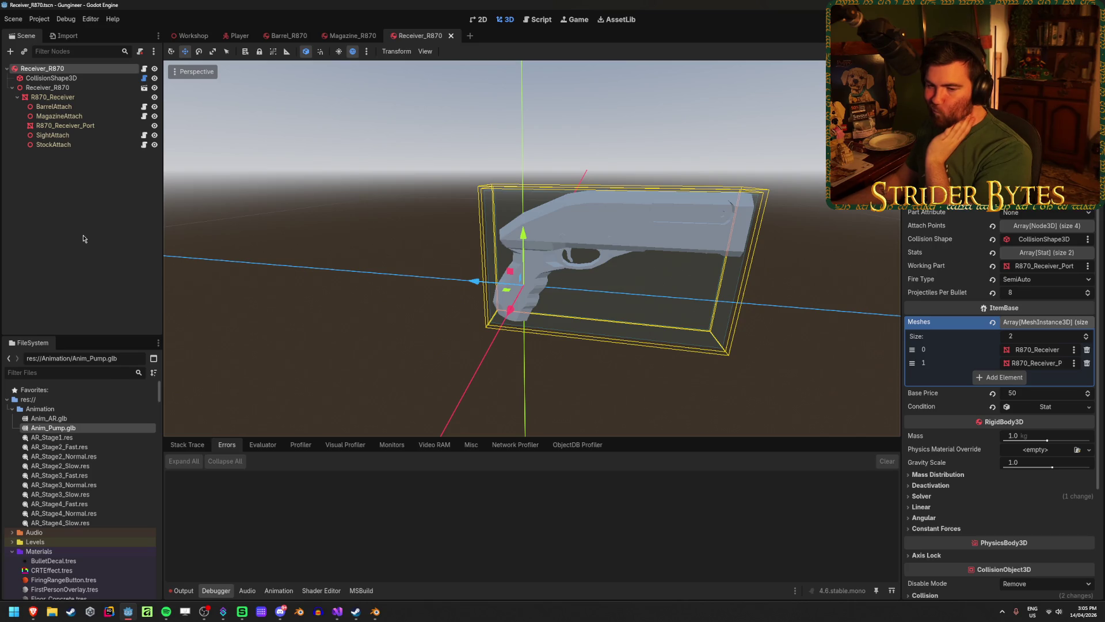
pyautogui.scroll(-5, 100, 419)
pyautogui.scroll(-15, 100, 420)
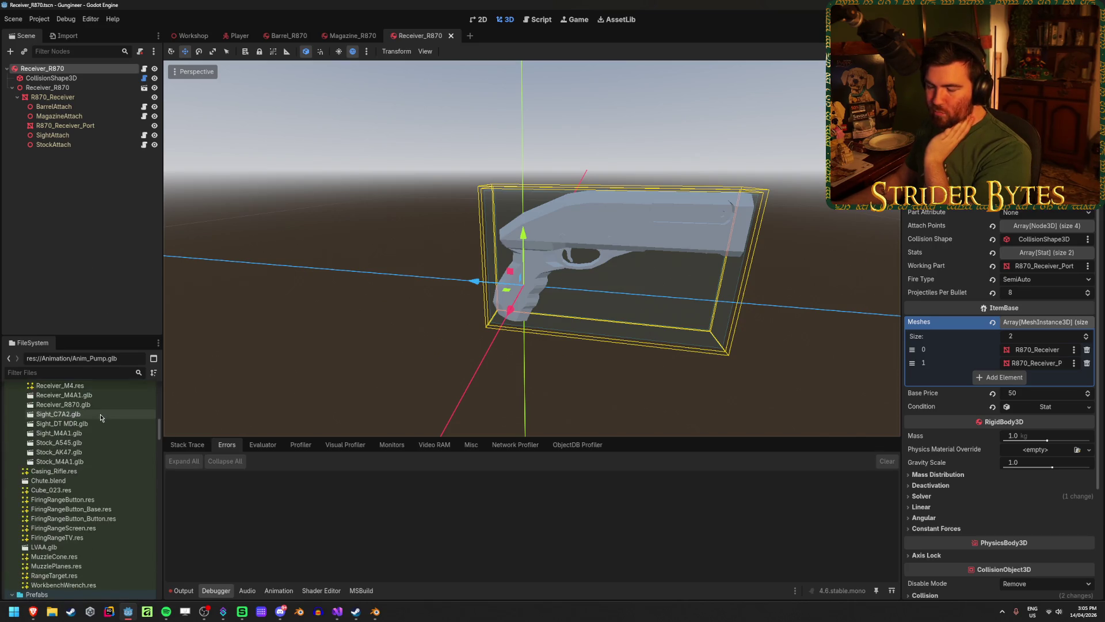
# Step: Delete Receiver_M4.res from Meshes/Gun Parts and confirm the removal
pyautogui.scroll(15, 100, 414)
pyautogui.scroll(10, 101, 412)
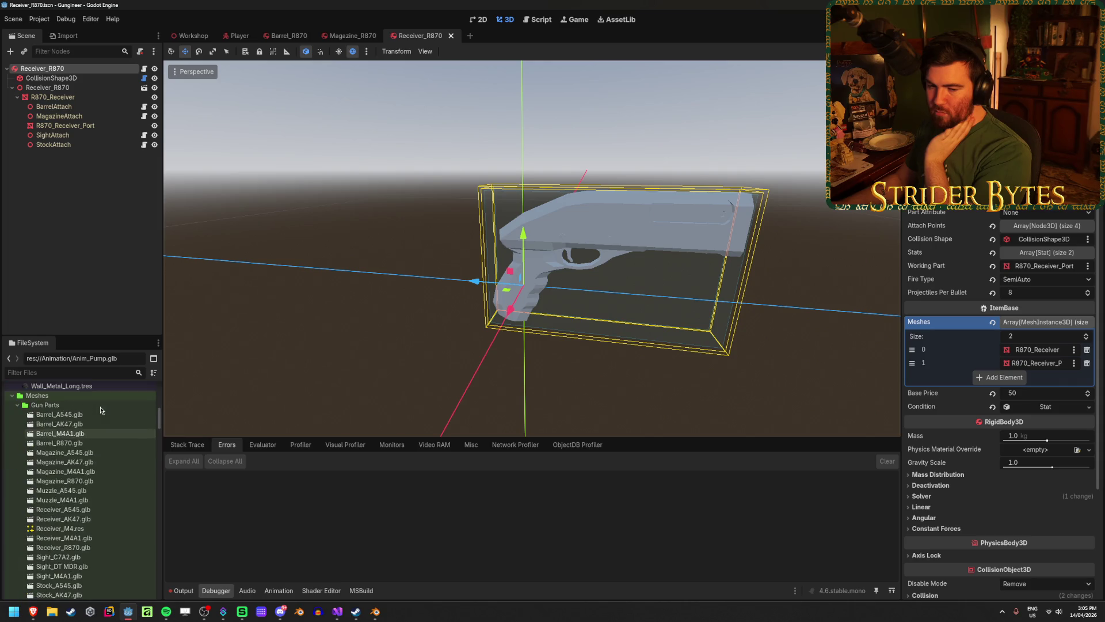
pyautogui.scroll(10, 100, 409)
pyautogui.scroll(-4, 100, 410)
pyautogui.scroll(-6, 100, 409)
pyautogui.scroll(-5, 101, 410)
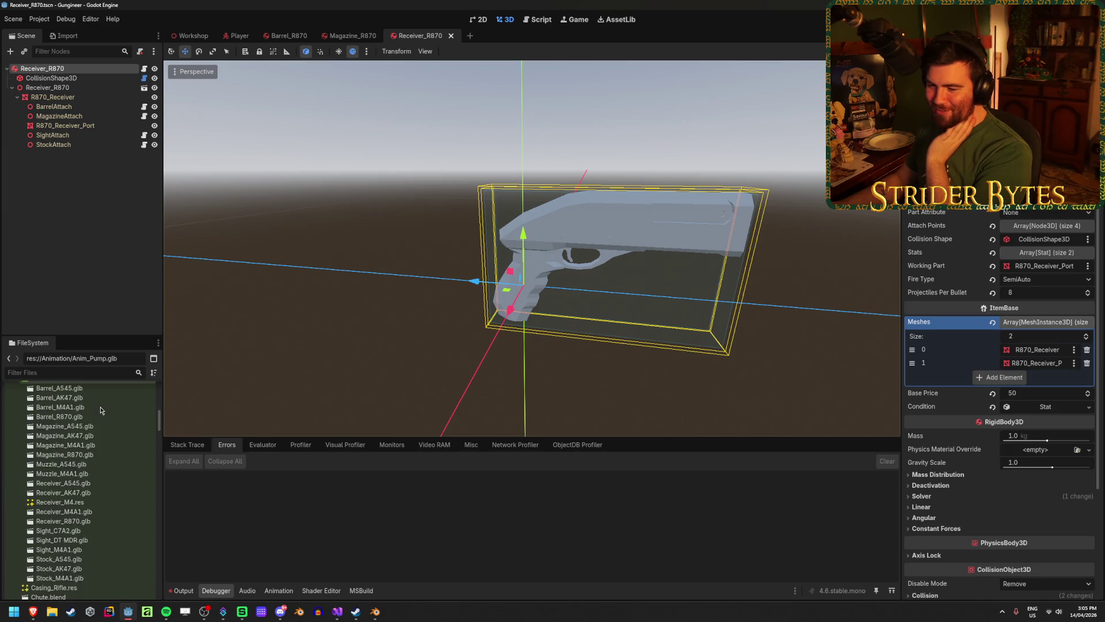
pyautogui.click(111, 484)
pyautogui.click(103, 499)
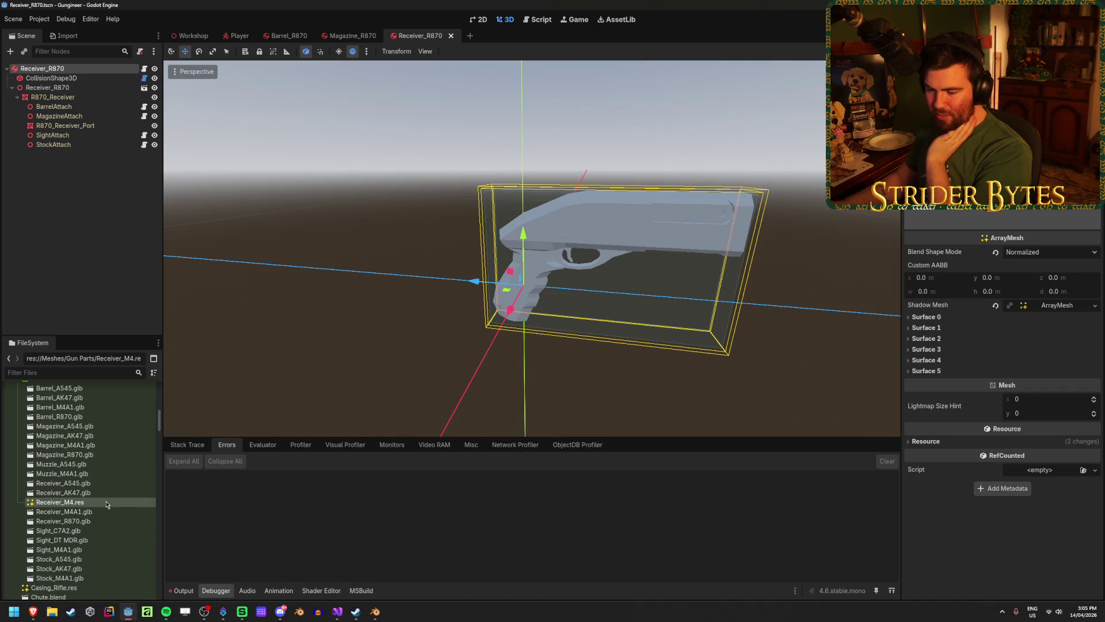
pyautogui.press('Delete')
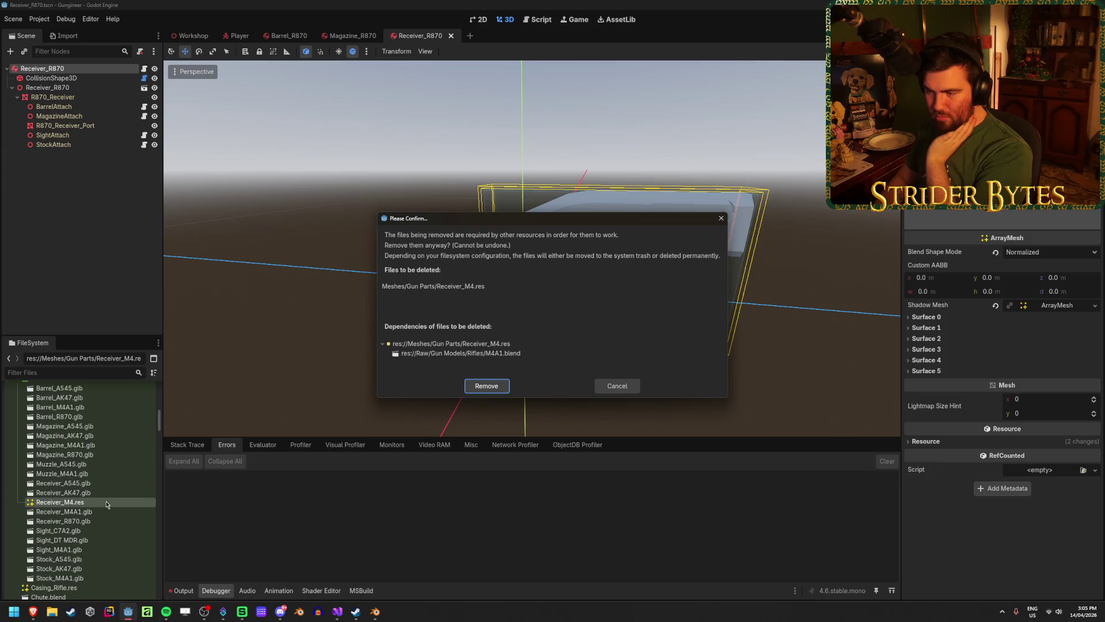
pyautogui.press('Return')
pyautogui.scroll(-3, 117, 490)
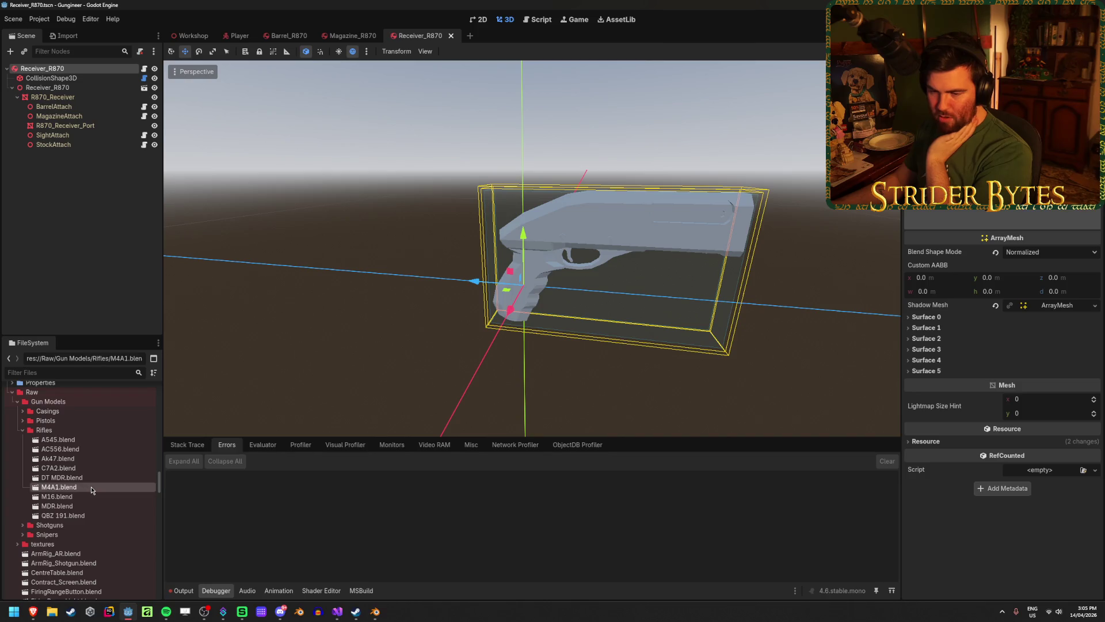
pyautogui.doubleClick(91, 485)
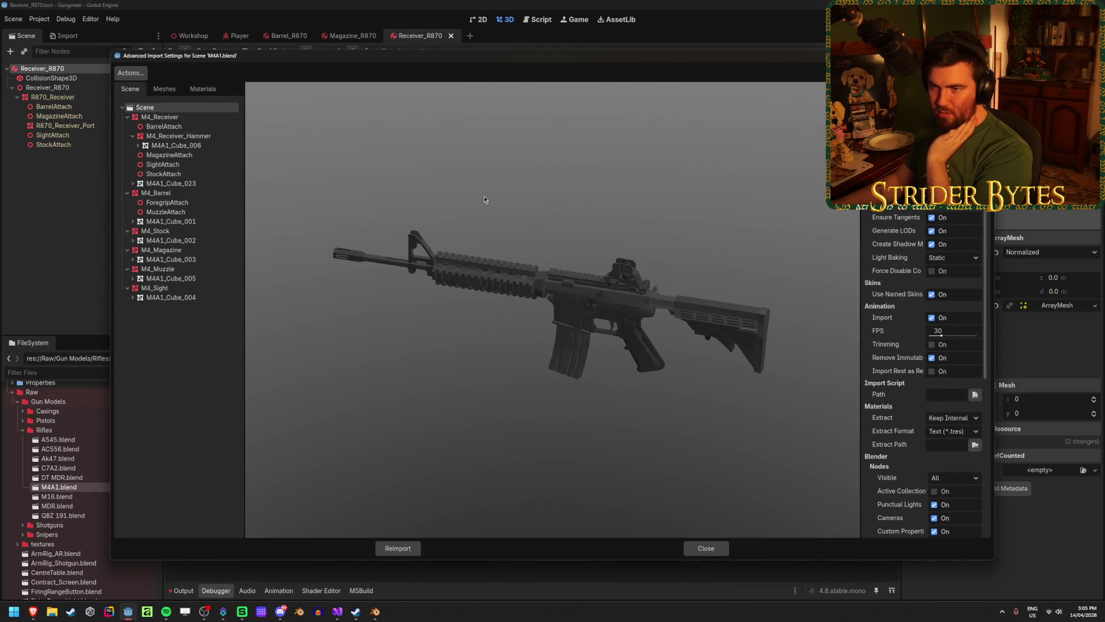
pyautogui.click(165, 89)
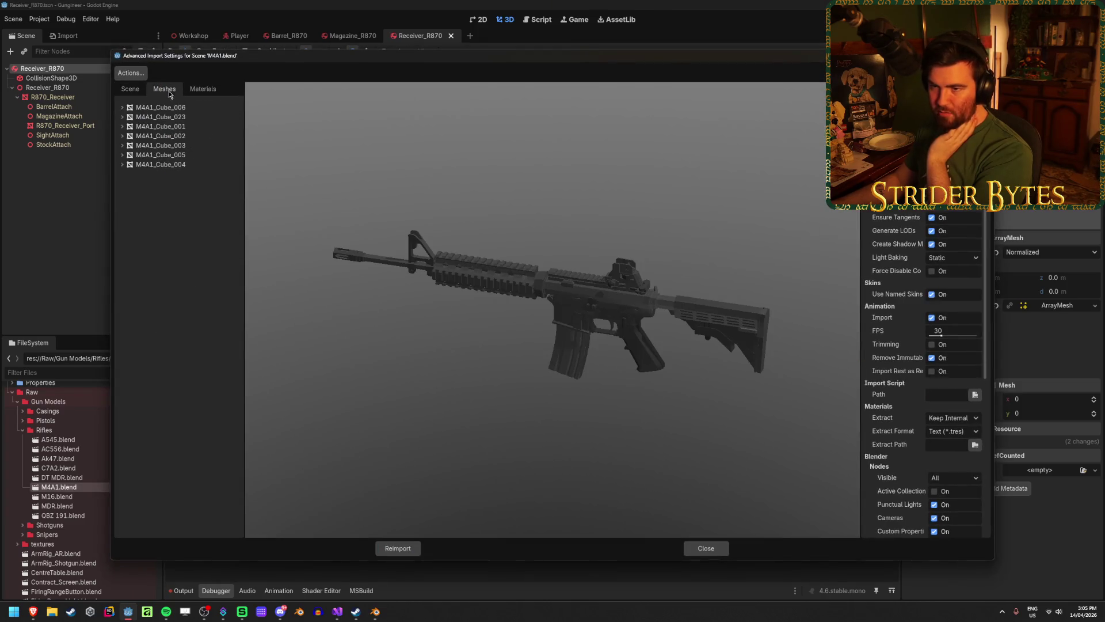
pyautogui.click(169, 117)
pyautogui.click(178, 109)
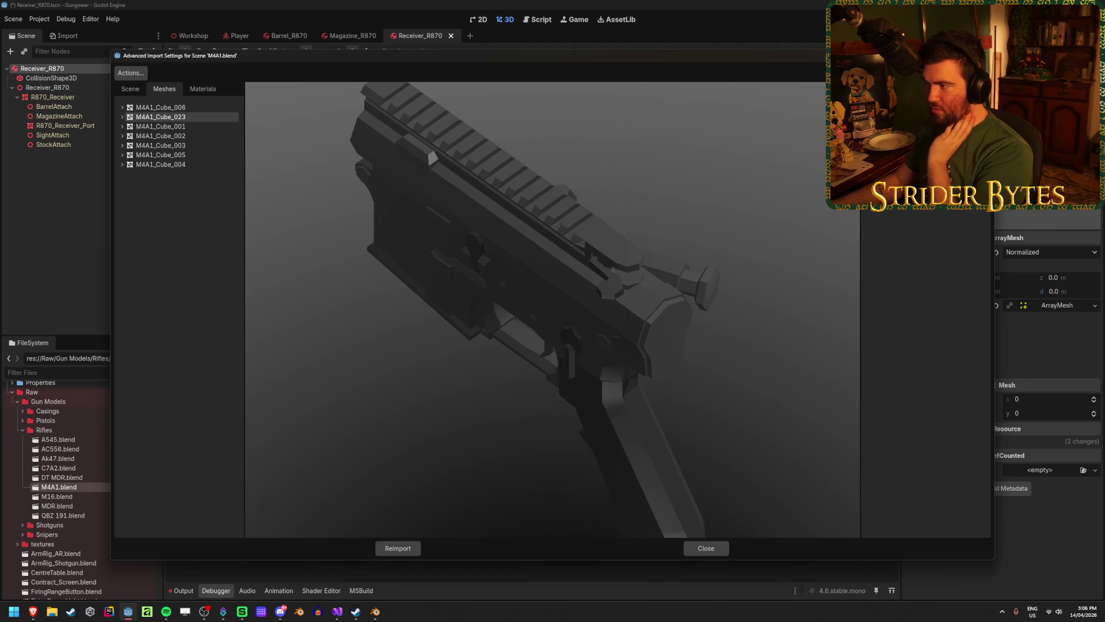
pyautogui.click(211, 127)
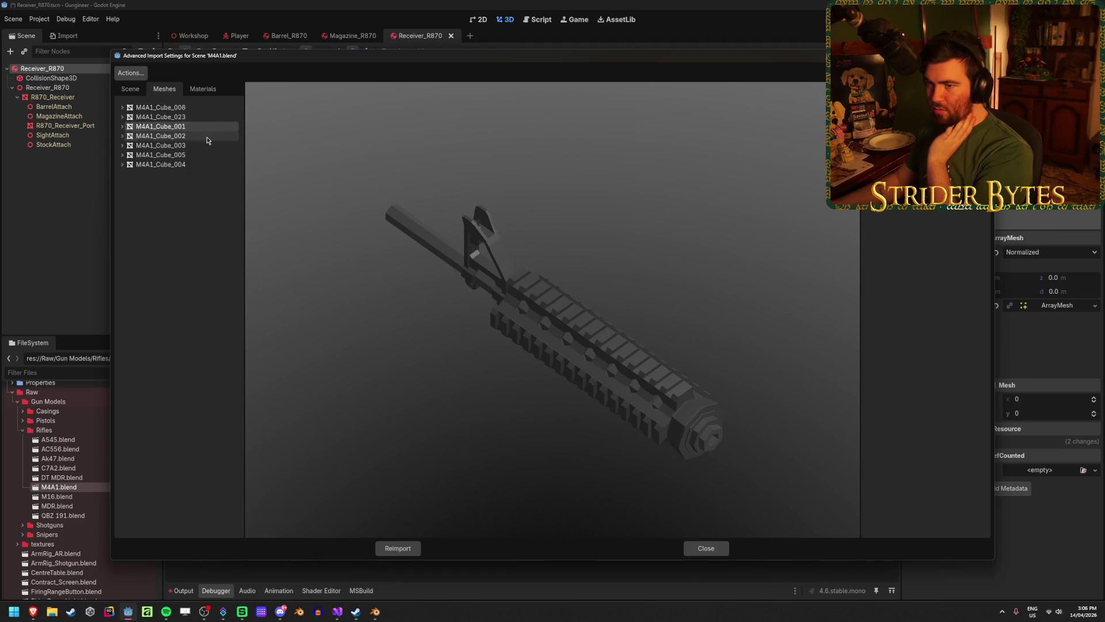
pyautogui.click(206, 136)
pyautogui.click(202, 154)
pyautogui.click(199, 164)
pyautogui.click(418, 552)
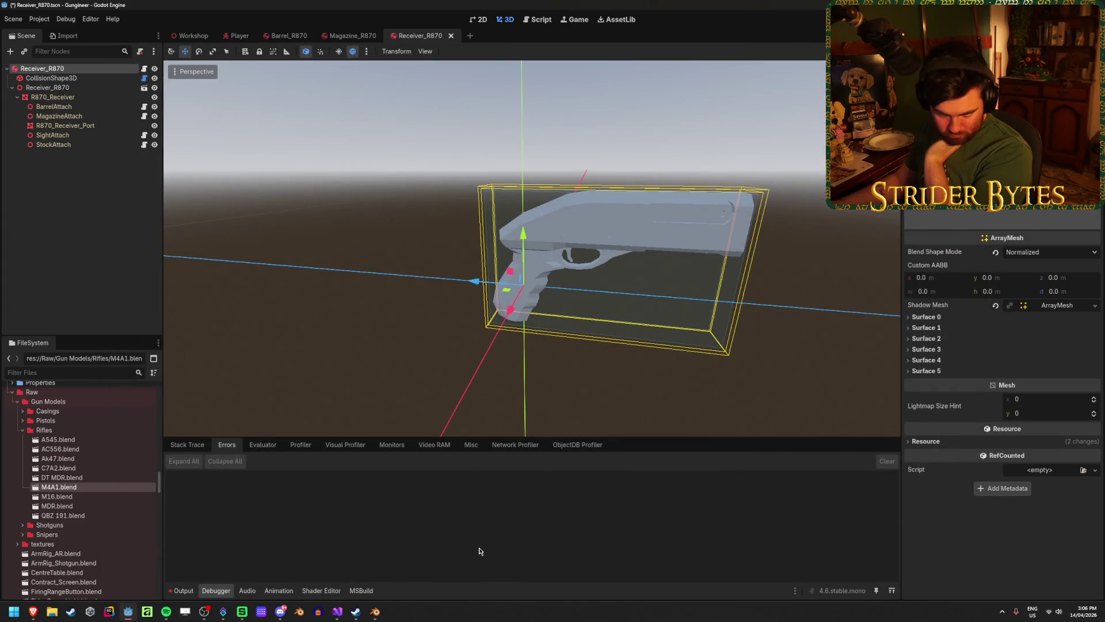
pyautogui.click(24, 430)
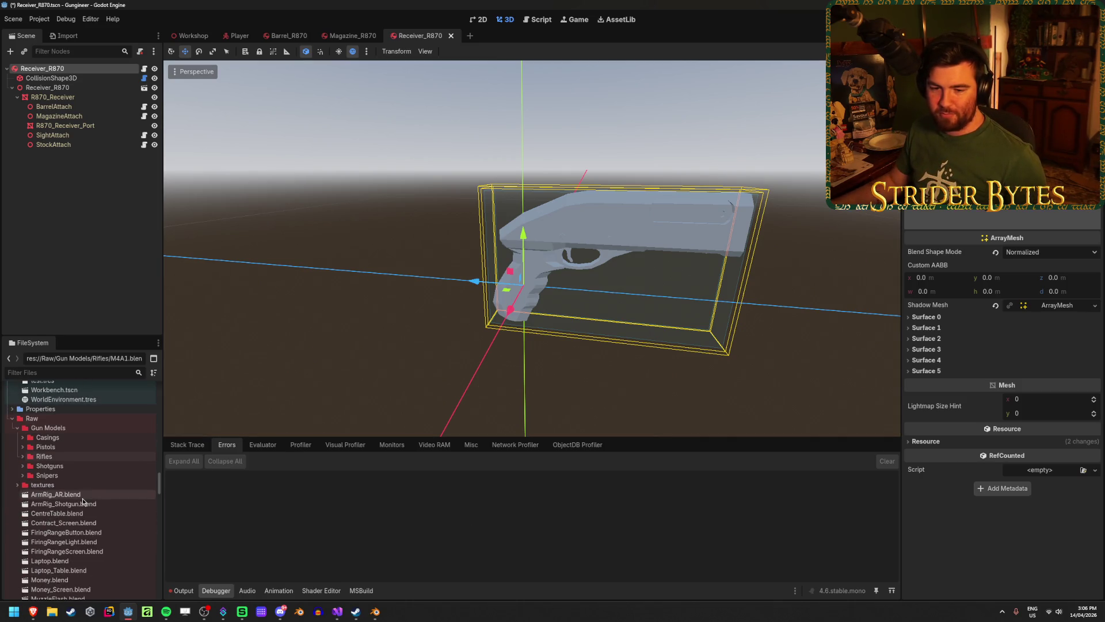
pyautogui.scroll(-2, 83, 501)
pyautogui.scroll(-10, 83, 501)
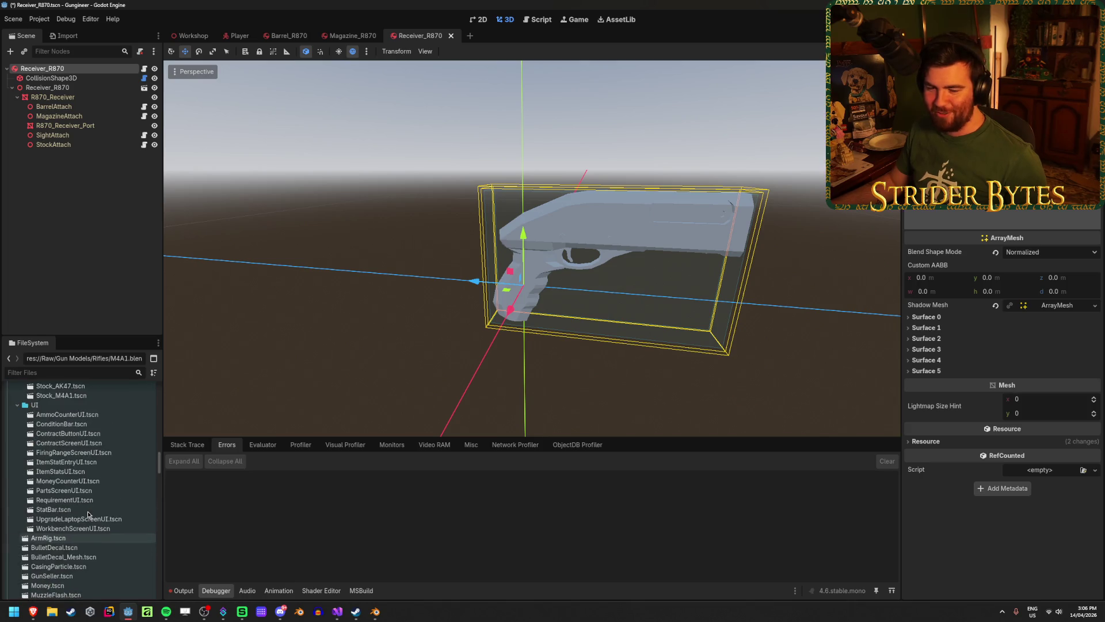
pyautogui.scroll(10, 88, 514)
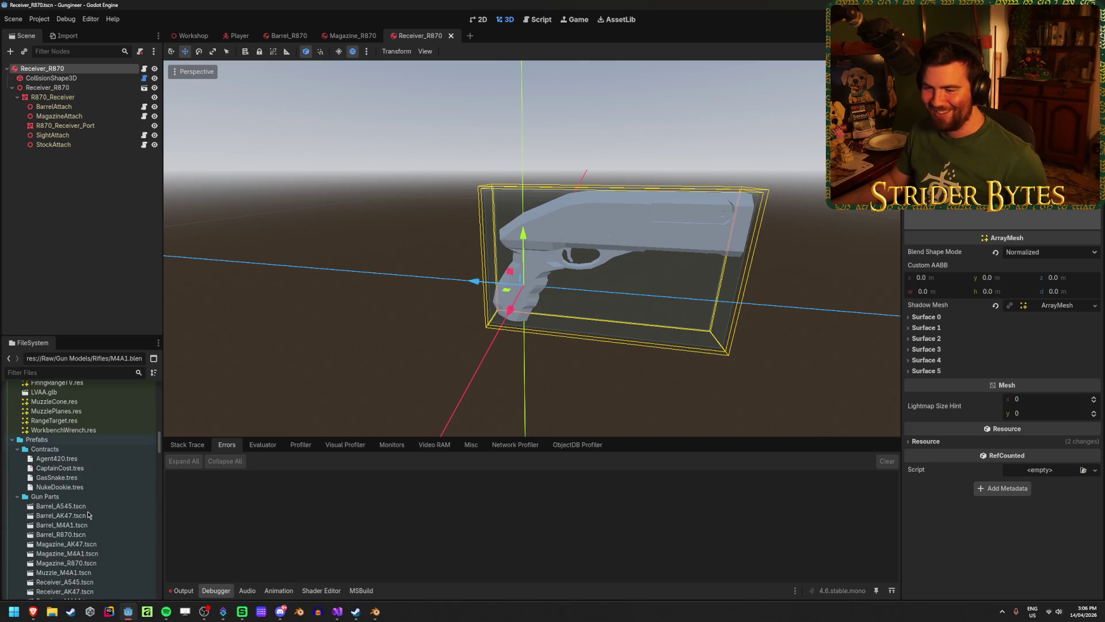
pyautogui.scroll(-7, 88, 514)
pyautogui.scroll(9, 88, 514)
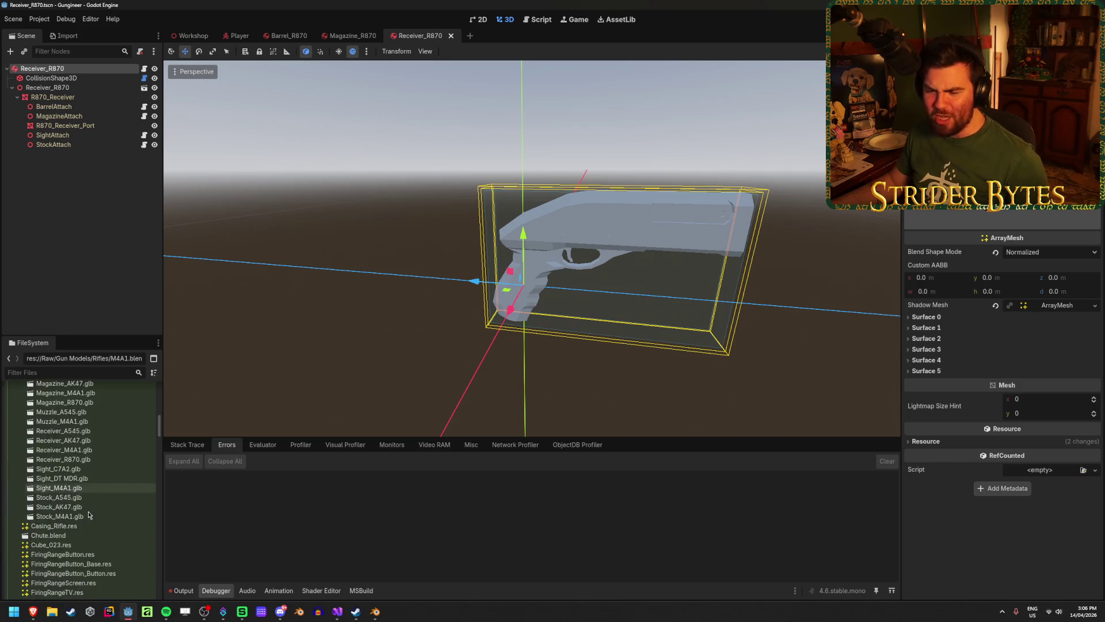
pyautogui.scroll(5, 88, 514)
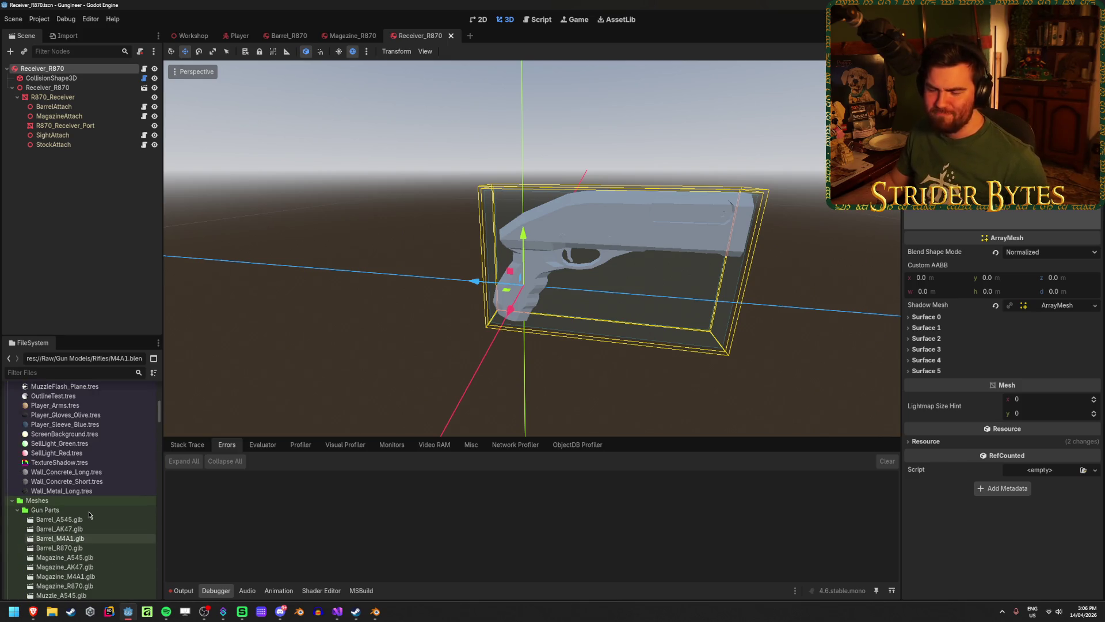
pyautogui.scroll(-10, 90, 514)
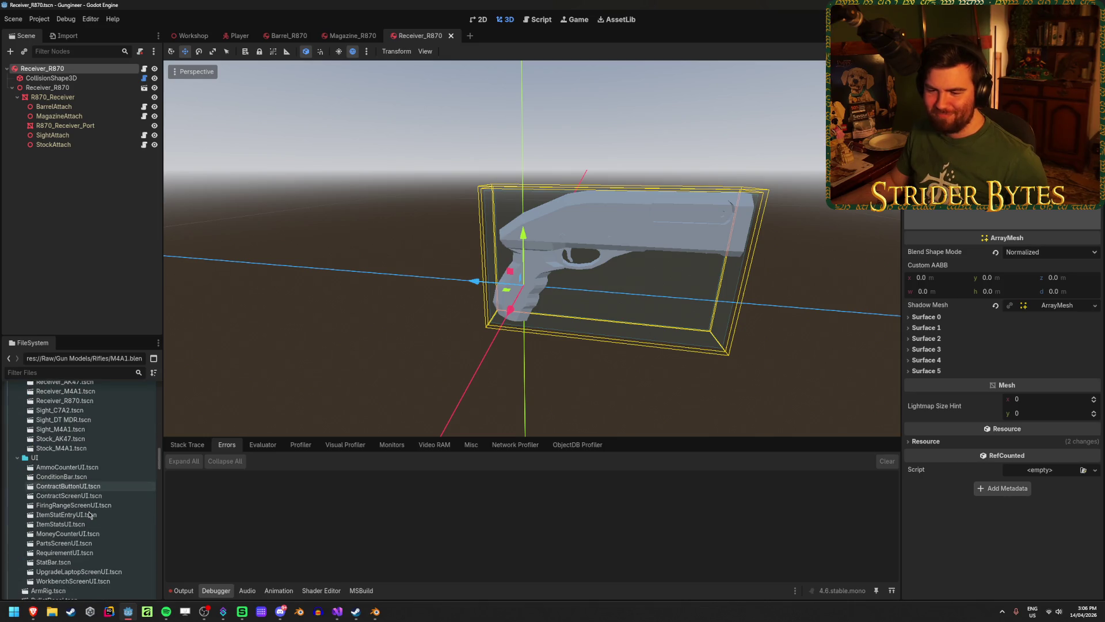
pyautogui.scroll(-1, 89, 514)
pyautogui.scroll(-10, 89, 514)
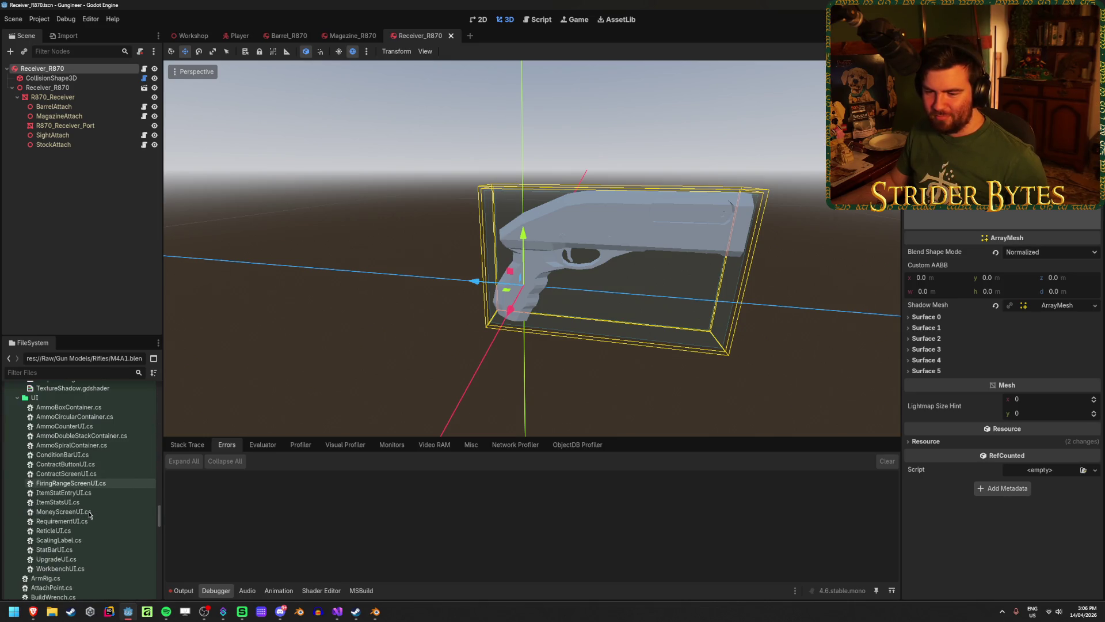
pyautogui.scroll(-5, 89, 514)
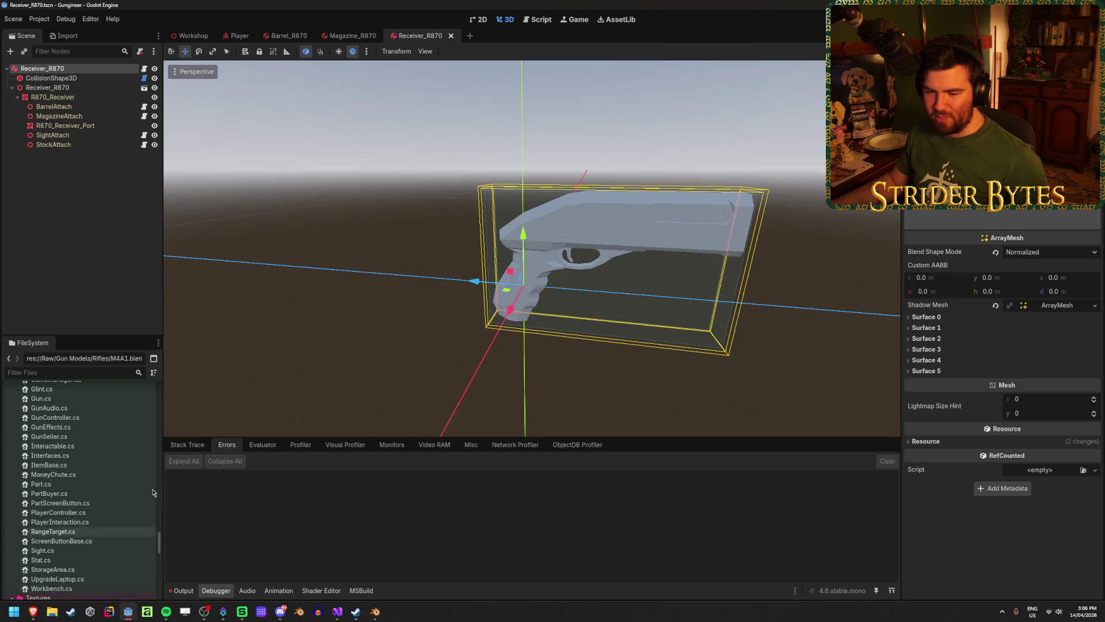
pyautogui.scroll(15, 84, 570)
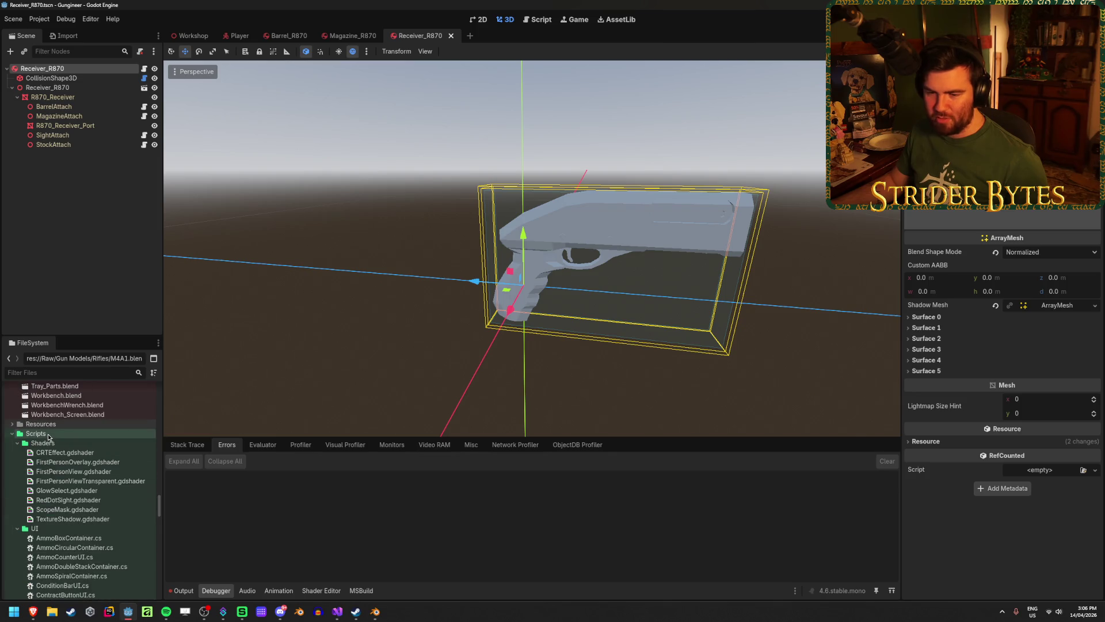
# Step: Create a new Player folder inside Scripts and collapse the UI and Shaders folders
pyautogui.rightClick(51, 435)
pyautogui.moveTo(93, 443)
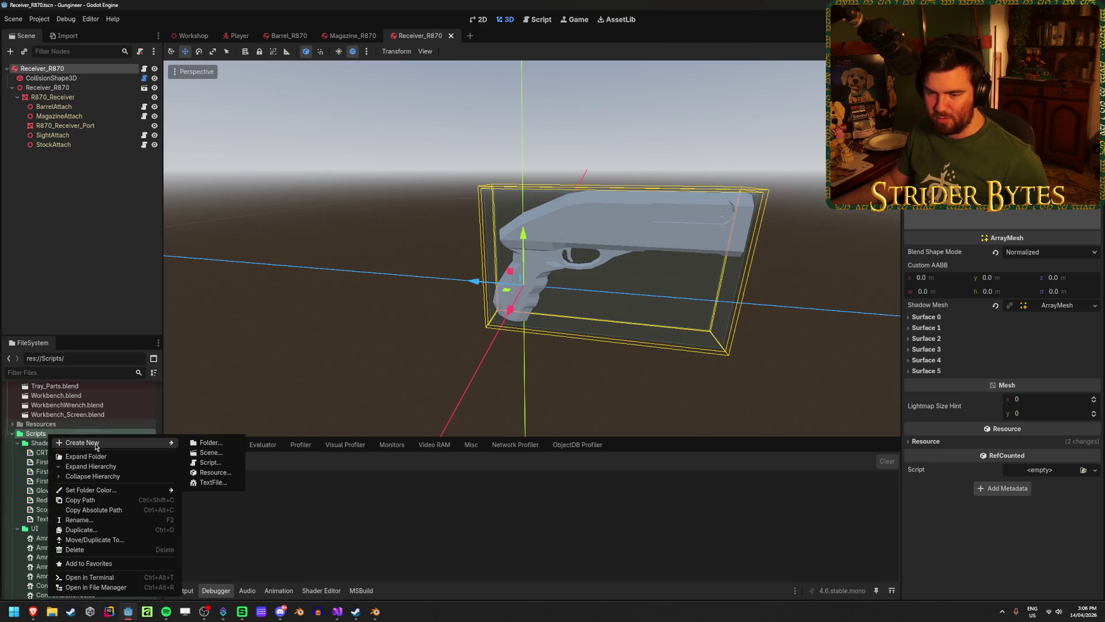
pyautogui.click(237, 443)
pyautogui.write('yer')
pyautogui.press('Return')
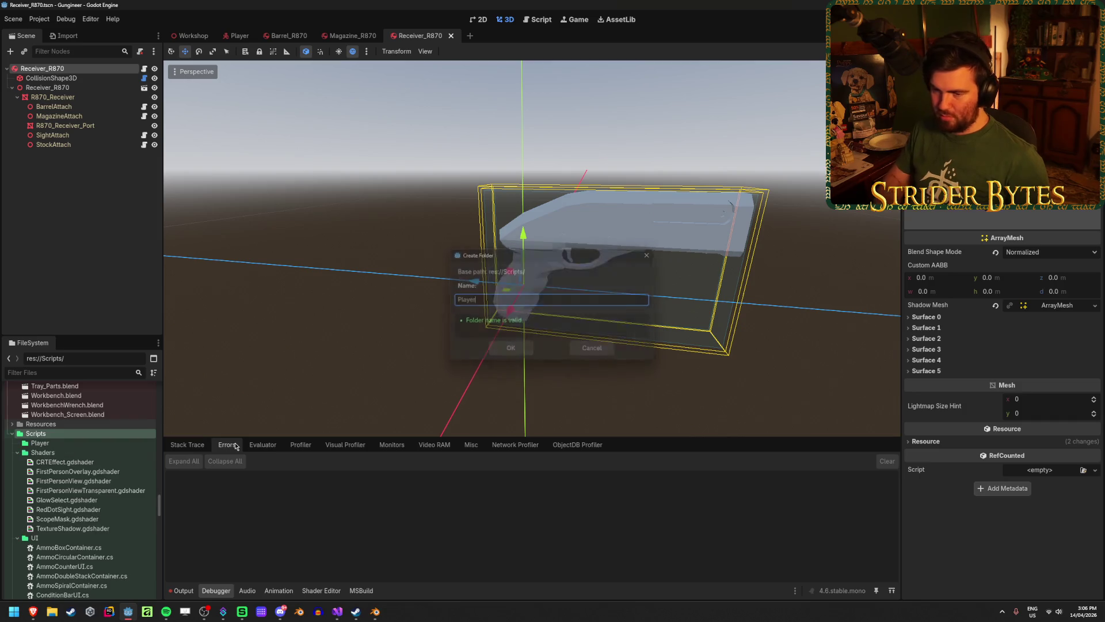
pyautogui.scroll(-6, 80, 429)
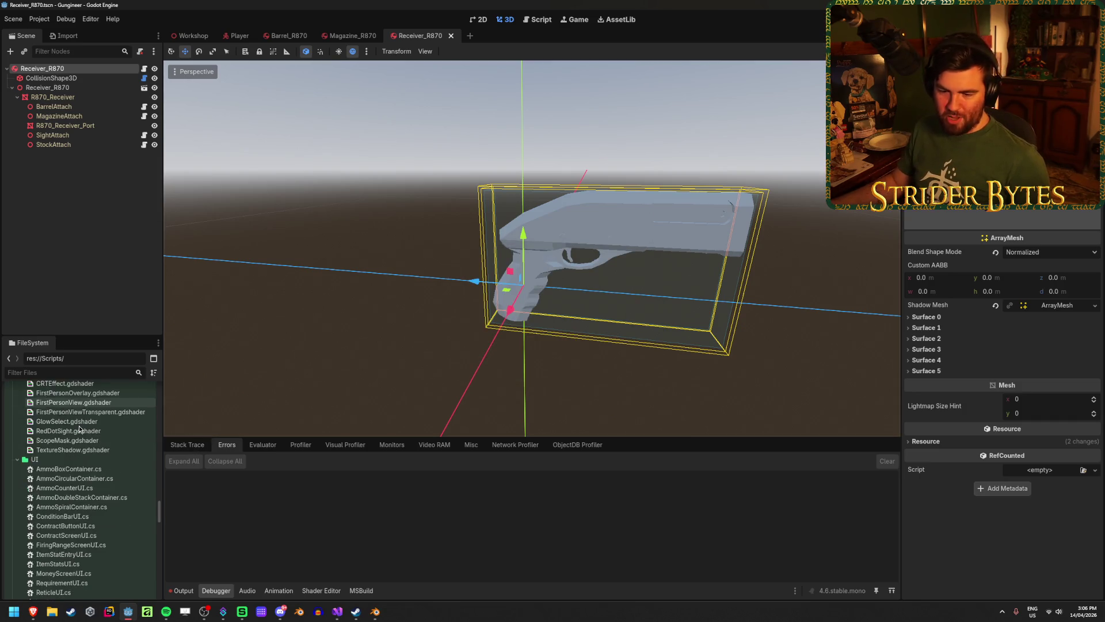
pyautogui.scroll(5, 79, 428)
pyautogui.click(18, 486)
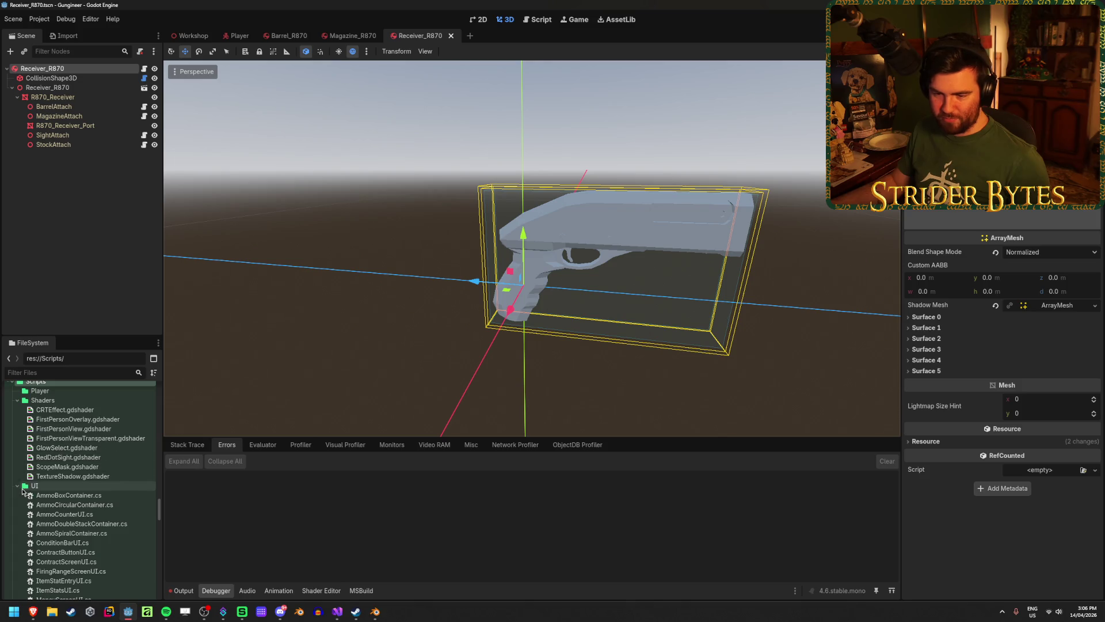
pyautogui.click(18, 401)
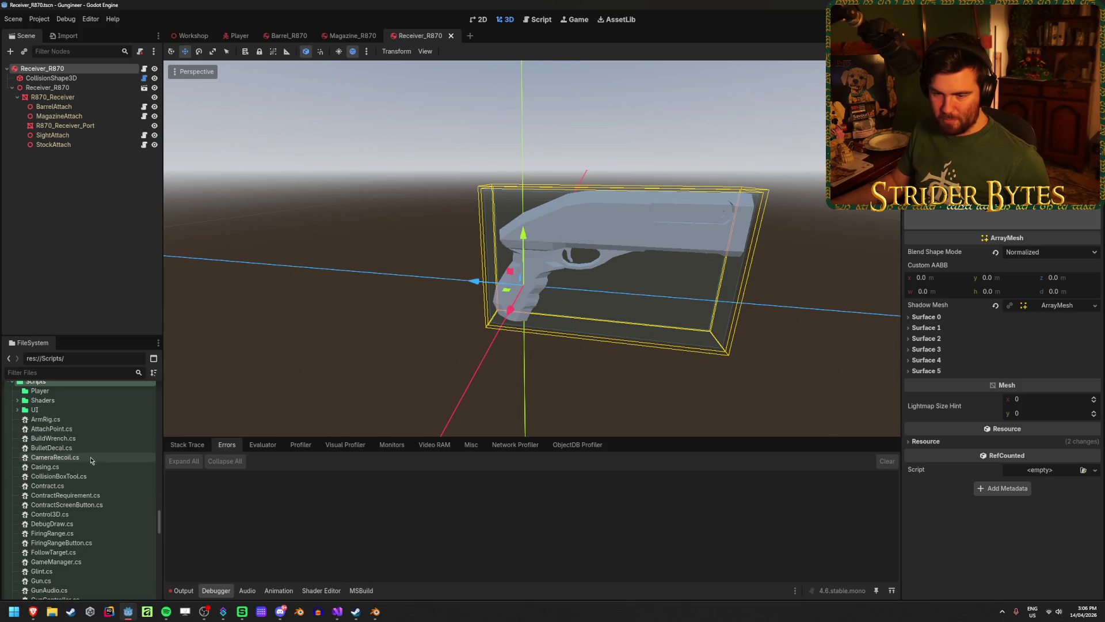
# Step: Start selecting the player scripts, including PlayerInteraction.cs and PlayerController.cs
pyautogui.click(84, 422)
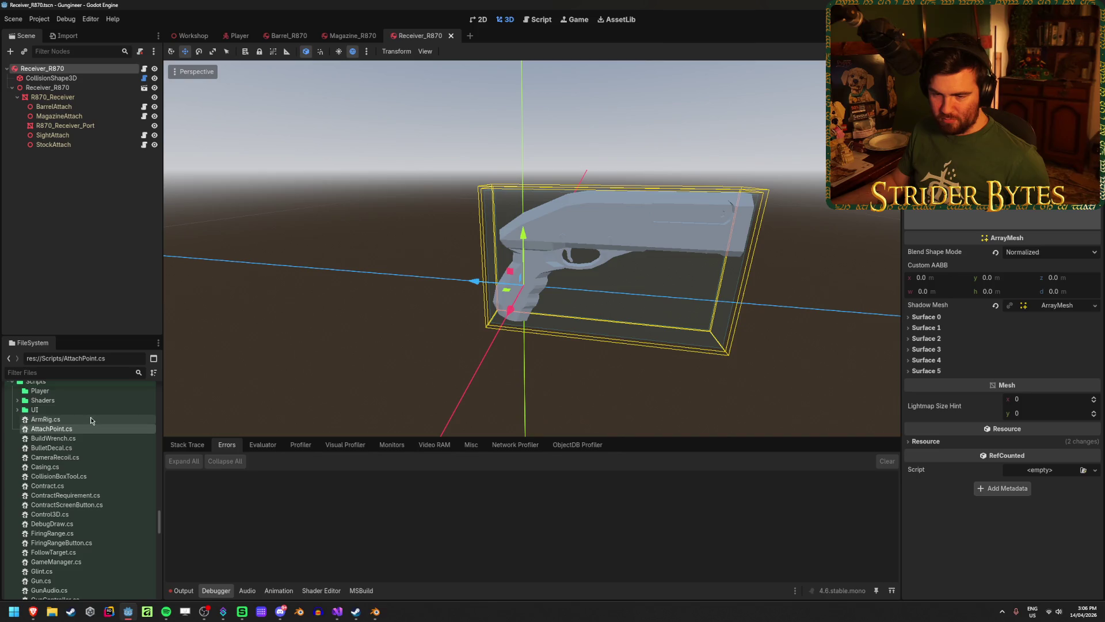
pyautogui.click(70, 430)
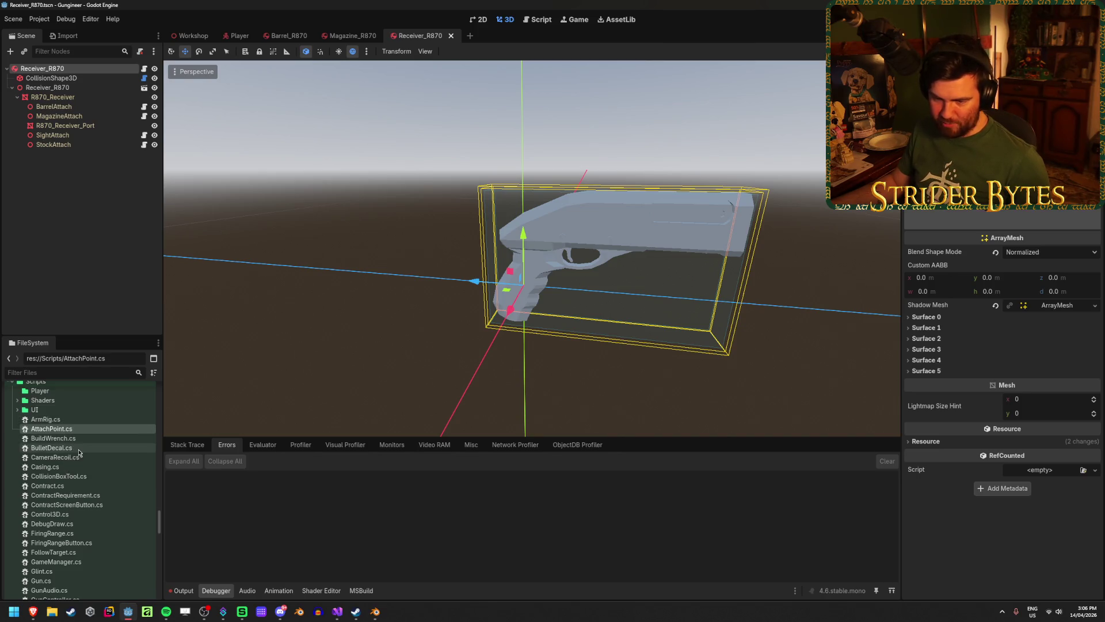
pyautogui.scroll(-2, 118, 484)
pyautogui.scroll(-5, 118, 484)
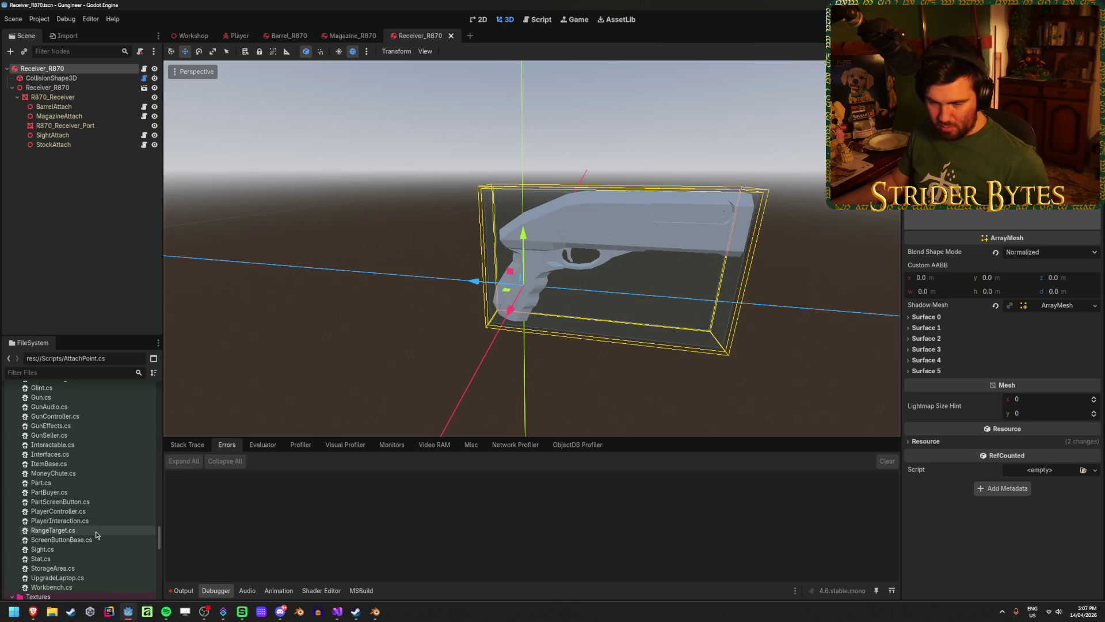
pyautogui.click(88, 541)
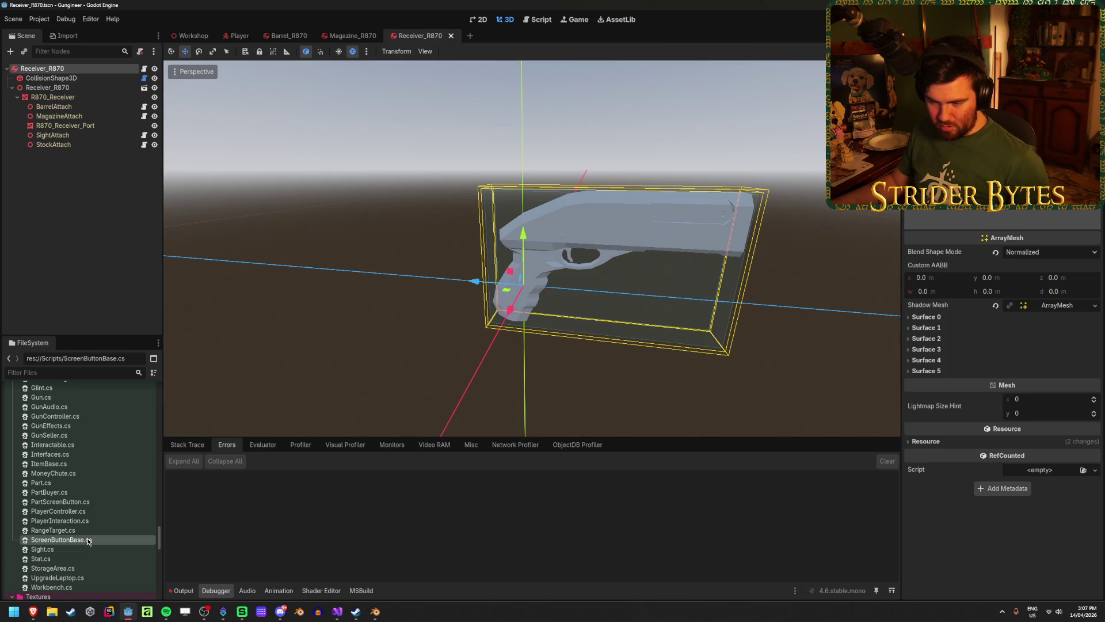
pyautogui.click(69, 530)
pyautogui.click(67, 520)
pyautogui.keyDown('shift'); pyautogui.click(66, 511); pyautogui.keyUp('shift')
# Step: Add GunEffects.cs, GunController.cs, GunAudio.cs, CameraRecoil.cs and ArmRig.cs, then move all seven into Scripts/Player
pyautogui.scroll(1, 87, 501)
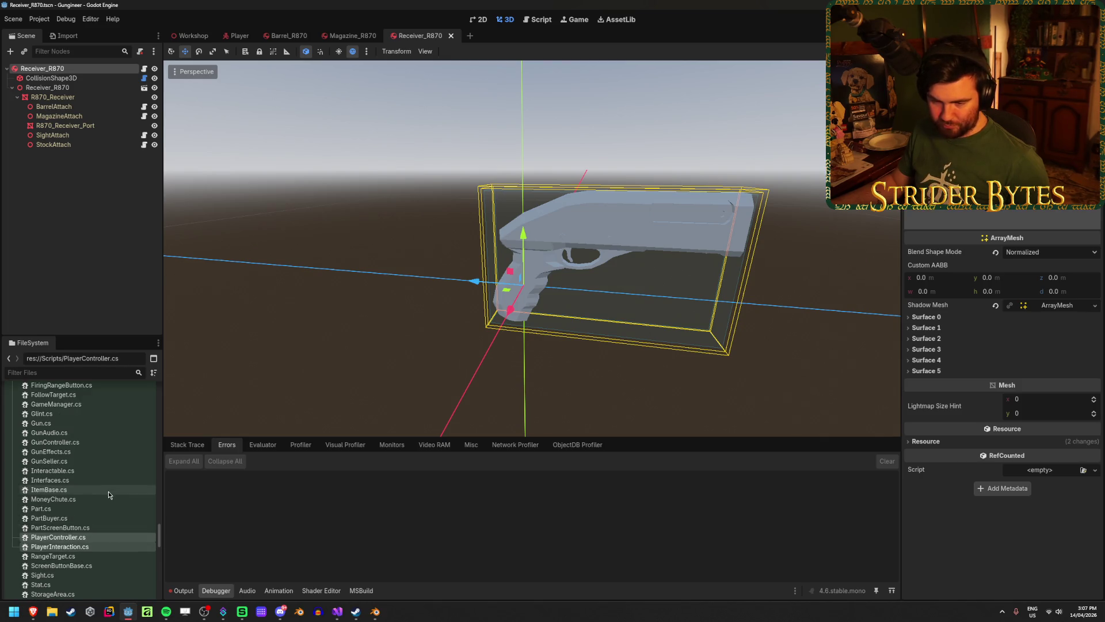
pyautogui.scroll(1, 109, 495)
pyautogui.scroll(1, 81, 505)
pyautogui.keyDown('ctrl'); pyautogui.click(75, 504); pyautogui.keyUp('ctrl')
pyautogui.keyDown('ctrl'); pyautogui.click(84, 495); pyautogui.keyUp('ctrl')
pyautogui.keyDown('ctrl'); pyautogui.click(92, 485); pyautogui.keyUp('ctrl')
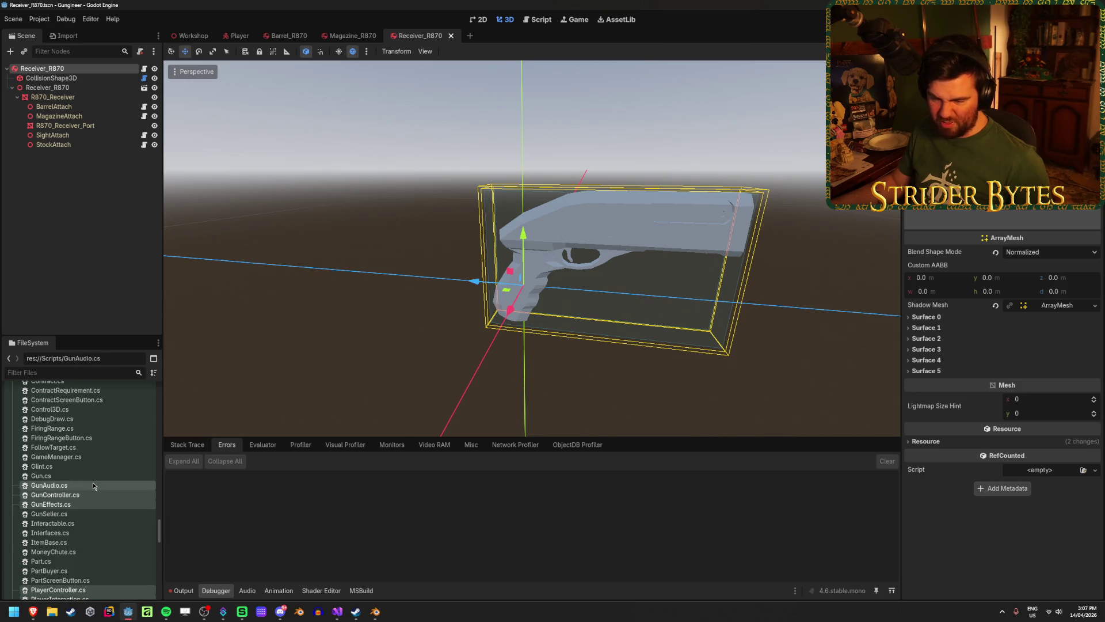
pyautogui.scroll(3, 94, 495)
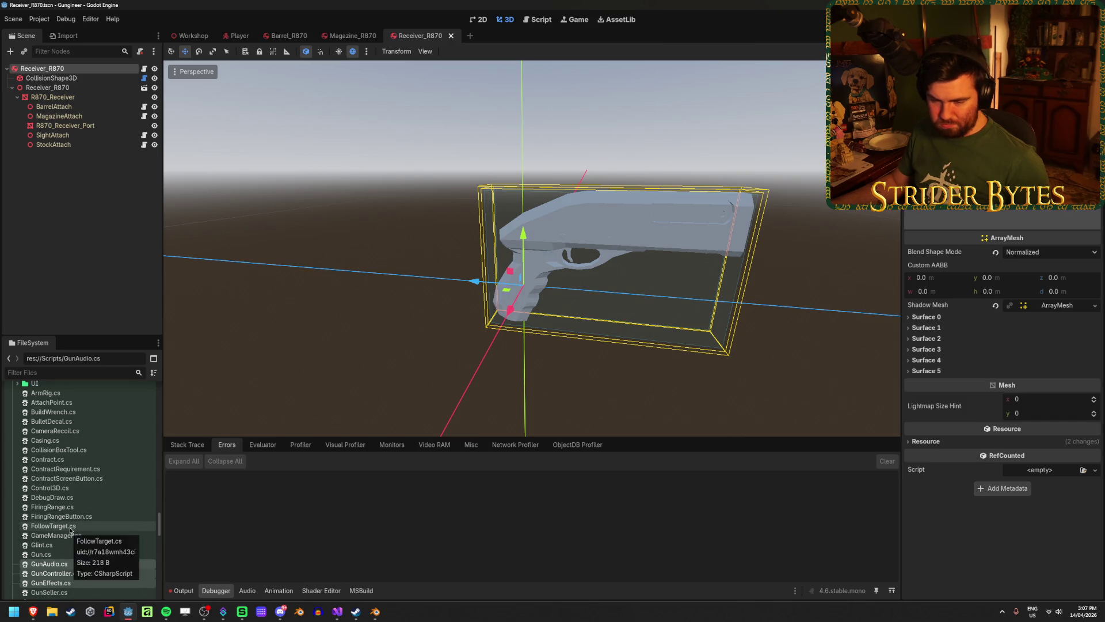
pyautogui.scroll(1, 74, 518)
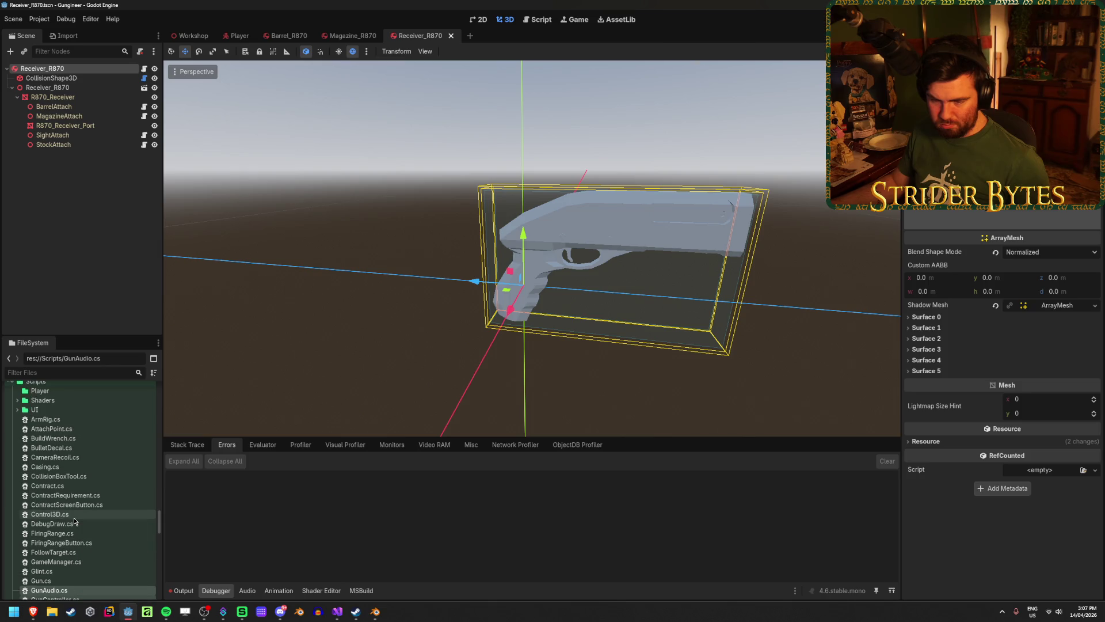
pyautogui.scroll(1, 70, 487)
pyautogui.click(70, 485)
pyautogui.keyDown('ctrl'); pyautogui.click(45, 445); pyautogui.keyUp('ctrl')
pyautogui.moveTo(45, 445); pyautogui.dragTo(46, 417)
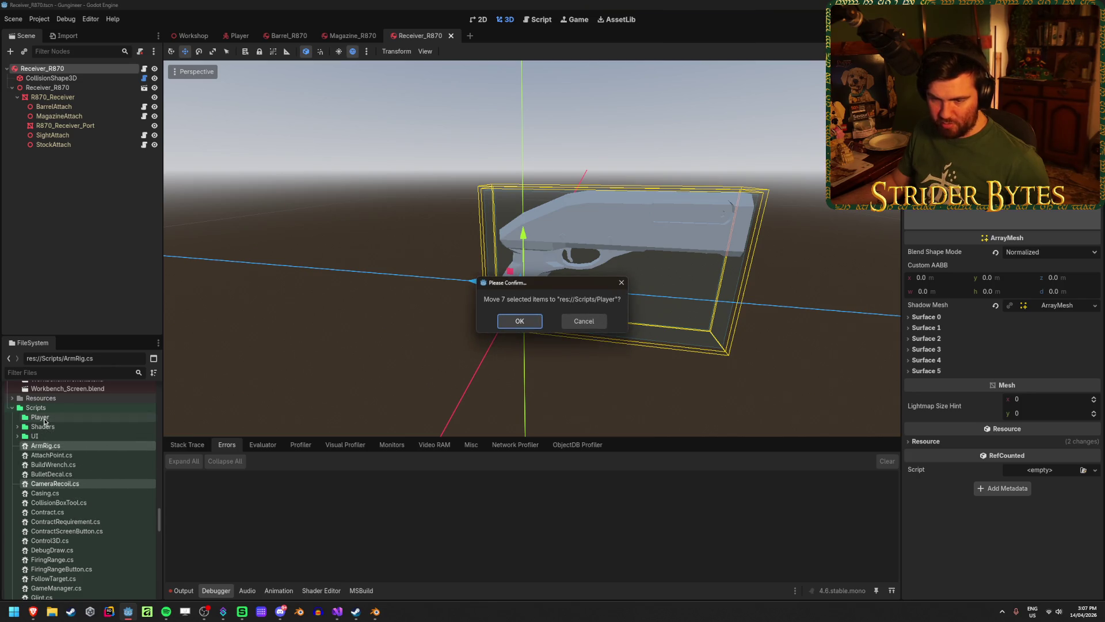
pyautogui.click(518, 317)
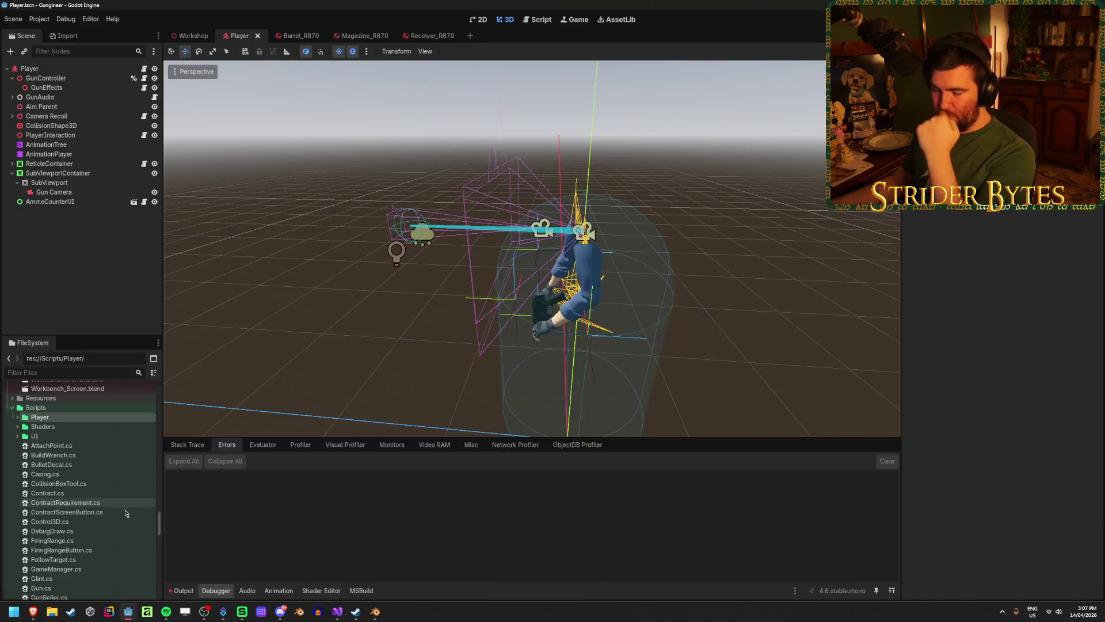
pyautogui.scroll(-2, 115, 501)
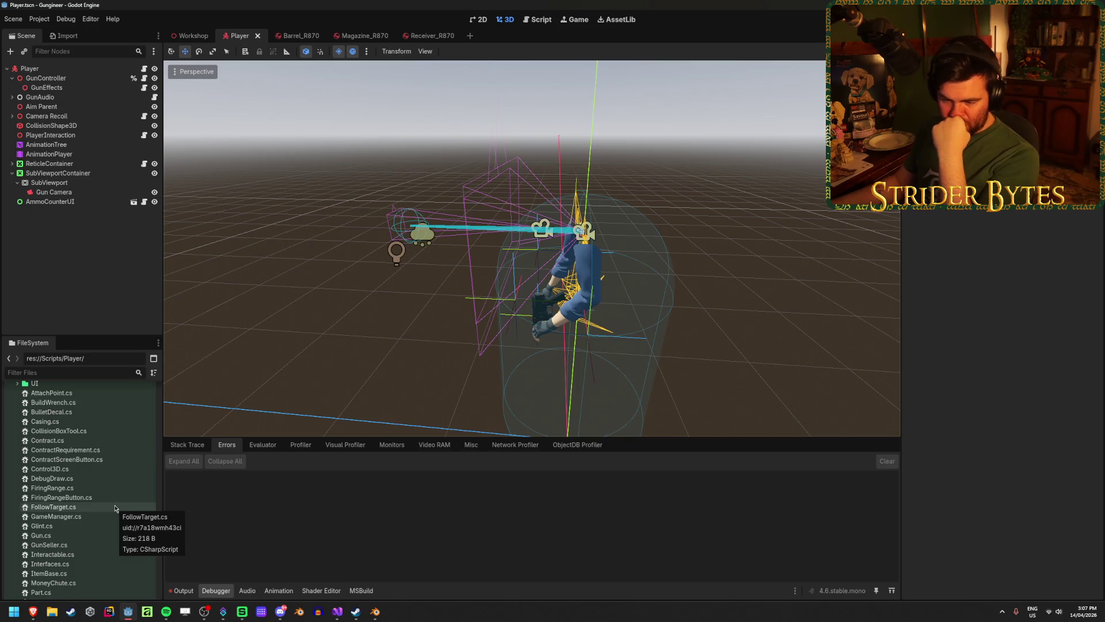
pyautogui.scroll(-2, 115, 507)
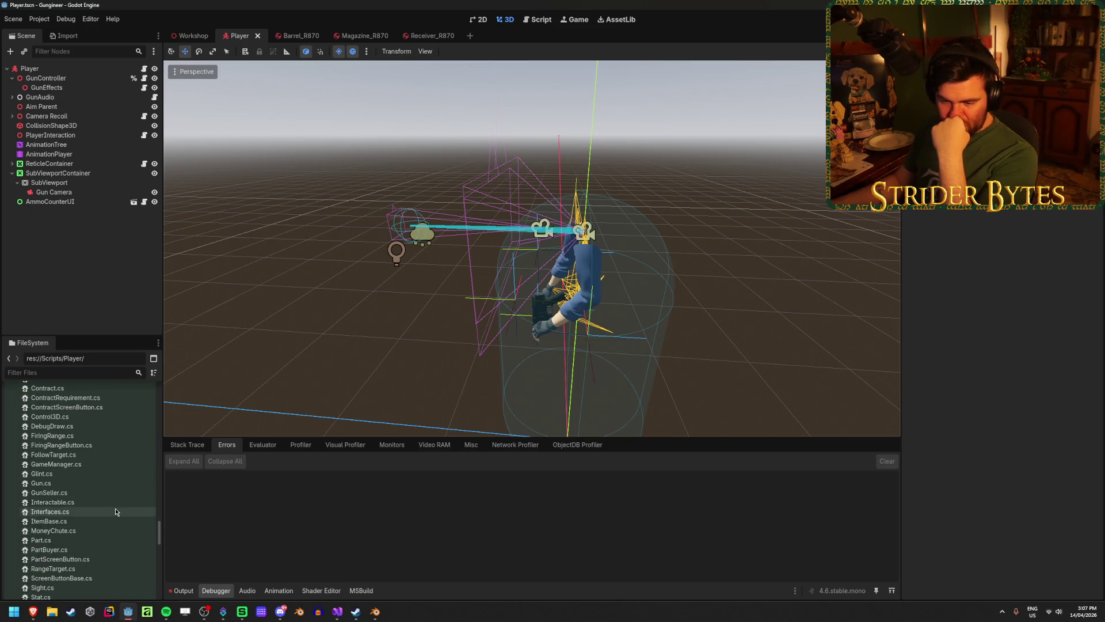
pyautogui.scroll(-2, 115, 511)
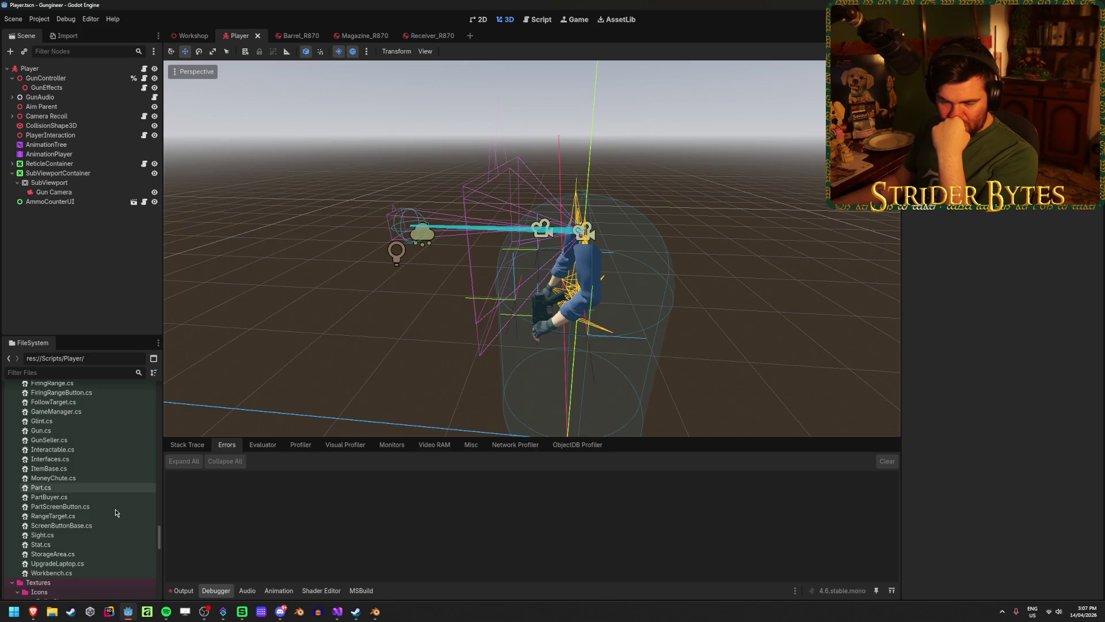
pyautogui.scroll(7, 115, 509)
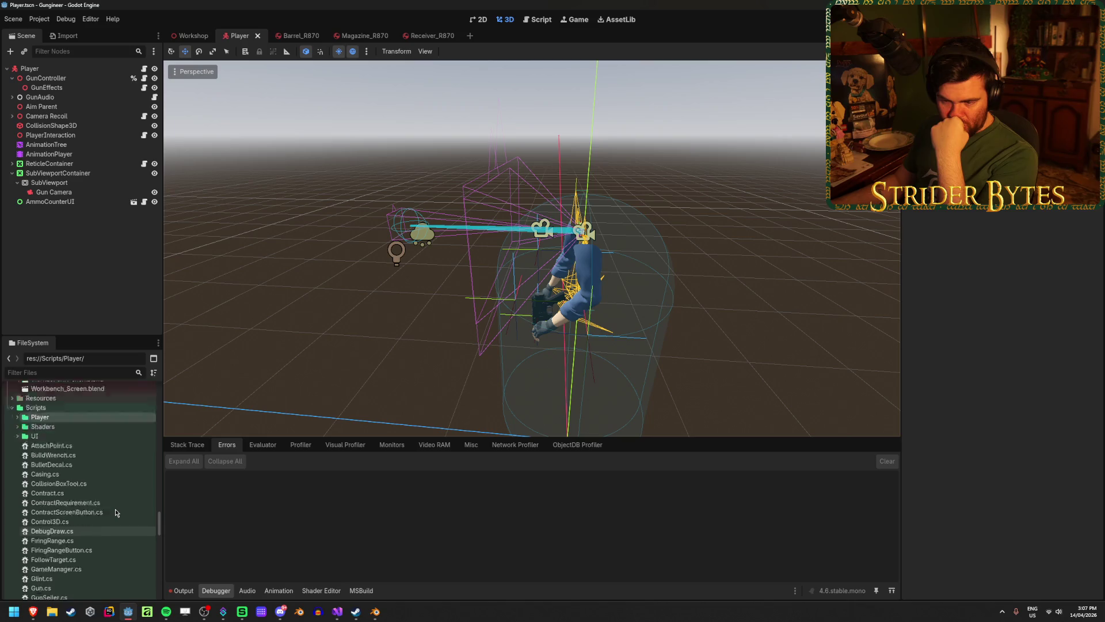
pyautogui.scroll(-3, 67, 532)
pyautogui.scroll(3, 67, 531)
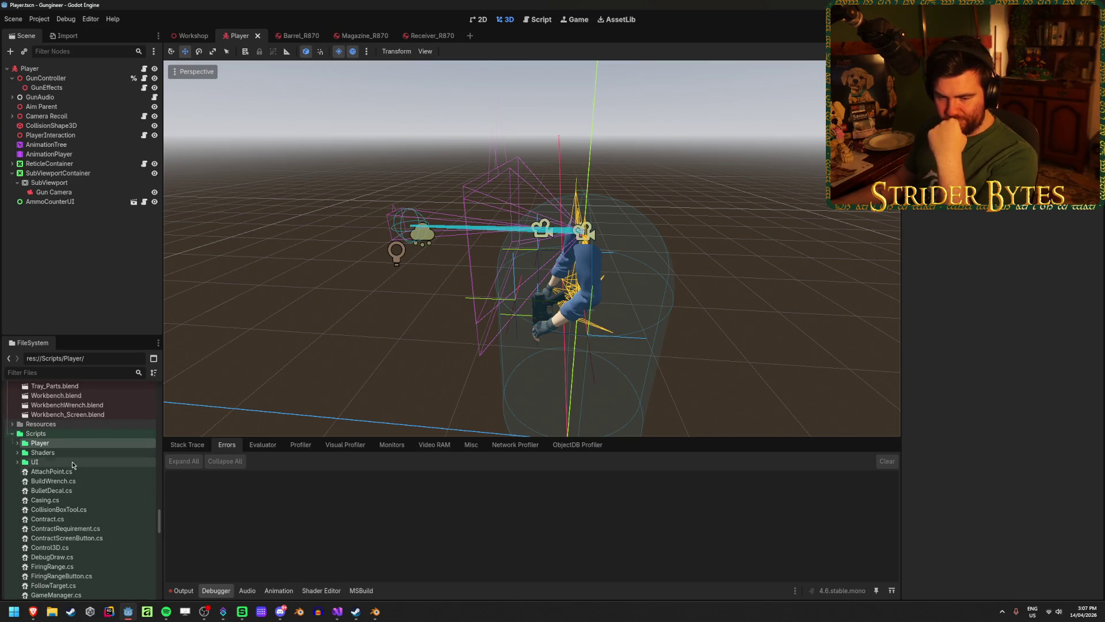
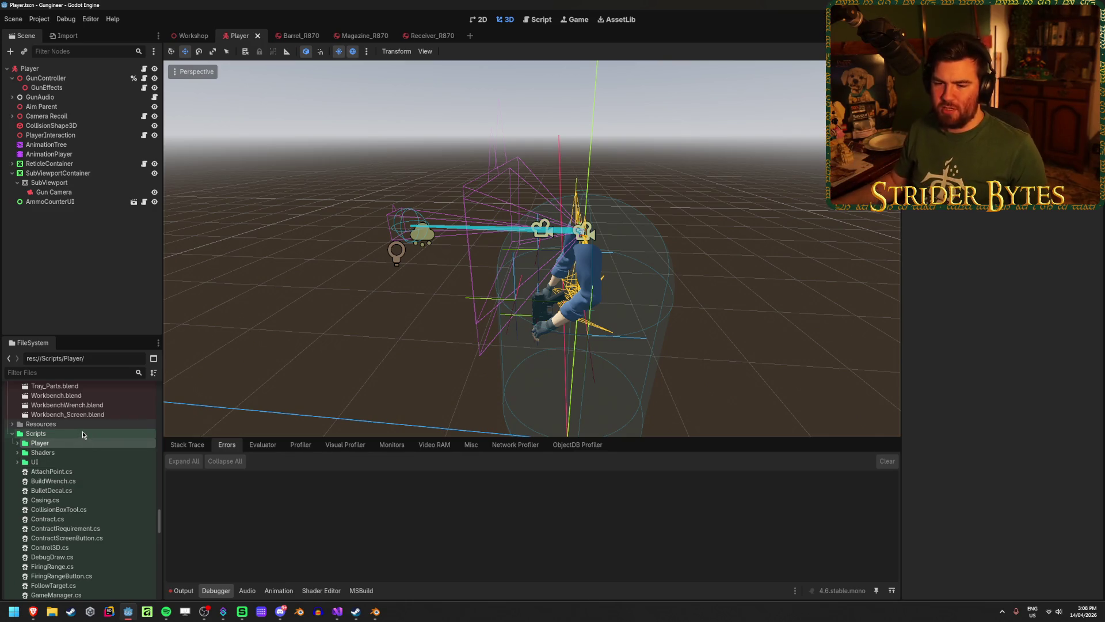
# Step: Create a new Stations folder inside the Scripts folder
pyautogui.click(82, 434)
pyautogui.rightClick(77, 438)
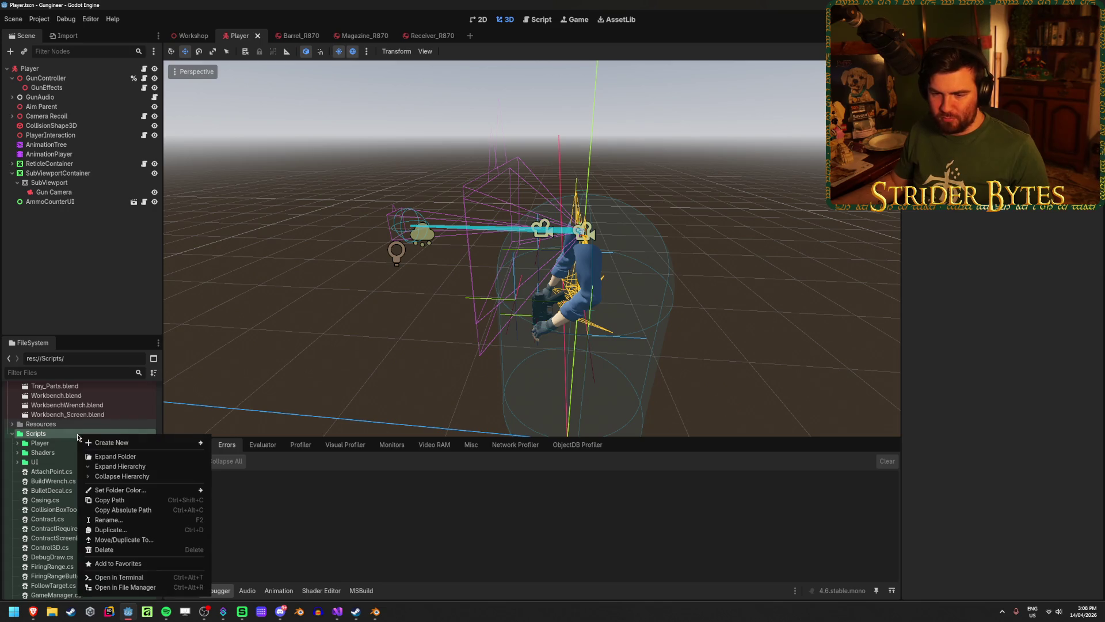
pyautogui.moveTo(144, 442)
pyautogui.click(251, 447)
pyautogui.write('St')
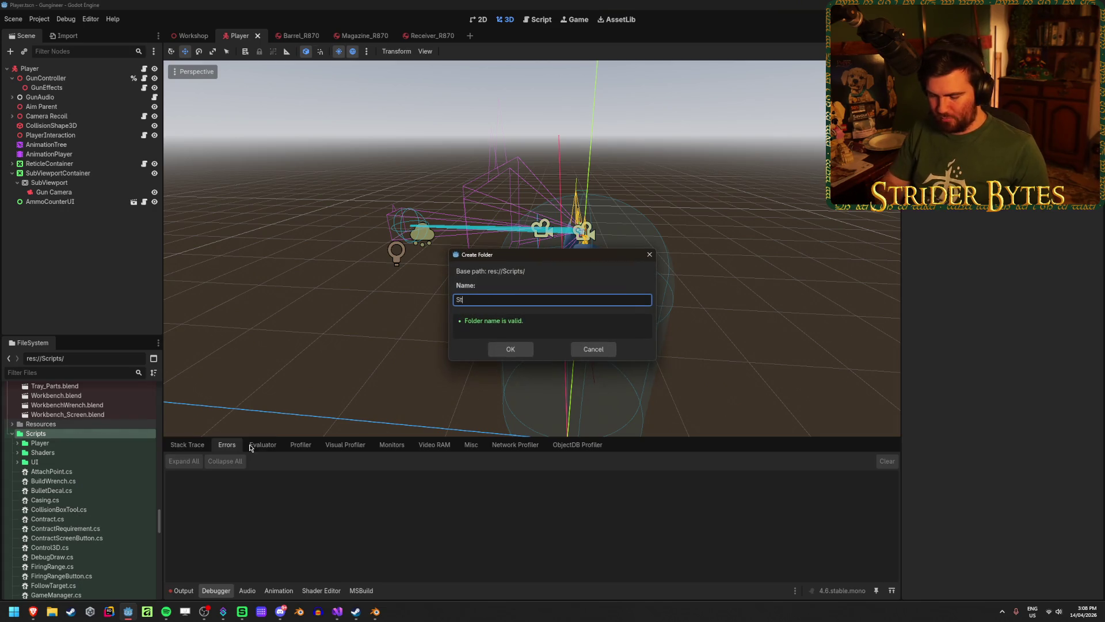
pyautogui.write('s')
pyautogui.press('Return')
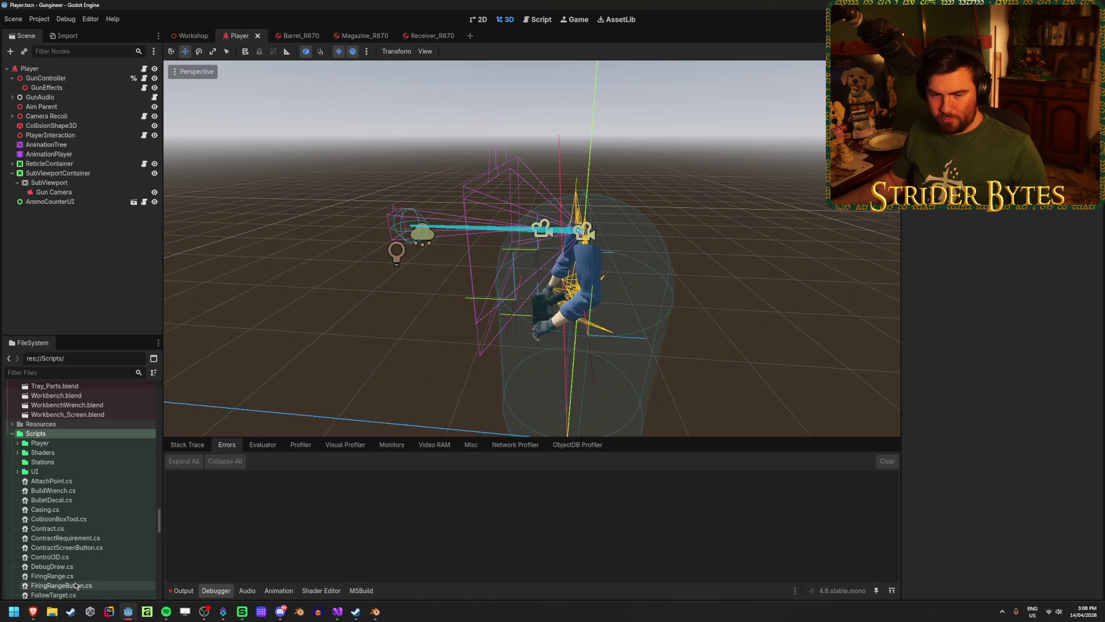
# Step: Select BuildWrench.cs, FiringRange.cs, FiringRangeButton.cs and ContractScreenButton.cs, leaving out Contract.cs and ContractRequirement.cs
pyautogui.scroll(-2, 90, 461)
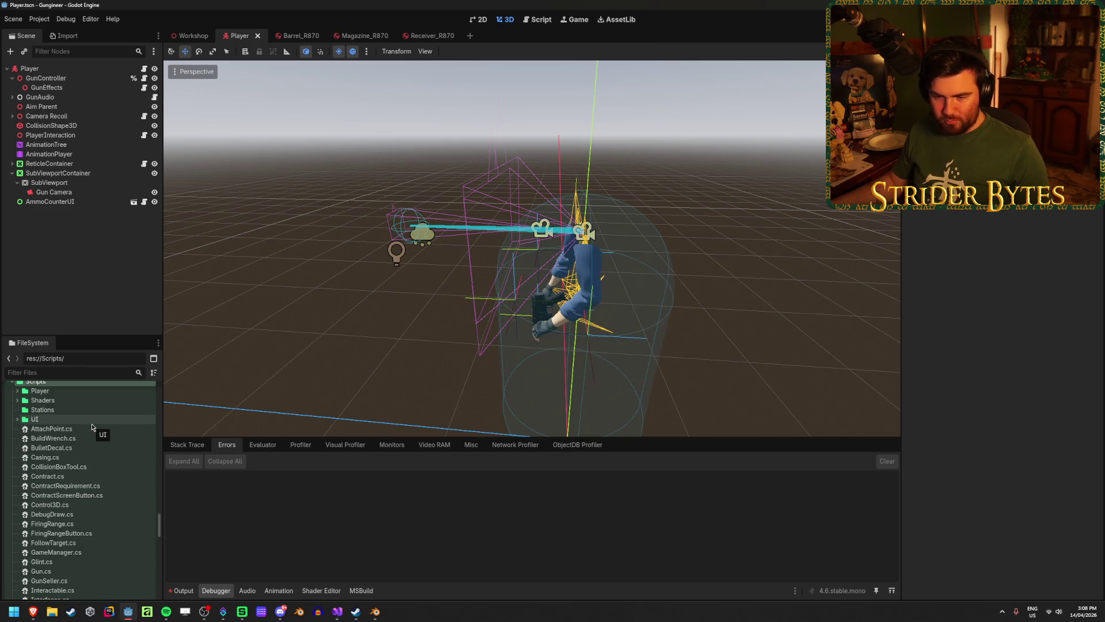
pyautogui.click(103, 438)
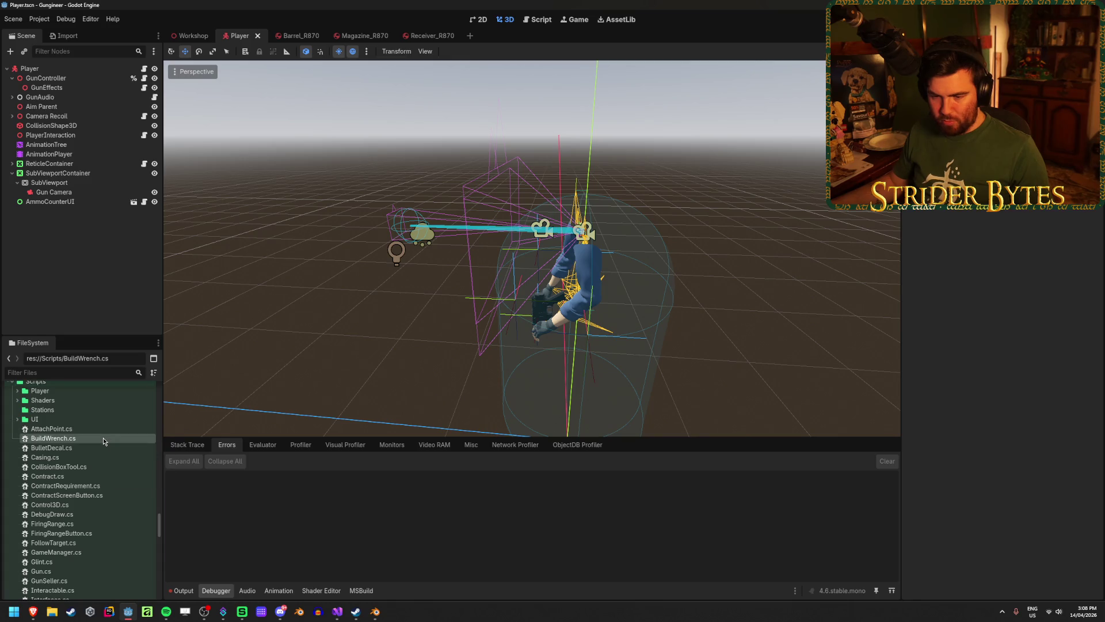
pyautogui.scroll(-1, 102, 440)
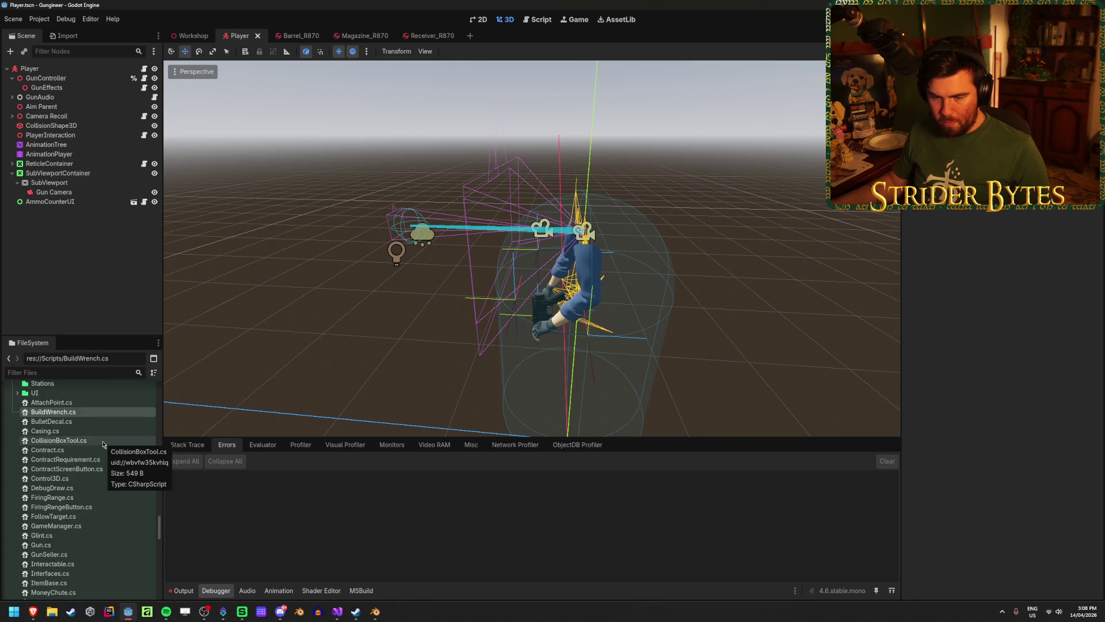
pyautogui.keyDown('ctrl'); pyautogui.click(80, 497); pyautogui.keyUp('ctrl')
pyautogui.keyDown('ctrl'); pyautogui.click(86, 507); pyautogui.keyUp('ctrl')
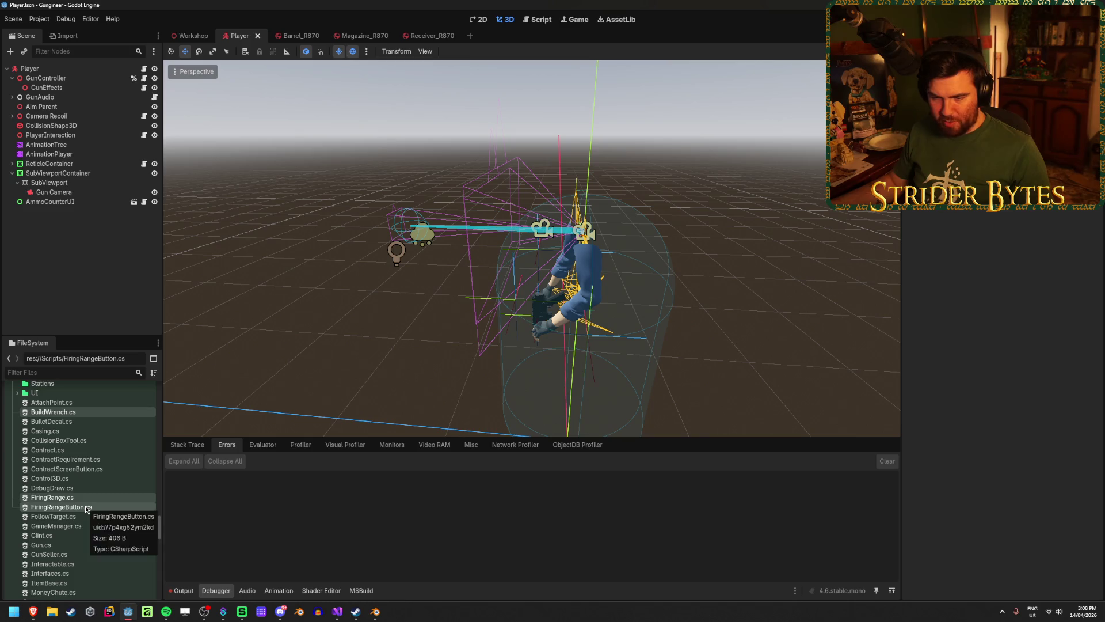
pyautogui.keyDown('ctrl'); pyautogui.click(103, 470); pyautogui.keyUp('ctrl')
pyautogui.keyDown('ctrl'); pyautogui.click(106, 463); pyautogui.keyUp('ctrl')
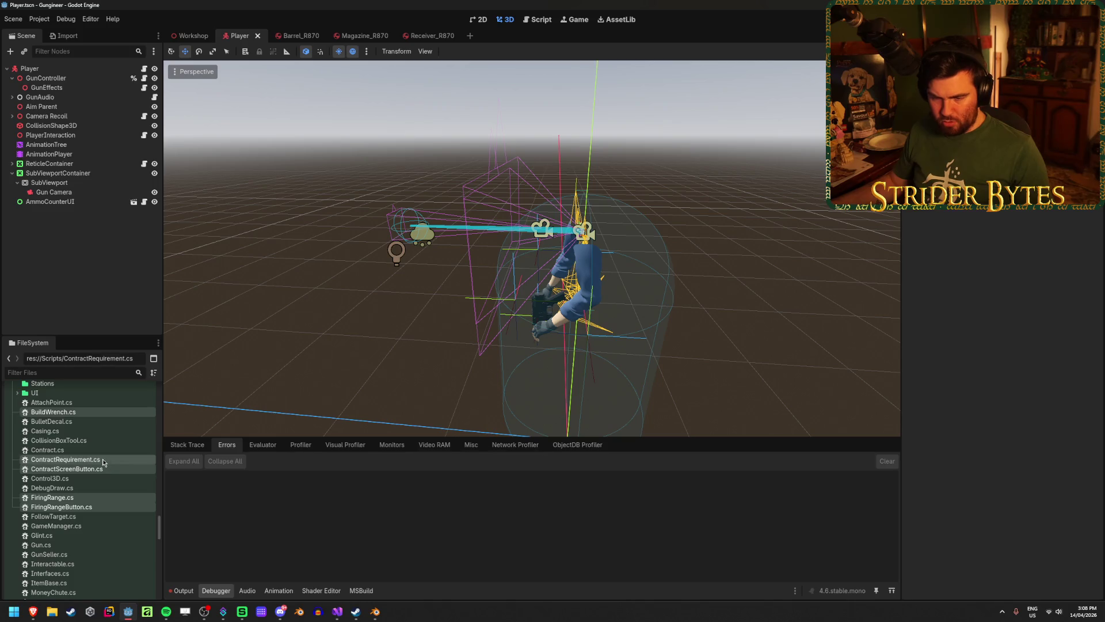
pyautogui.keyDown('ctrl'); pyautogui.click(90, 450); pyautogui.keyUp('ctrl')
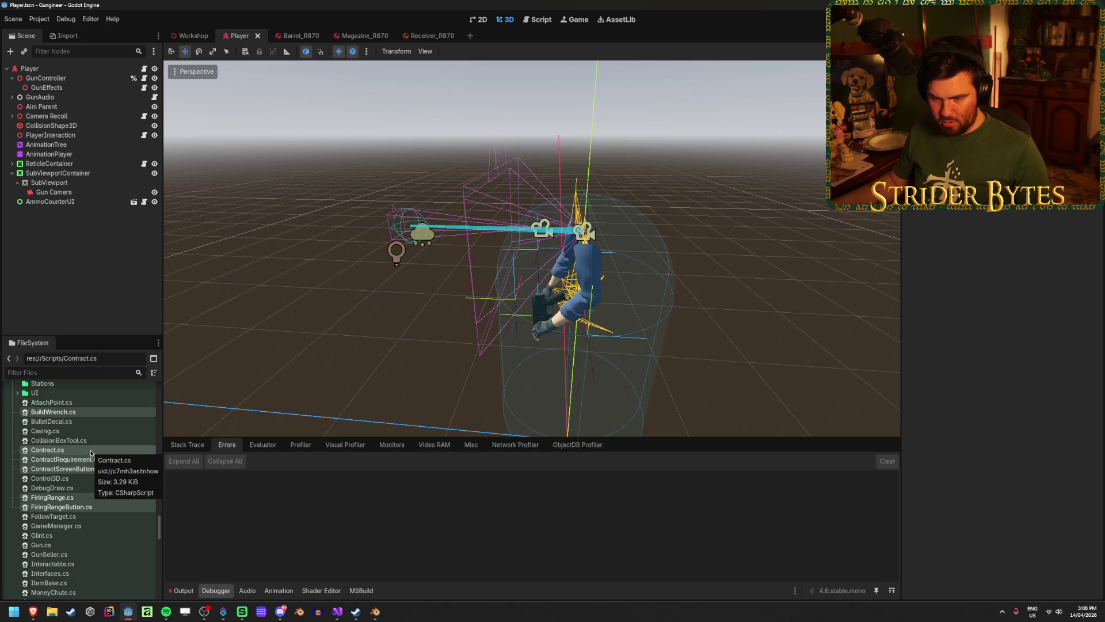
pyautogui.keyDown('ctrl'); pyautogui.click(90, 451); pyautogui.keyUp('ctrl')
pyautogui.keyDown('ctrl'); pyautogui.click(91, 459); pyautogui.keyUp('ctrl')
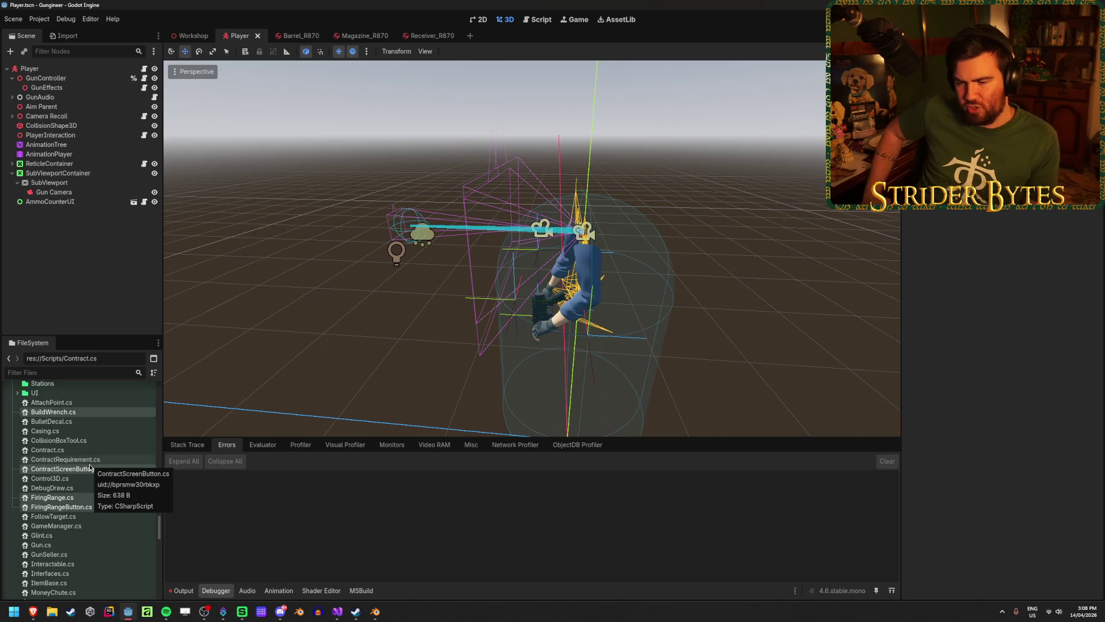
# Step: Add GunSeller, MoneyChute, PartBuyer, UpgradeLaptop, Workbench, StorageArea, RangeTarget and PartScreenButton scripts, then drag them onto Stations
pyautogui.scroll(-3, 86, 474)
pyautogui.keyDown('ctrl'); pyautogui.click(49, 475); pyautogui.keyUp('ctrl')
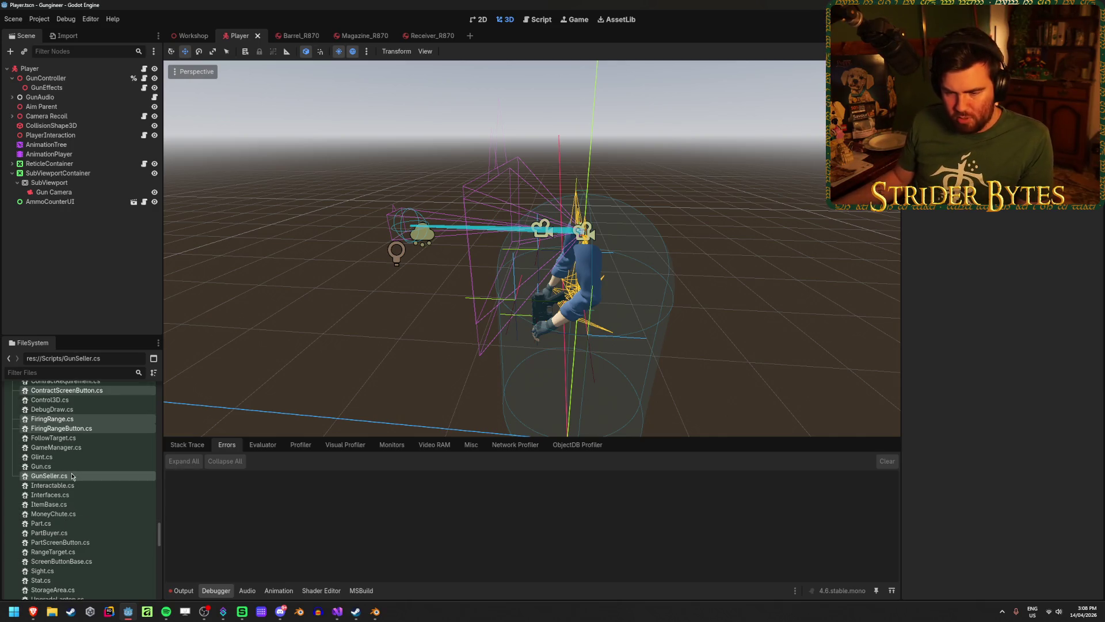
pyautogui.keyDown('ctrl'); pyautogui.click(53, 514); pyautogui.keyUp('ctrl')
pyautogui.keyDown('ctrl'); pyautogui.click(76, 533); pyautogui.keyUp('ctrl')
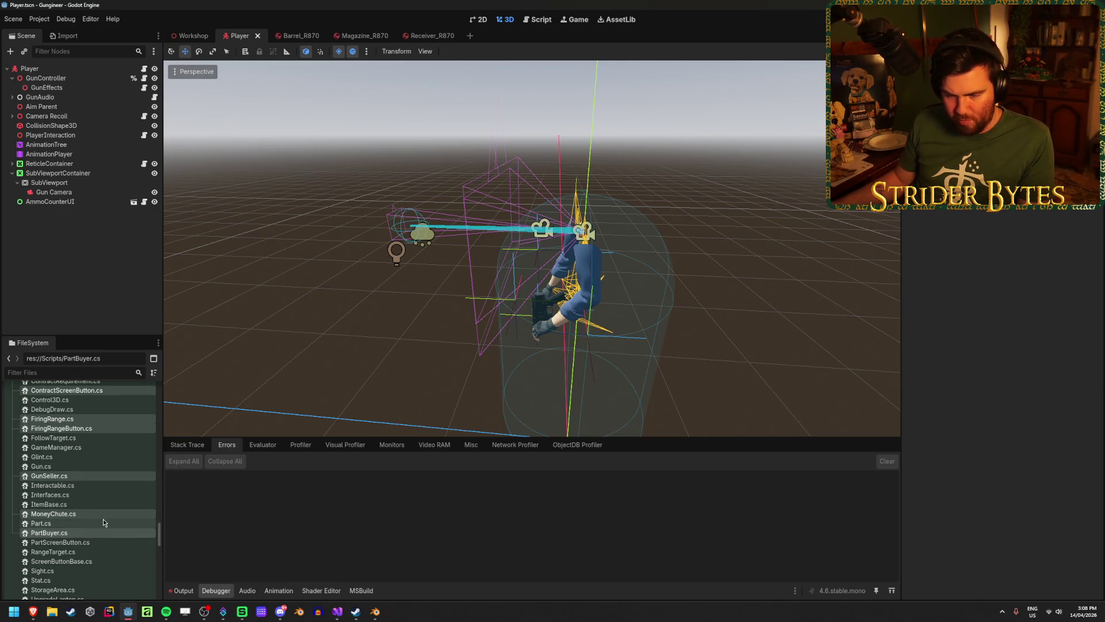
pyautogui.scroll(-3, 76, 533)
pyautogui.keyDown('ctrl'); pyautogui.click(75, 521); pyautogui.keyUp('ctrl')
pyautogui.keyDown('ctrl'); pyautogui.click(78, 530); pyautogui.keyUp('ctrl')
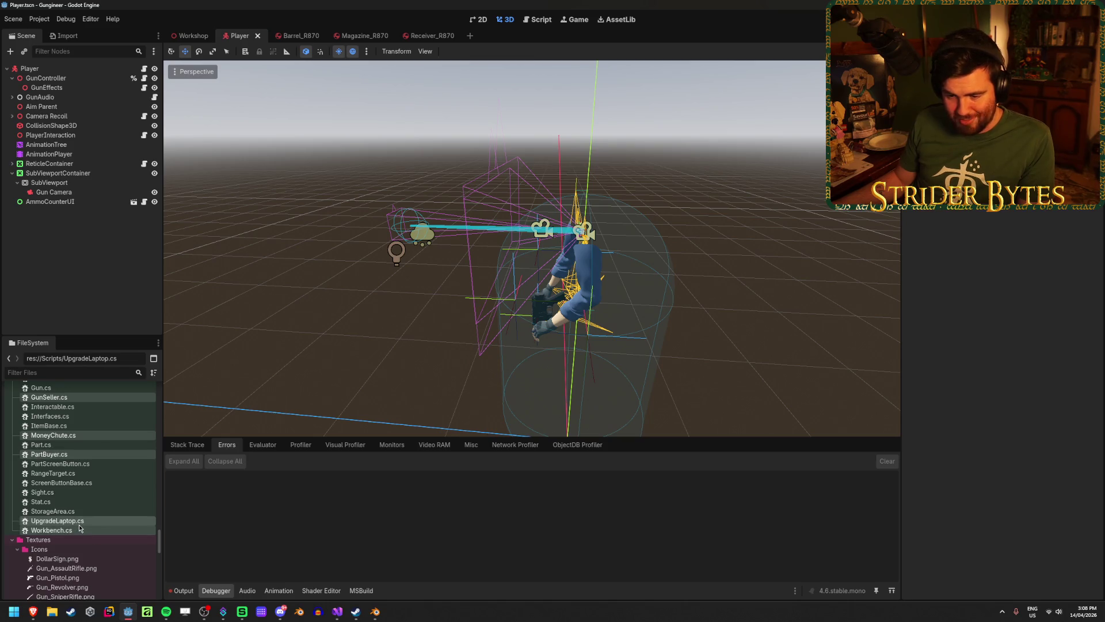
pyautogui.keyDown('ctrl'); pyautogui.click(81, 513); pyautogui.keyUp('ctrl')
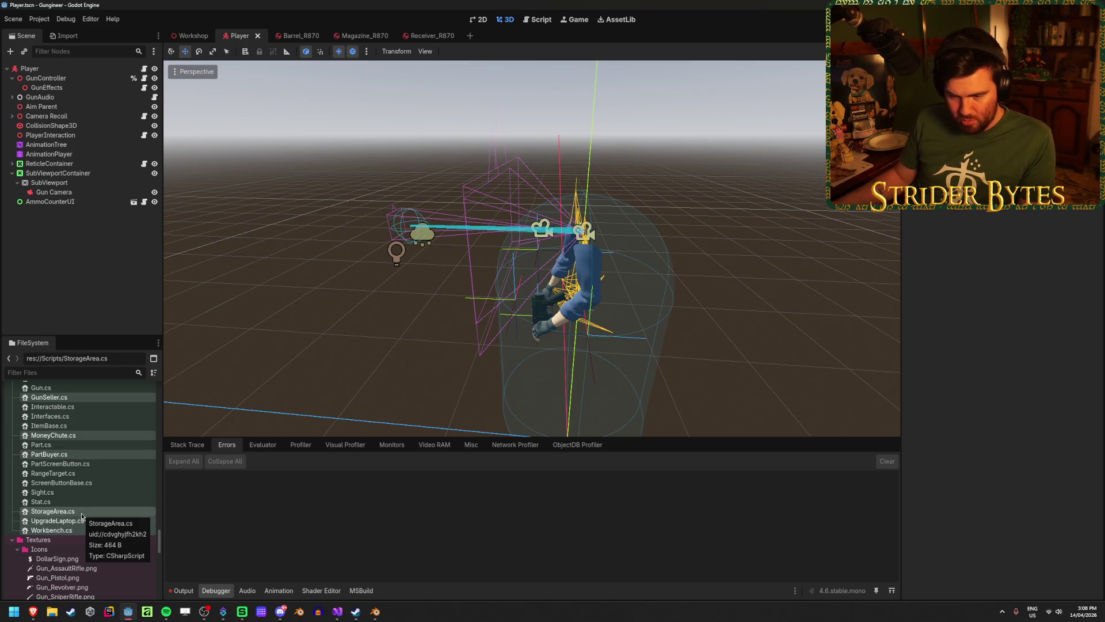
pyautogui.keyDown('ctrl'); pyautogui.click(83, 473); pyautogui.keyUp('ctrl')
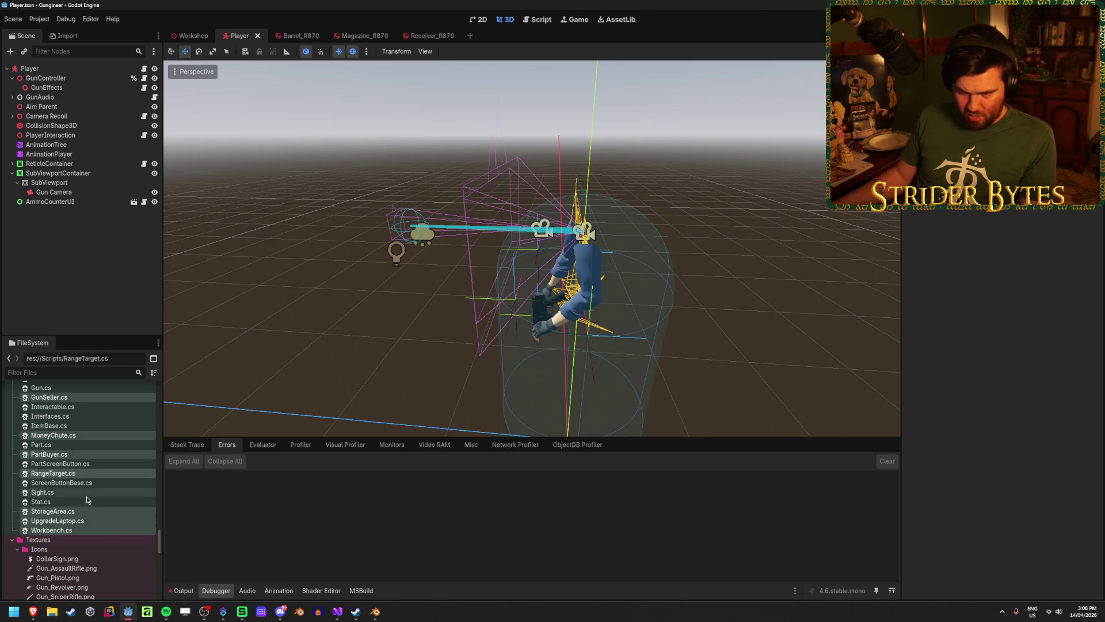
pyautogui.scroll(4, 92, 470)
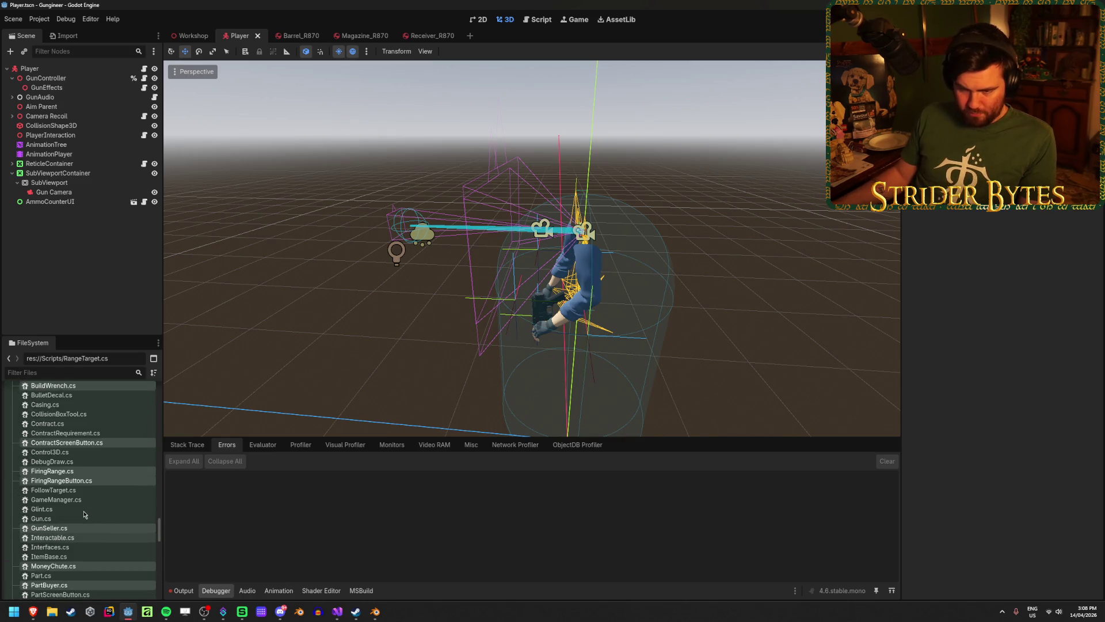
pyautogui.scroll(-5, 84, 514)
pyautogui.keyDown('ctrl'); pyautogui.click(78, 437); pyautogui.keyUp('ctrl')
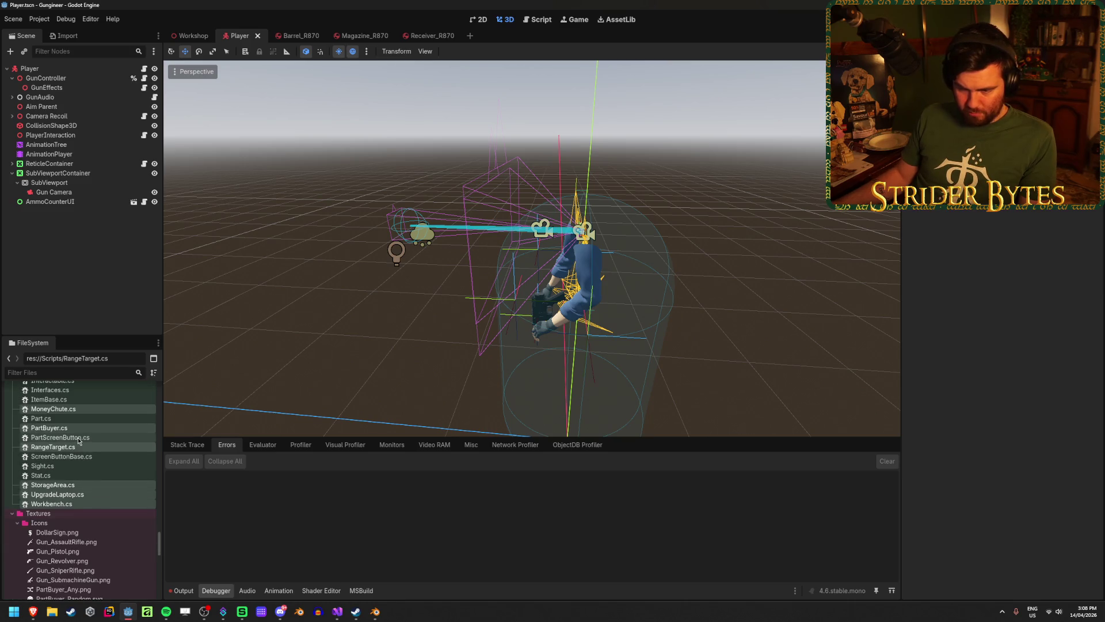
pyautogui.scroll(1, 95, 489)
pyautogui.scroll(3, 93, 515)
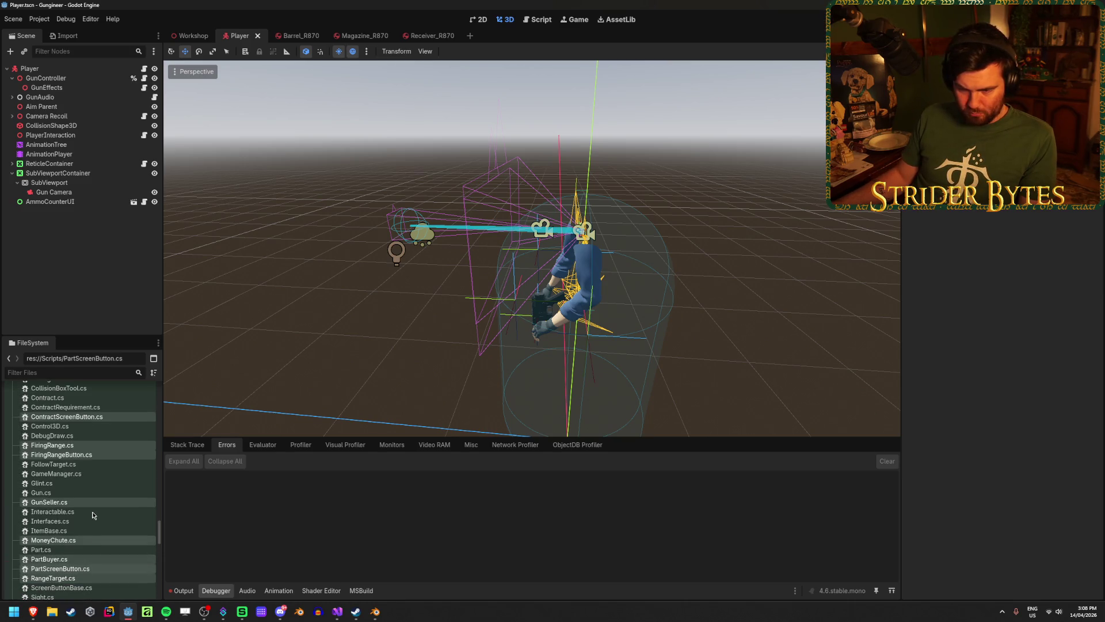
pyautogui.scroll(2, 57, 505)
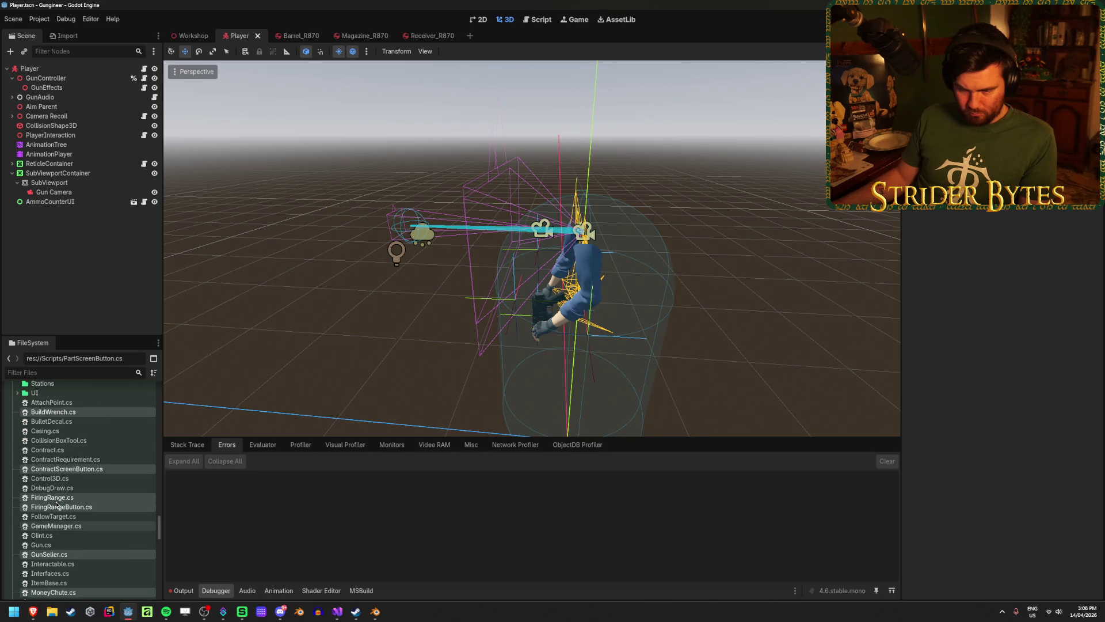
pyautogui.scroll(1, 57, 505)
pyautogui.scroll(1, 57, 504)
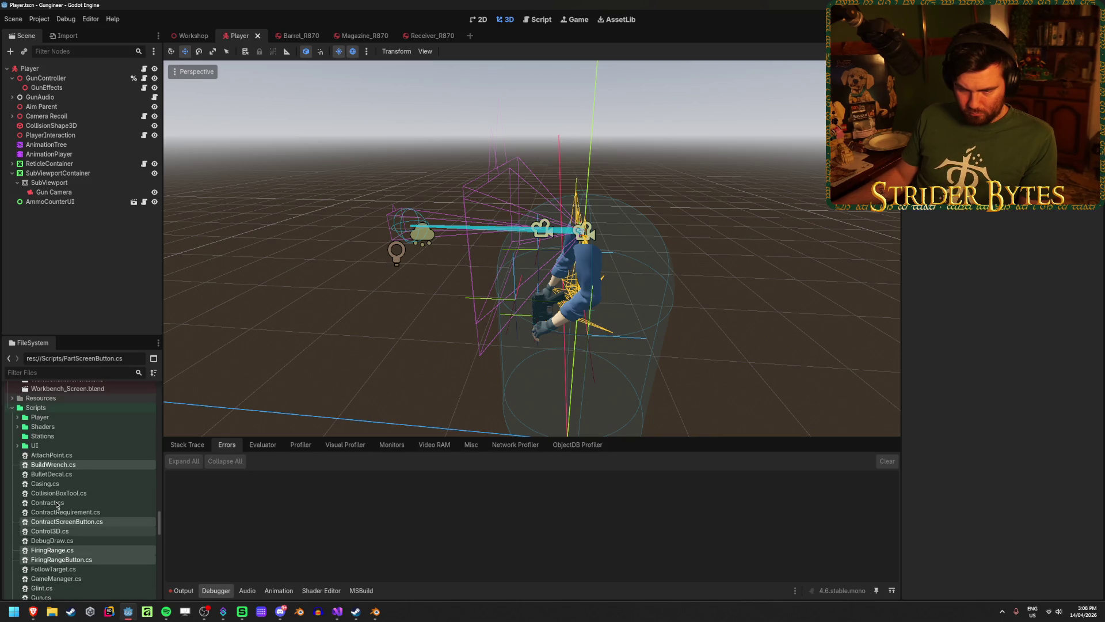
pyautogui.moveTo(58, 465)
pyautogui.mouseDown()
pyautogui.moveTo(60, 417)
pyautogui.moveTo(60, 437)
pyautogui.mouseUp()
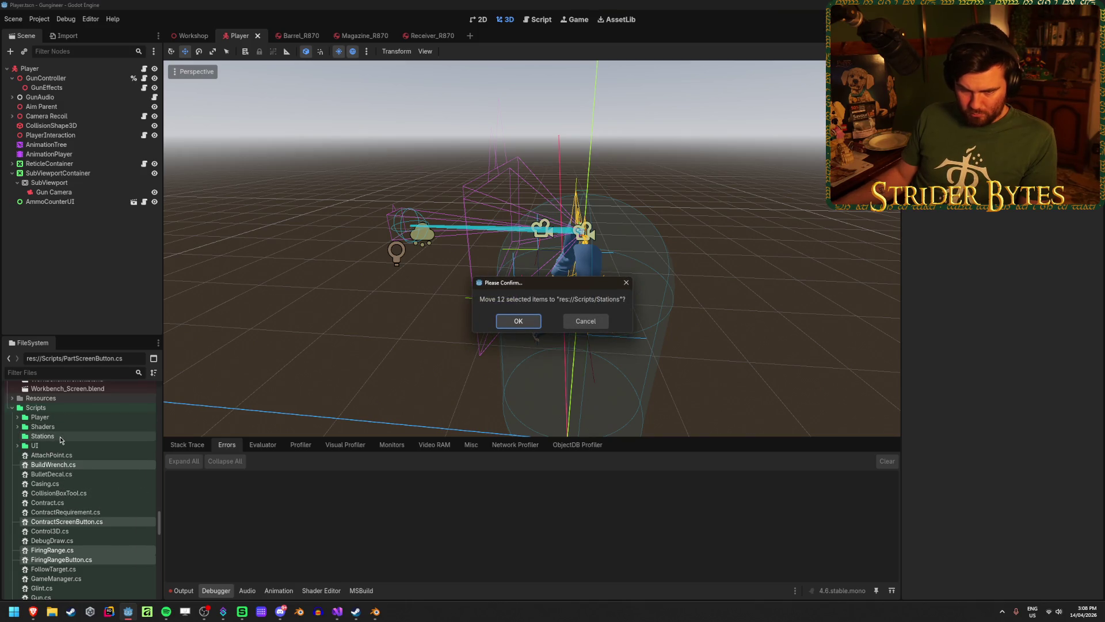
# Step: Confirm moving the 12 scripts into Stations and look through the UI folder's scripts
pyautogui.press('Return')
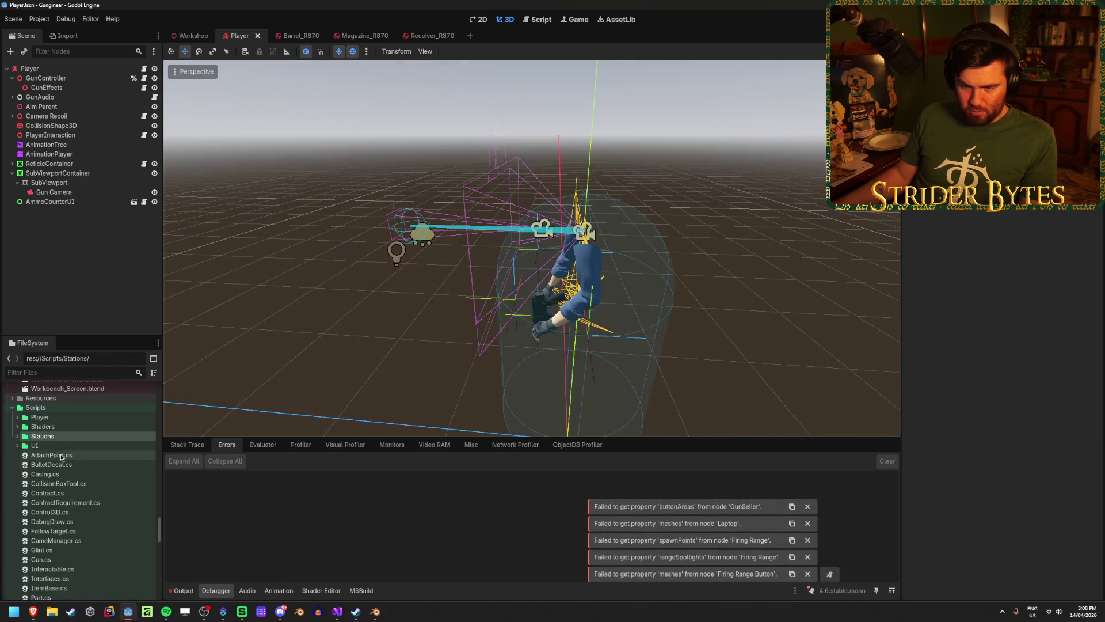
pyautogui.click(51, 439)
pyautogui.click(51, 445)
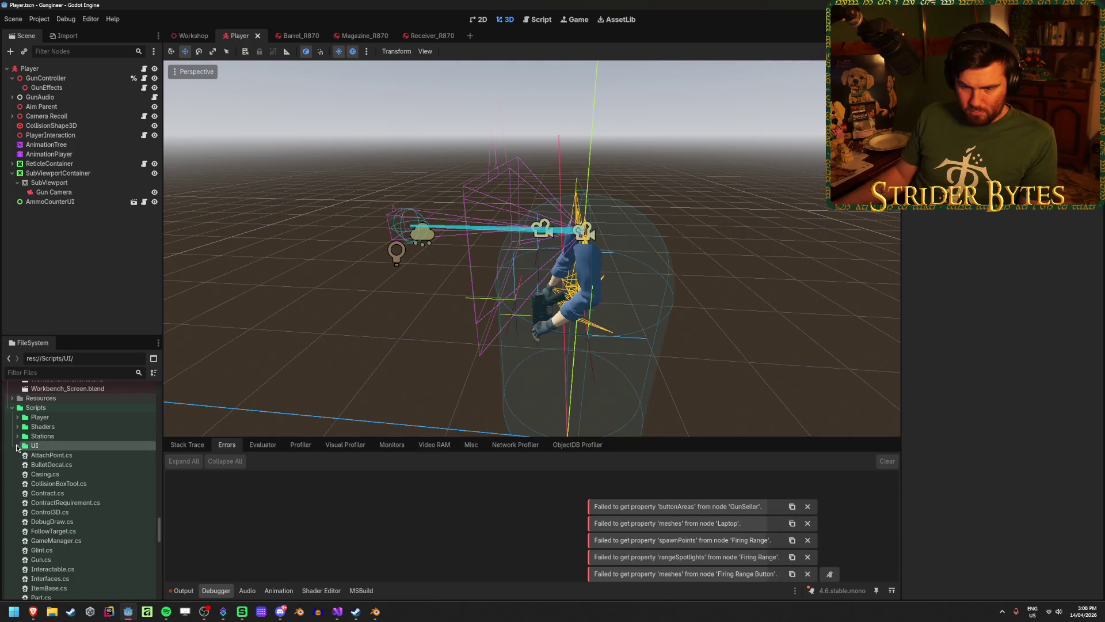
pyautogui.click(17, 446)
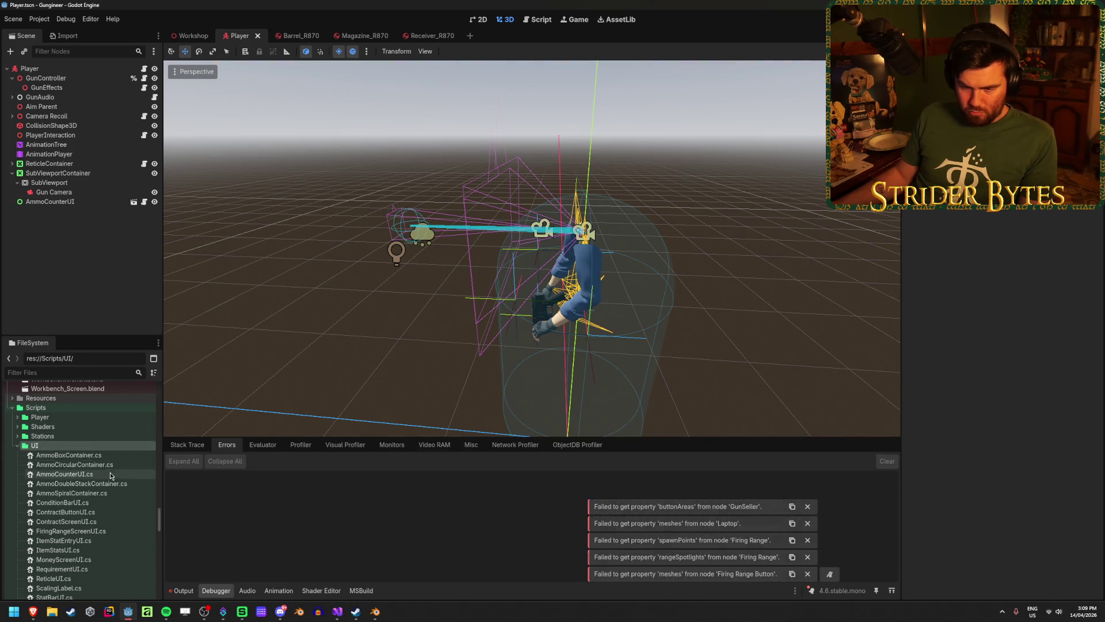
pyautogui.scroll(-2, 110, 472)
pyautogui.scroll(1, 110, 476)
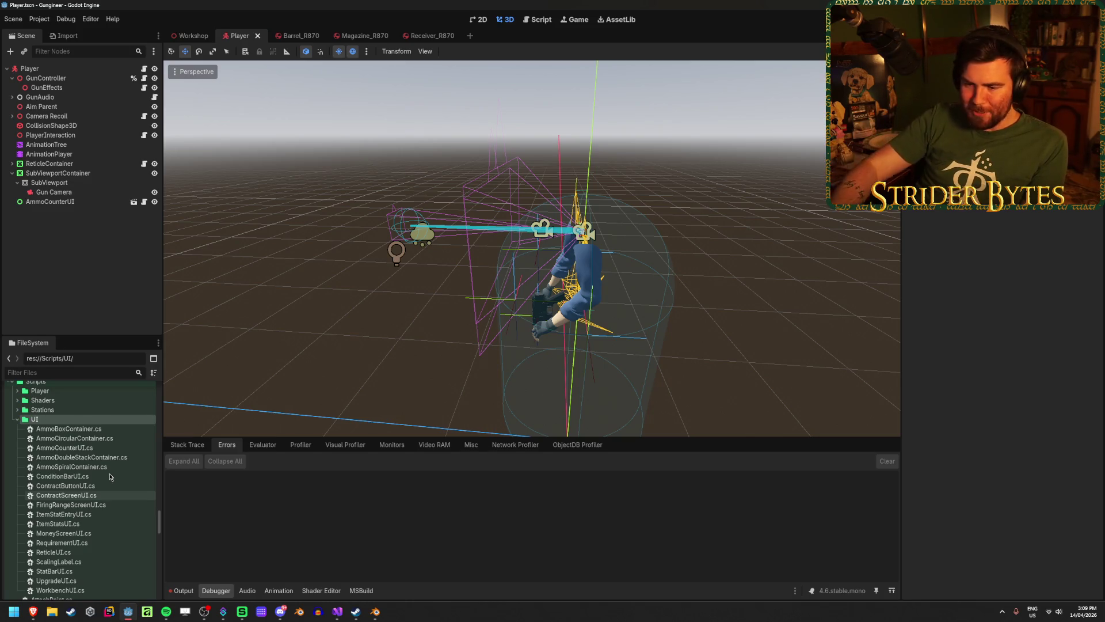
pyautogui.scroll(-5, 103, 480)
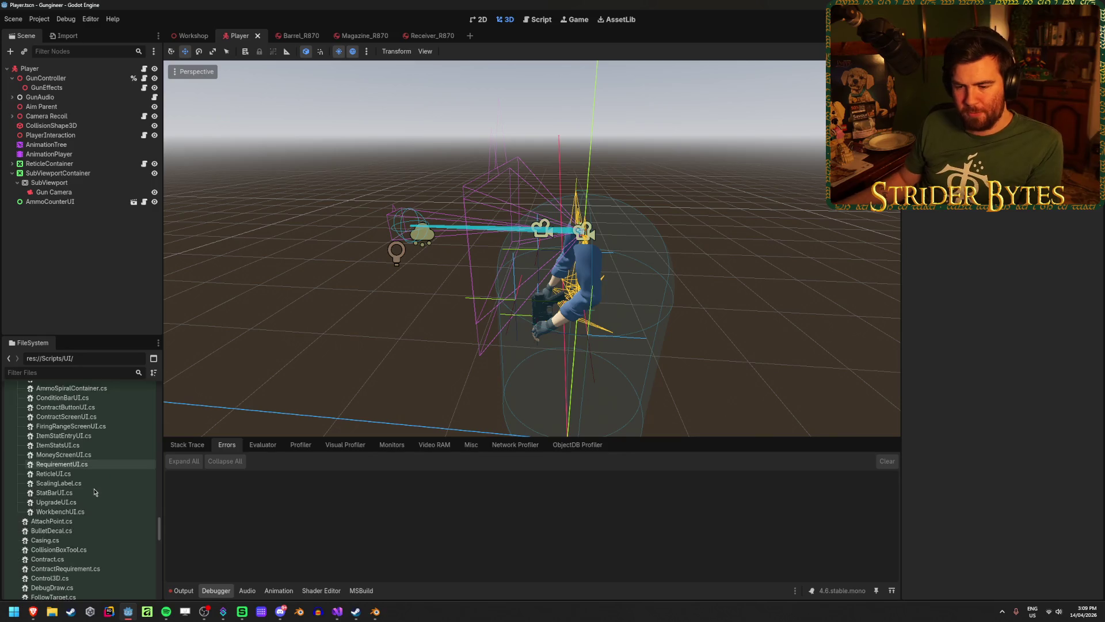
pyautogui.scroll(-3, 95, 485)
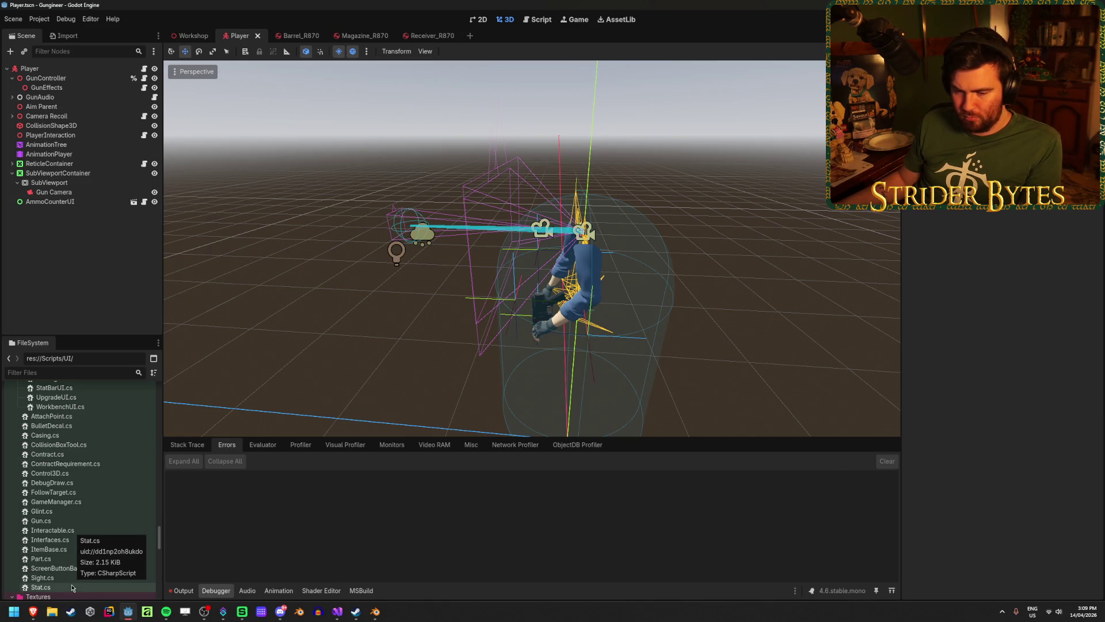
pyautogui.scroll(10, 38, 499)
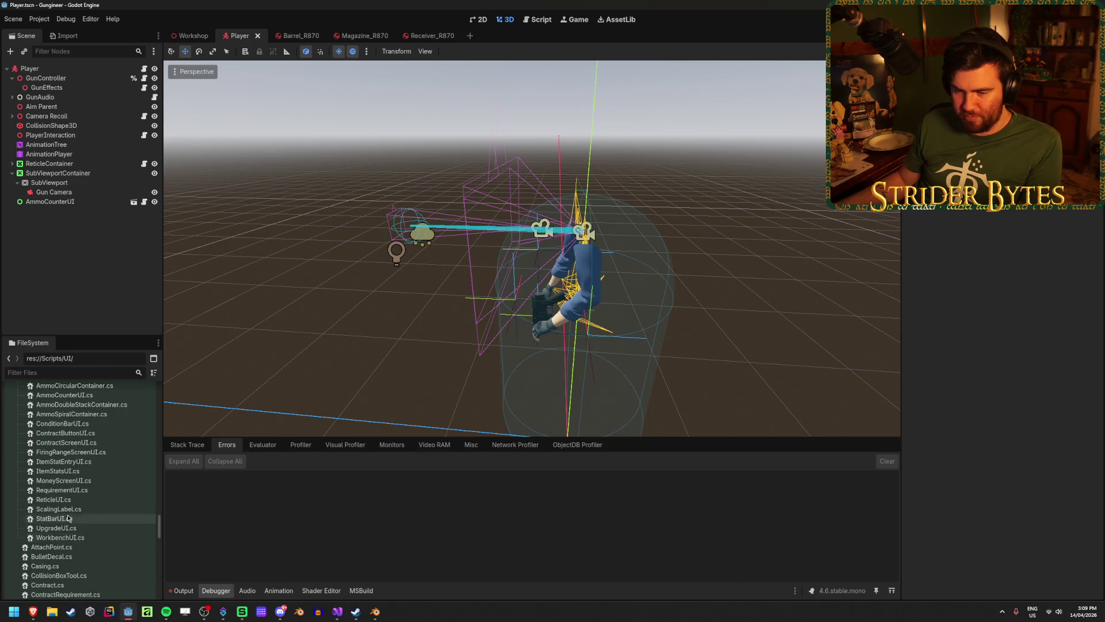
# Step: Collapse UI, check the moved scripts inside Stations, then collapse Stations
pyautogui.doubleClick(38, 498)
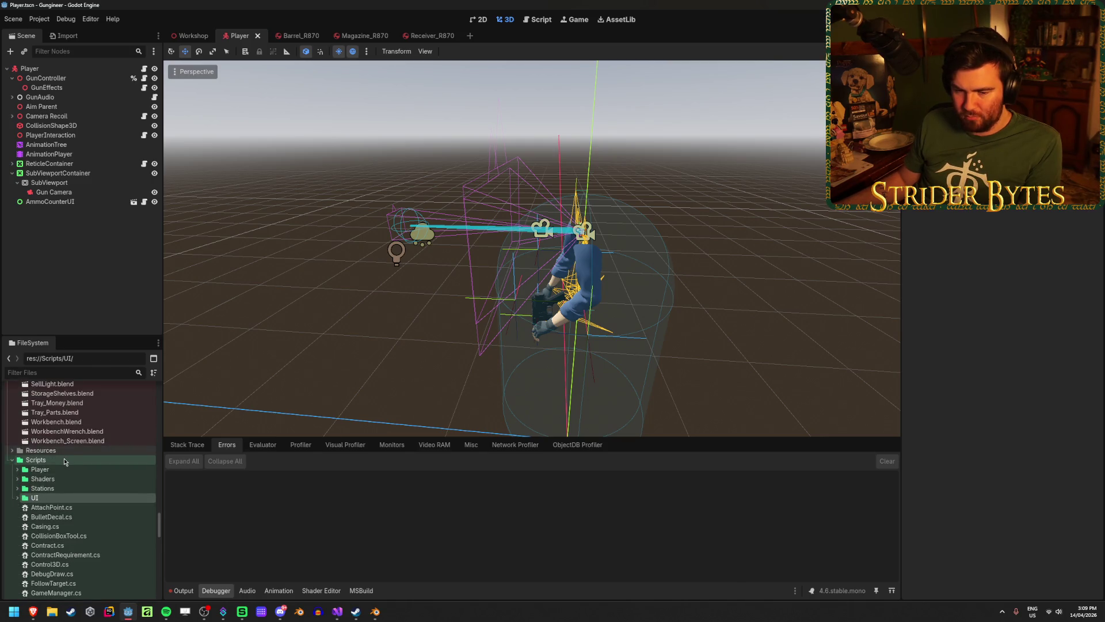
pyautogui.click(56, 490)
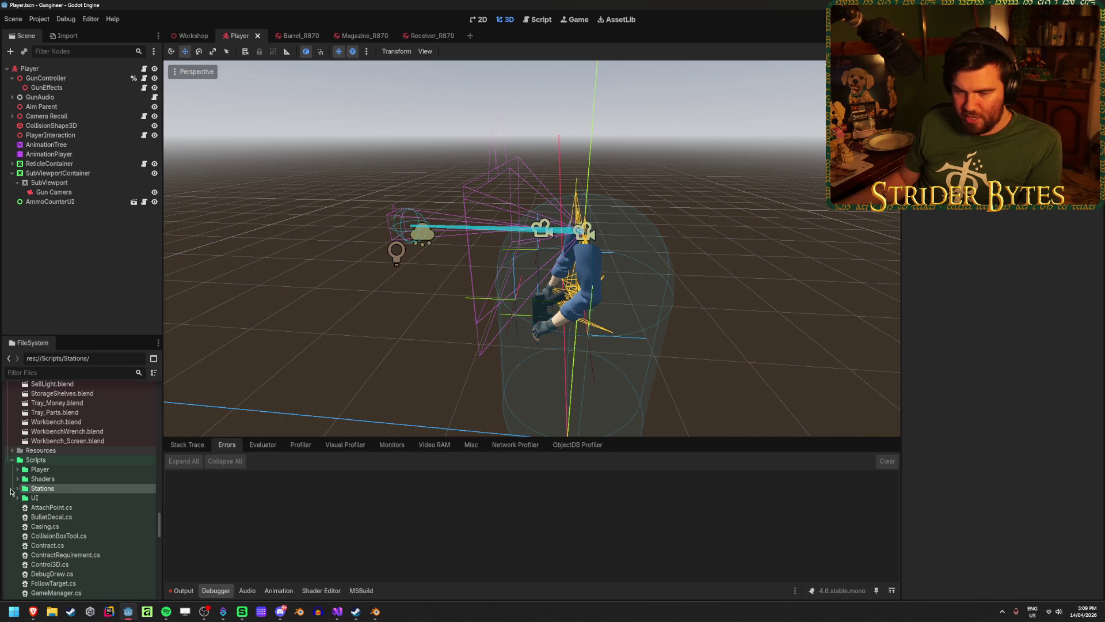
pyautogui.doubleClick(41, 488)
pyautogui.scroll(-2, 94, 479)
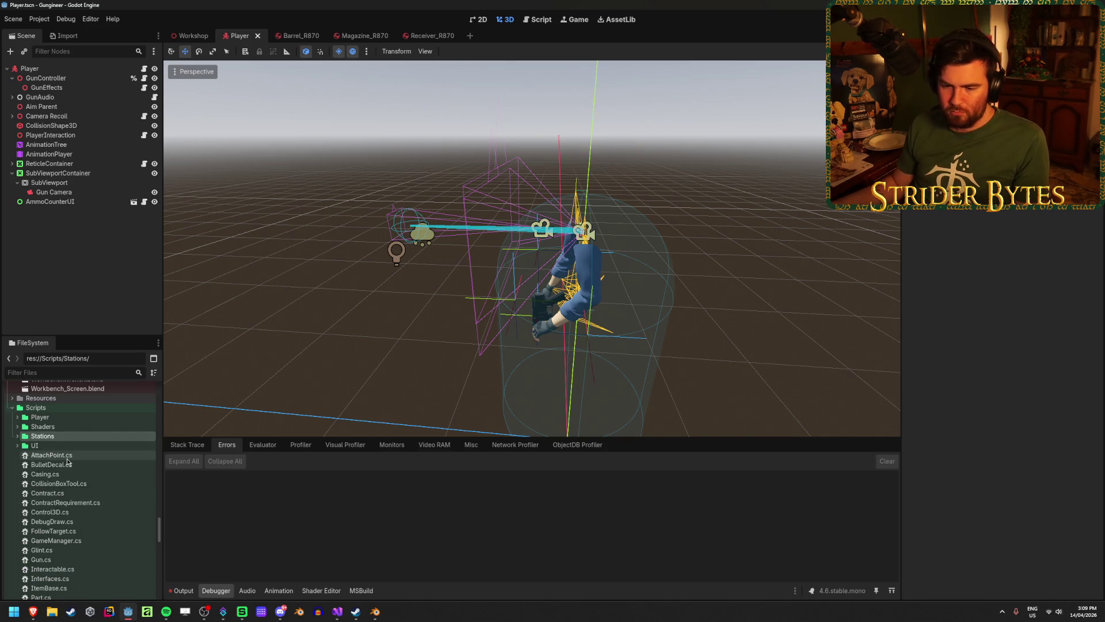
pyautogui.click(17, 439)
# Step: Create a new Gun folder inside the Scripts folder
pyautogui.scroll(2, 87, 453)
pyautogui.rightClick(54, 434)
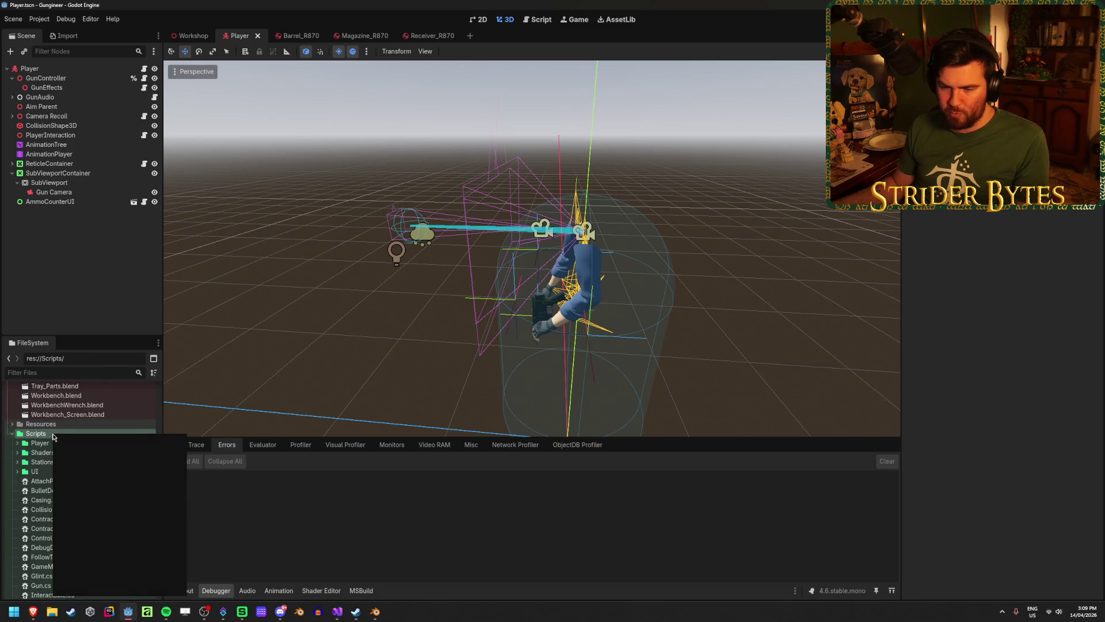
pyautogui.moveTo(88, 440)
pyautogui.click(197, 442)
pyautogui.write('Gun')
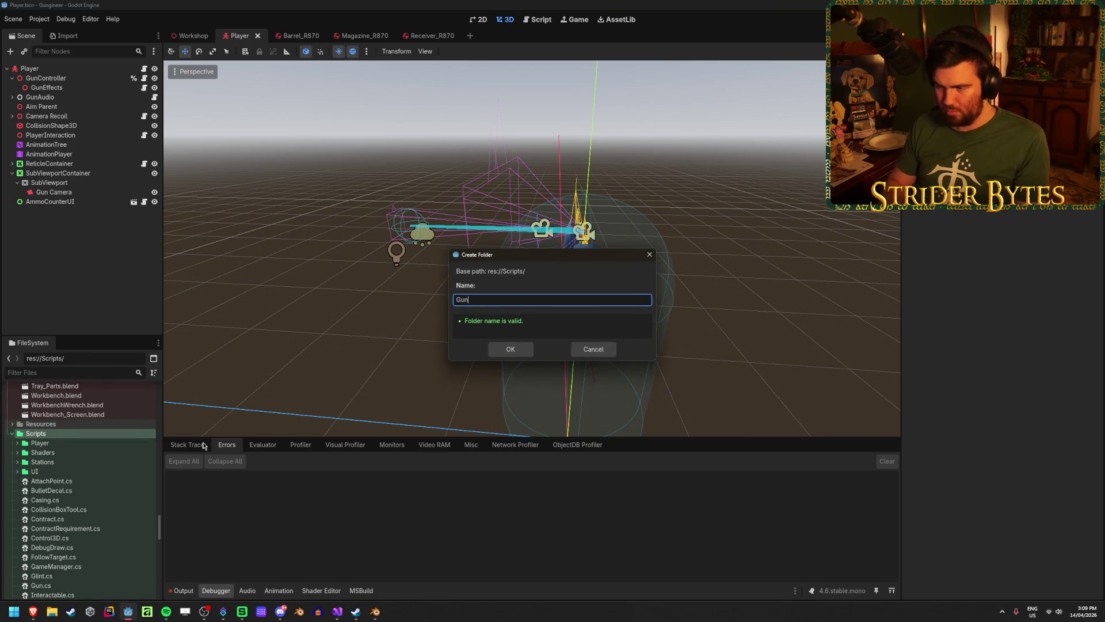
pyautogui.press('Return')
# Step: Move AttachPoint, BulletDecal, Casing, Glint, Gun, Part, Sight and Stat scripts into Gun
pyautogui.scroll(-2, 101, 455)
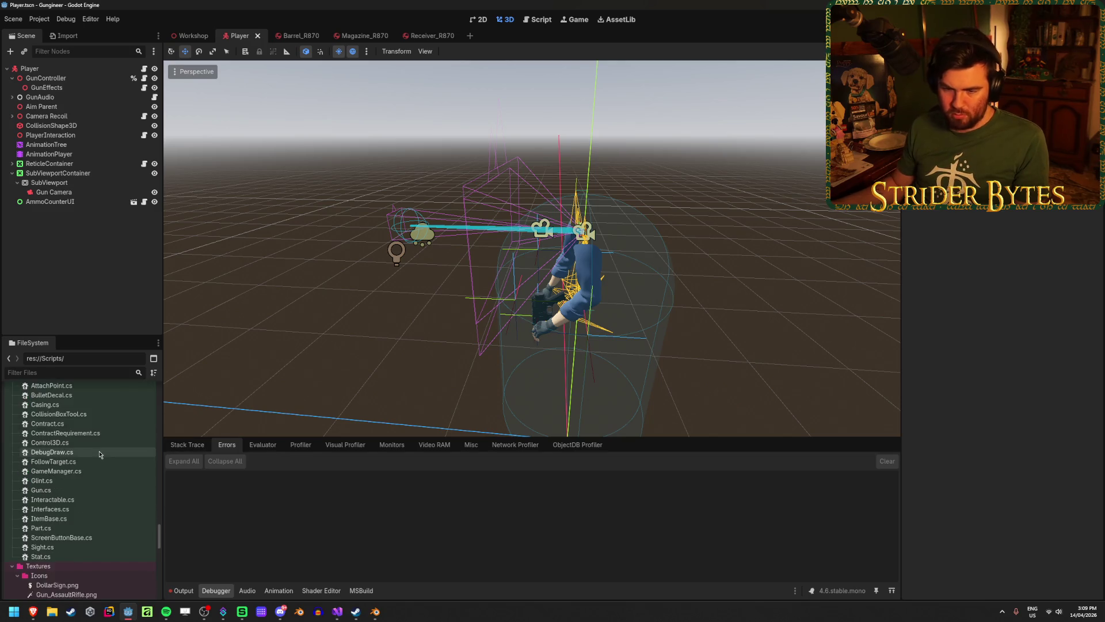
pyautogui.scroll(-2, 100, 455)
pyautogui.click(81, 412)
pyautogui.keyDown('shift'); pyautogui.click(81, 422); pyautogui.keyUp('shift')
pyautogui.keyDown('shift'); pyautogui.click(80, 430); pyautogui.keyUp('shift')
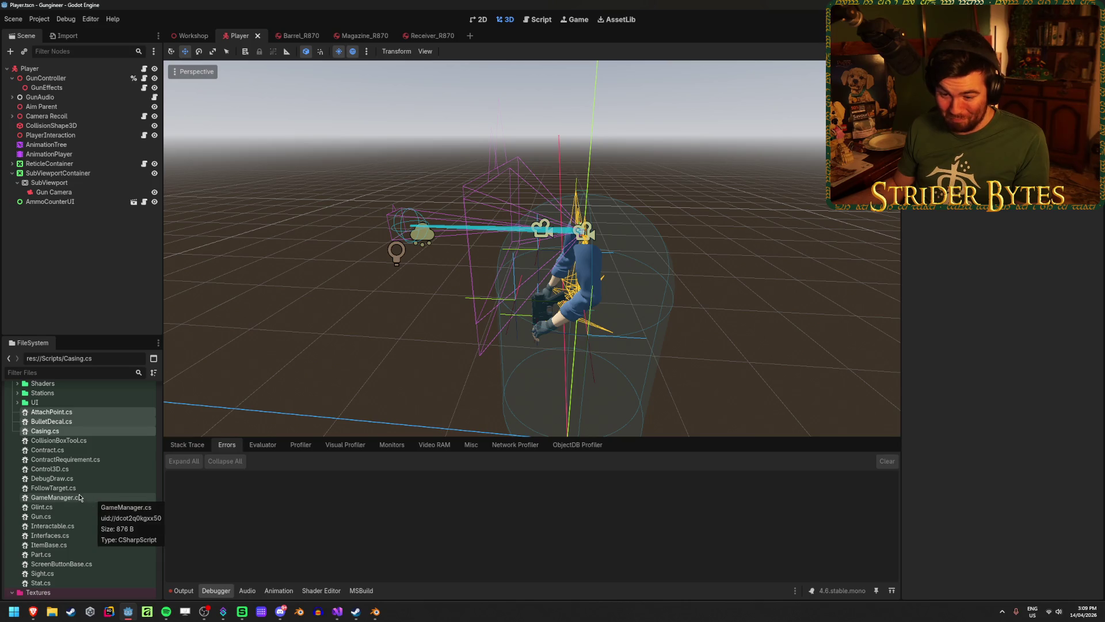
pyautogui.keyDown('ctrl'); pyautogui.click(63, 508); pyautogui.keyUp('ctrl')
pyautogui.keyDown('ctrl'); pyautogui.click(56, 516); pyautogui.keyUp('ctrl')
pyautogui.keyDown('ctrl'); pyautogui.click(49, 555); pyautogui.keyUp('ctrl')
pyautogui.keyDown('ctrl'); pyautogui.click(55, 573); pyautogui.keyUp('ctrl')
pyautogui.keyDown('ctrl'); pyautogui.click(65, 583); pyautogui.keyUp('ctrl')
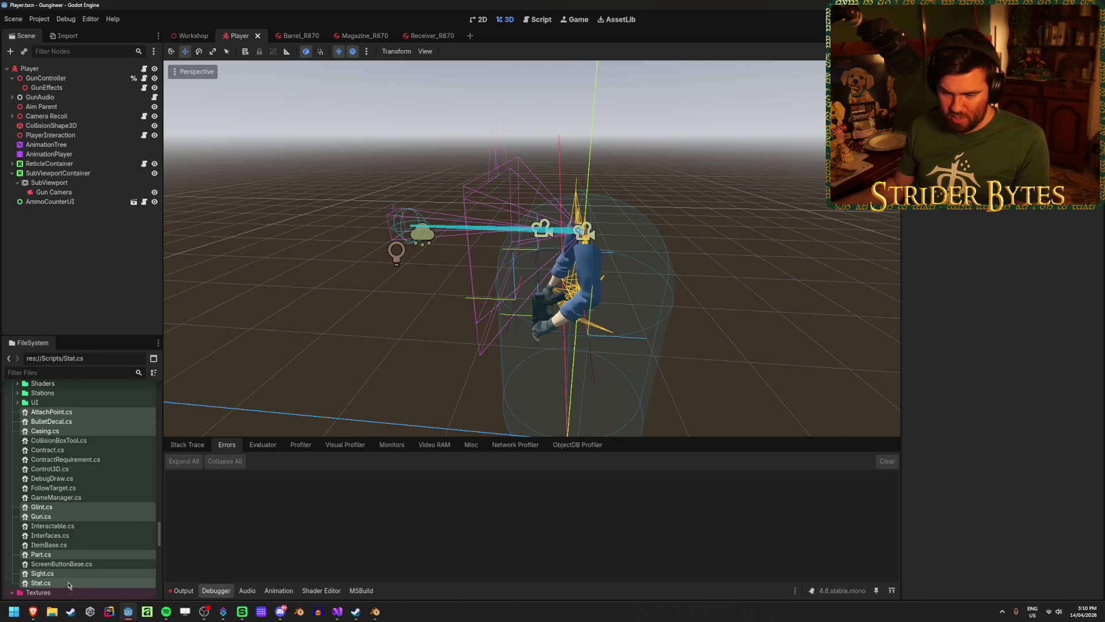
pyautogui.scroll(3, 51, 504)
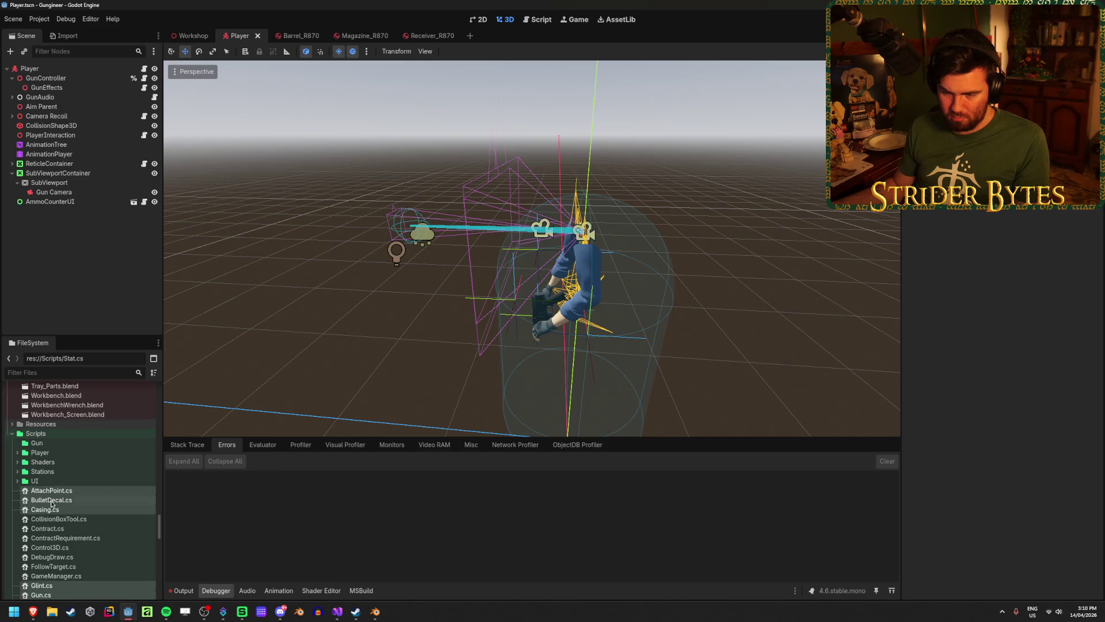
pyautogui.moveTo(50, 495); pyautogui.dragTo(38, 444)
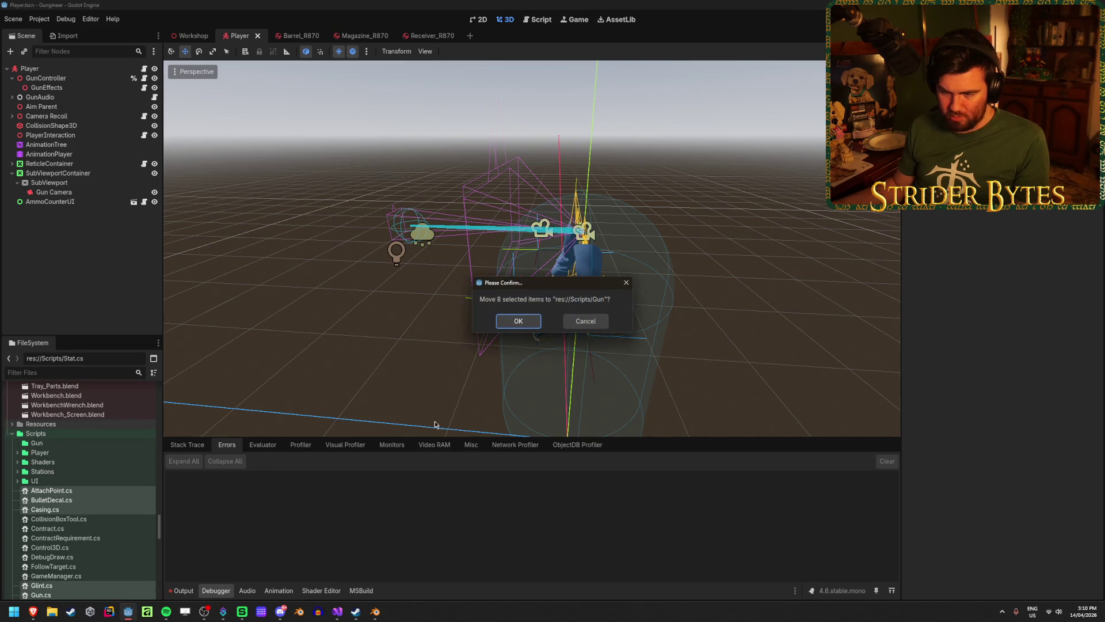
pyautogui.click(513, 320)
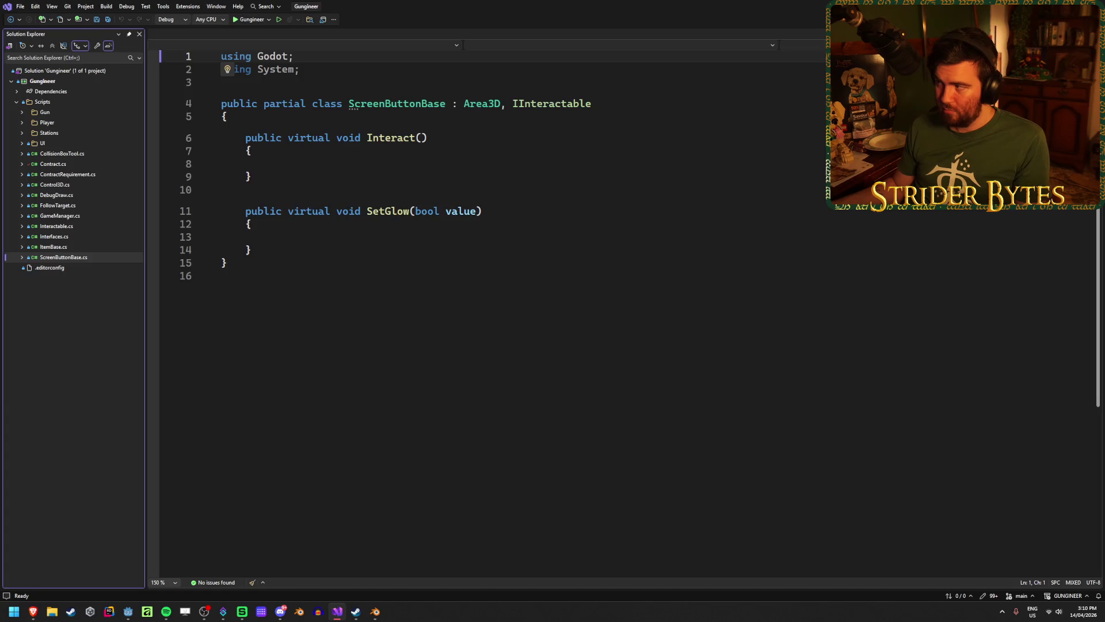
# Step: Back in Godot, create a new Utilities folder inside Scripts
pyautogui.hotkey('alt', 'Tab')
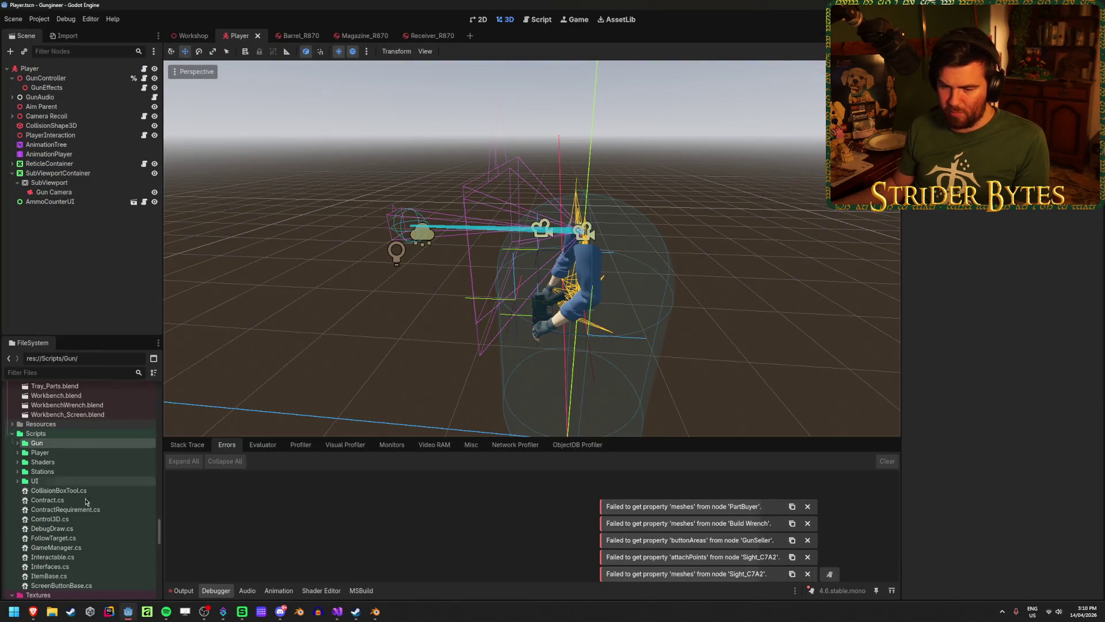
pyautogui.rightClick(60, 434)
pyautogui.moveTo(172, 440)
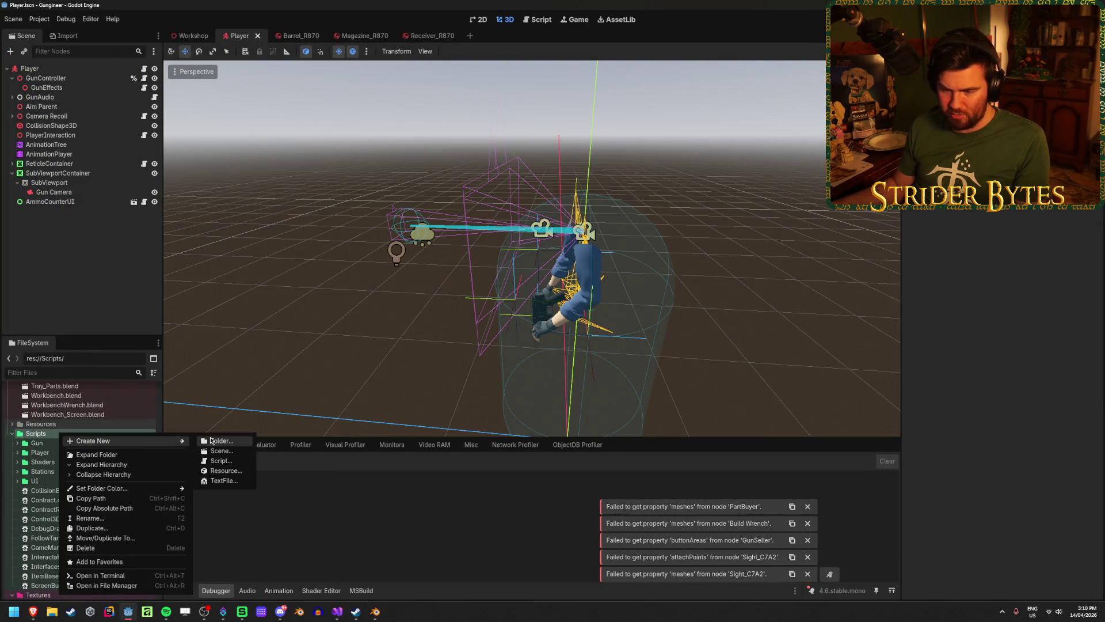
pyautogui.click(211, 440)
pyautogui.write('Utiliti')
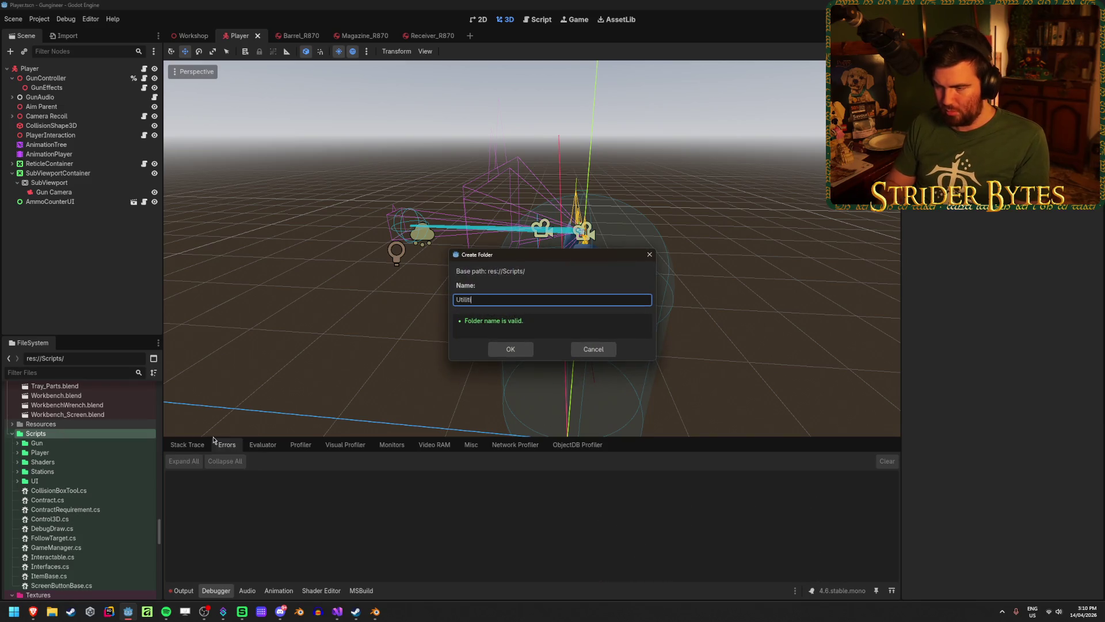
pyautogui.write('es')
pyautogui.press('Return')
# Step: Move CollisionBoxTool.cs, Control3D.cs, DebugDraw.cs, FollowTarget.cs and Interfaces.cs into Utilities
pyautogui.scroll(-2, 77, 456)
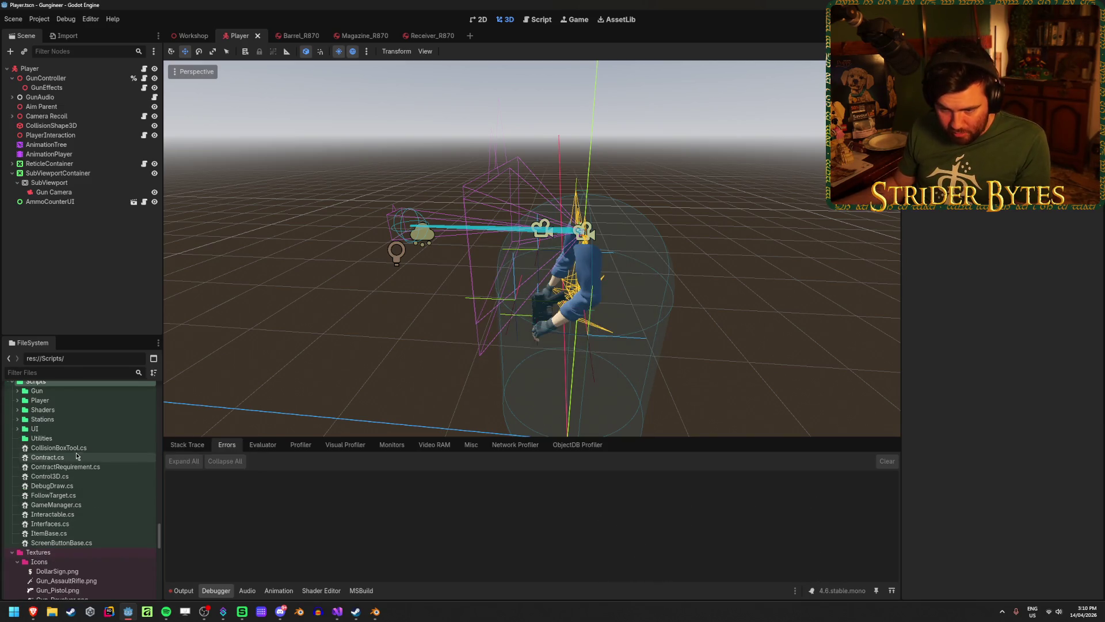
pyautogui.click(79, 447)
pyautogui.keyDown('ctrl'); pyautogui.click(63, 476); pyautogui.keyUp('ctrl')
pyautogui.keyDown('ctrl'); pyautogui.click(71, 487); pyautogui.keyUp('ctrl')
pyautogui.keyDown('ctrl'); pyautogui.click(81, 495); pyautogui.keyUp('ctrl')
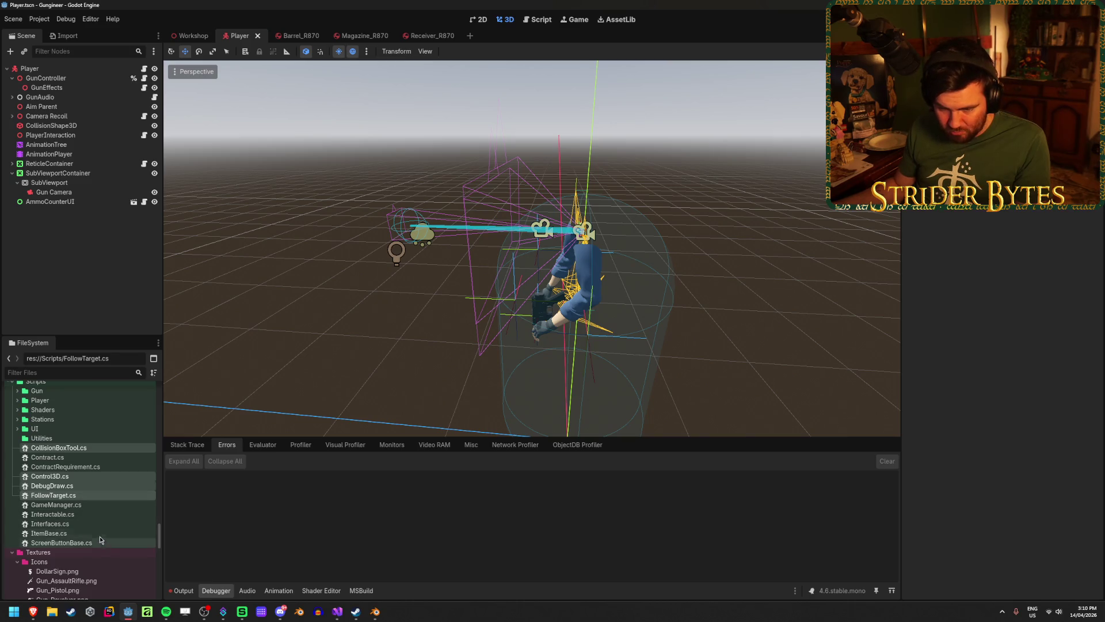
pyautogui.scroll(1, 99, 535)
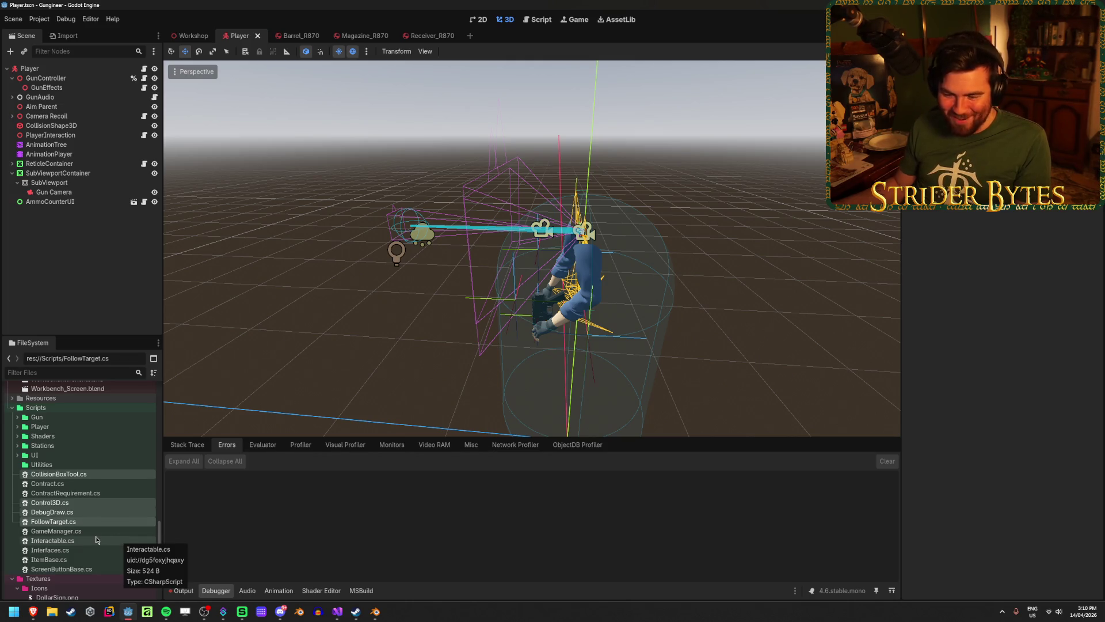
pyautogui.keyDown('ctrl'); pyautogui.click(92, 550); pyautogui.keyUp('ctrl')
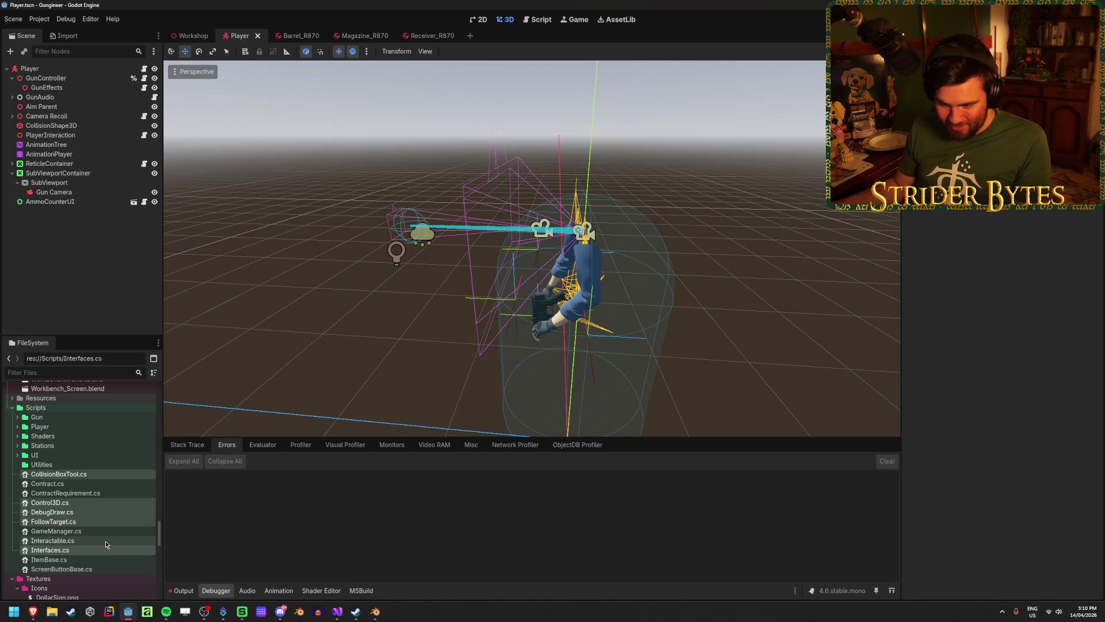
pyautogui.moveTo(106, 546)
pyautogui.mouseDown()
pyautogui.moveTo(75, 423)
pyautogui.moveTo(62, 466)
pyautogui.moveTo(84, 467)
pyautogui.mouseUp()
pyautogui.press('Return')
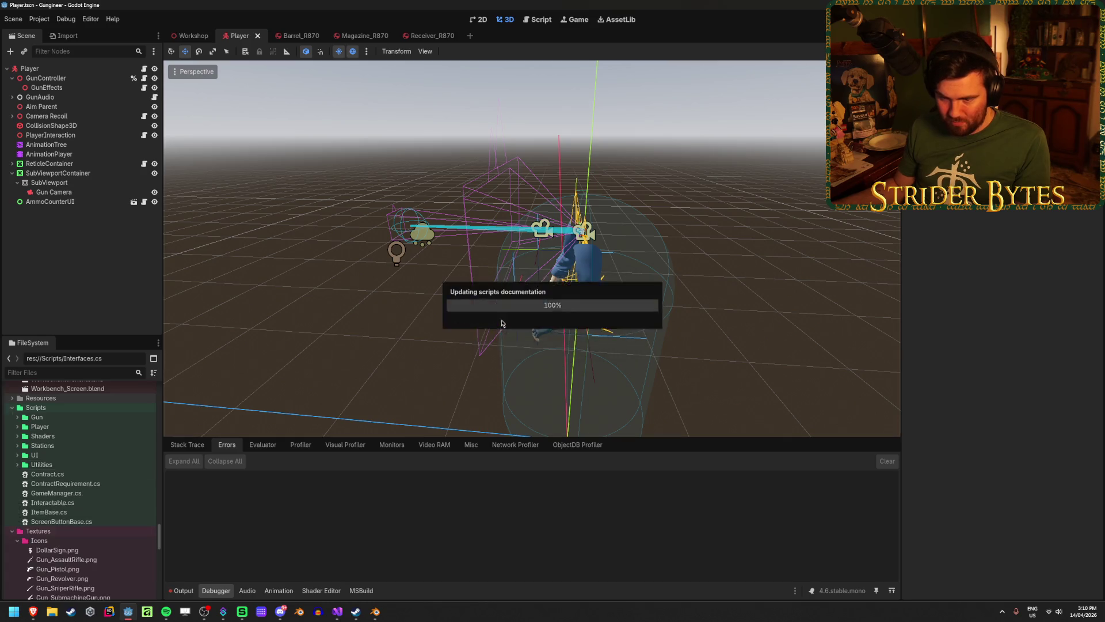
# Step: Move Contract.cs and ContractRequirement.cs into the Stations folder
pyautogui.click(73, 473)
pyautogui.keyDown('shift'); pyautogui.click(72, 483); pyautogui.keyUp('shift')
pyautogui.moveTo(72, 484)
pyautogui.mouseDown()
pyautogui.moveTo(56, 435)
pyautogui.moveTo(46, 446)
pyautogui.mouseUp()
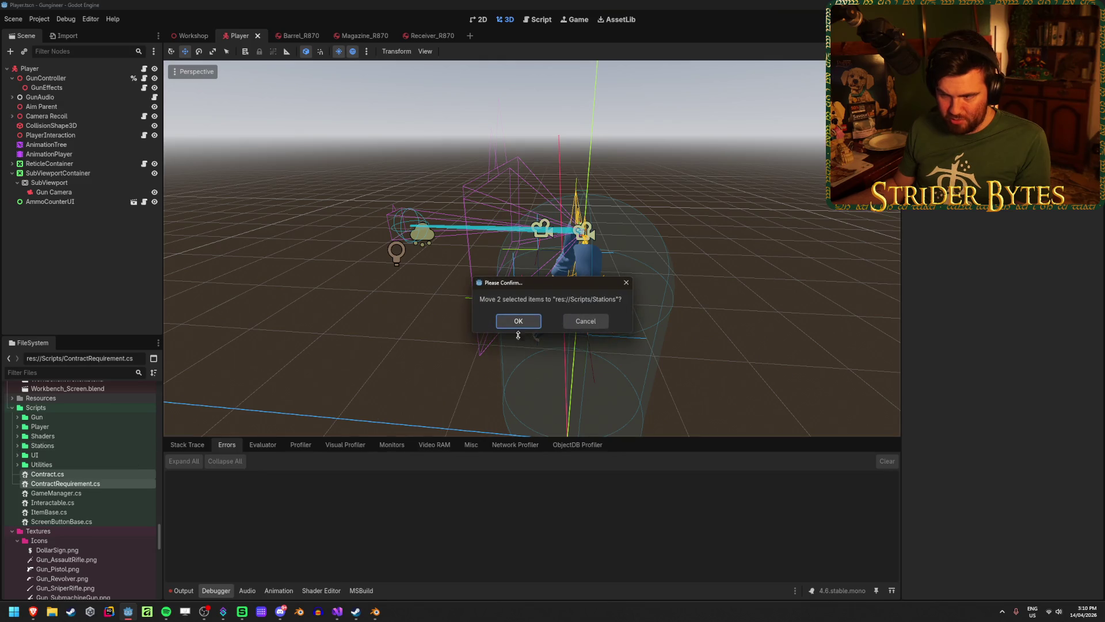
pyautogui.press('Return')
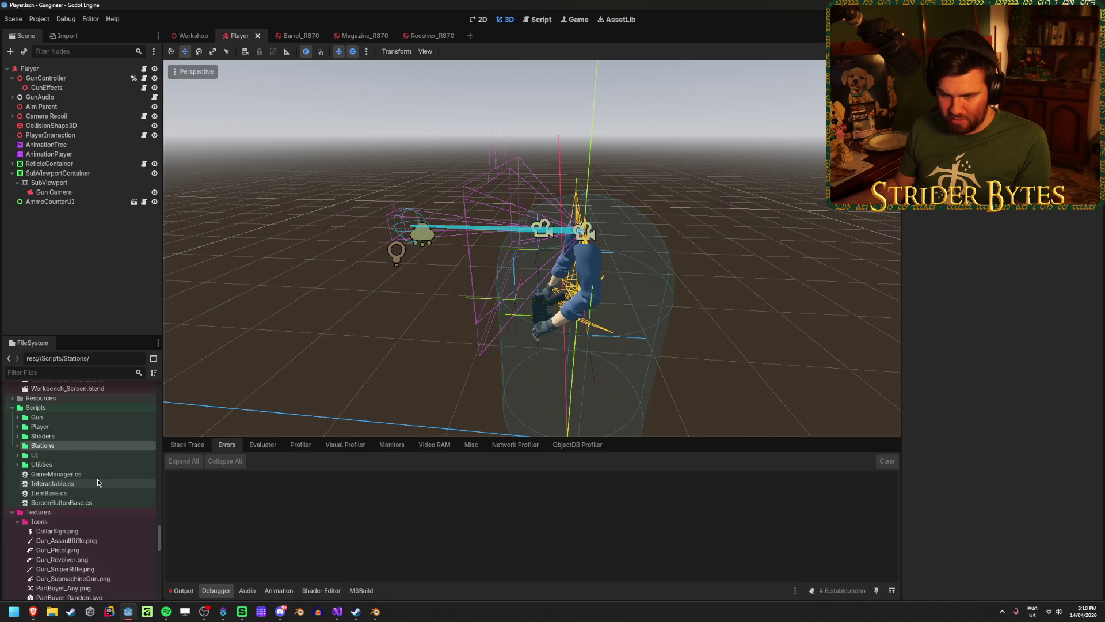
# Step: Leave Interactable.cs in place and move ScreenButtonBase.cs into Stations
pyautogui.click(73, 485)
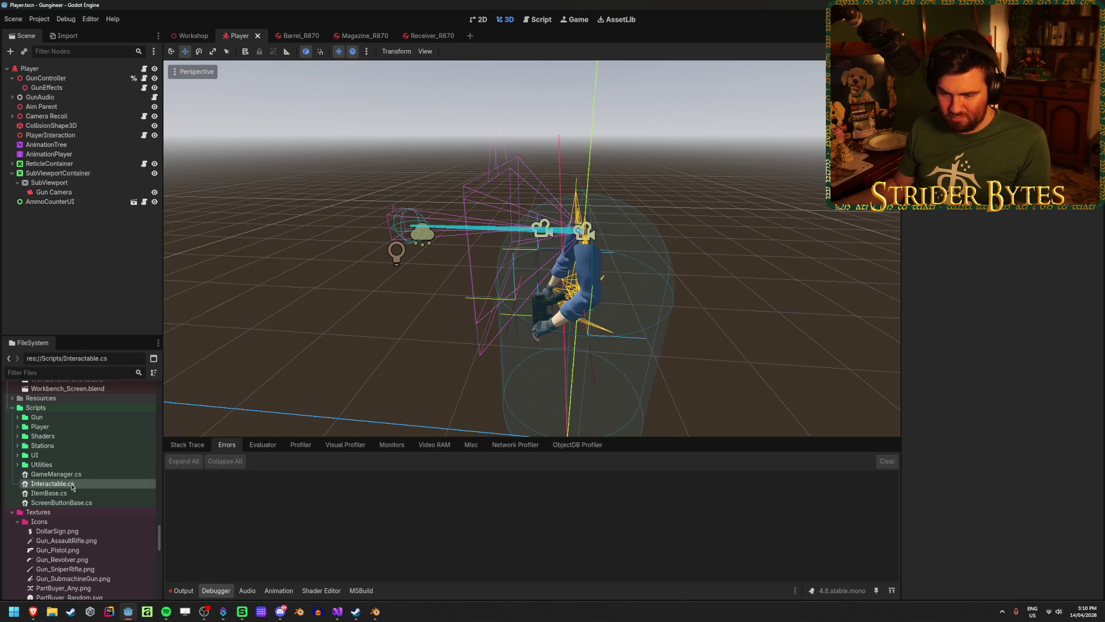
pyautogui.rightClick(73, 486)
pyautogui.press('Escape')
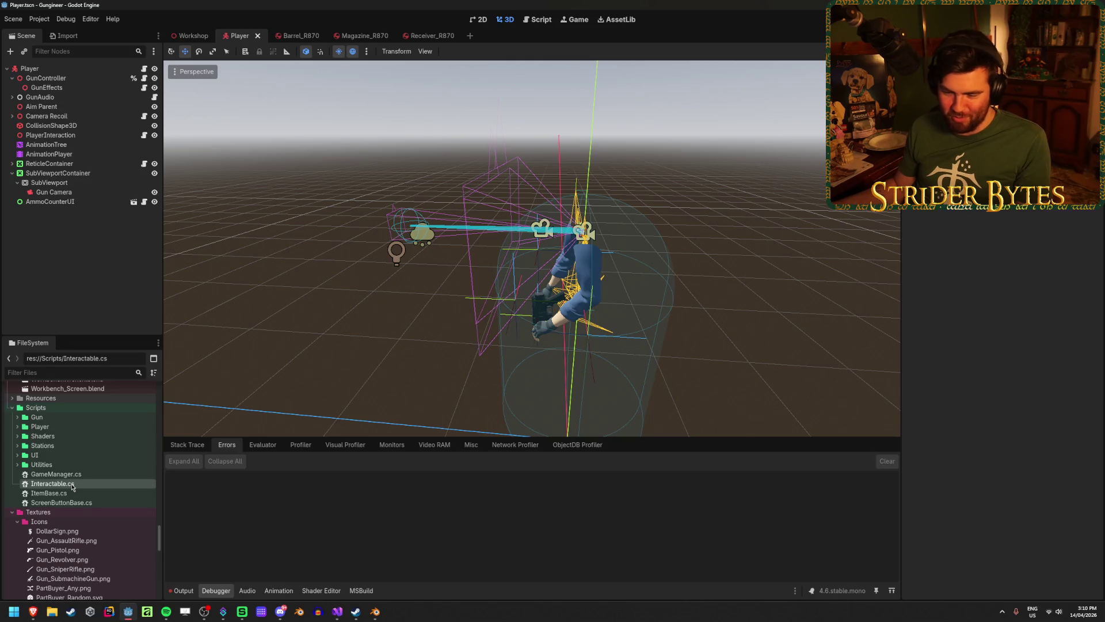
pyautogui.click(85, 505)
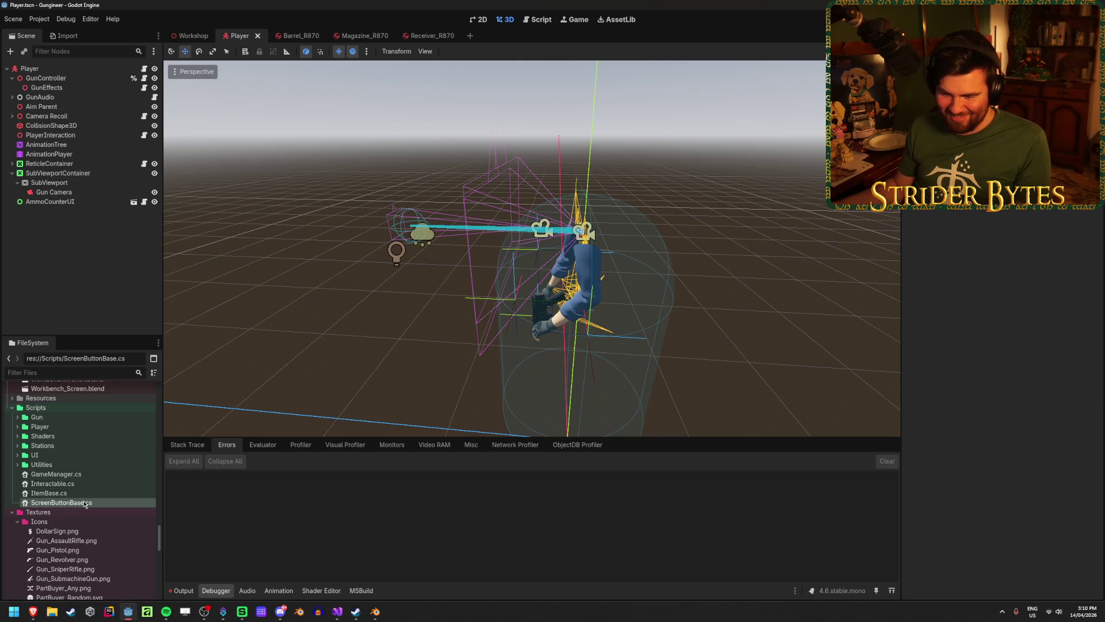
pyautogui.moveTo(51, 504); pyautogui.dragTo(46, 445)
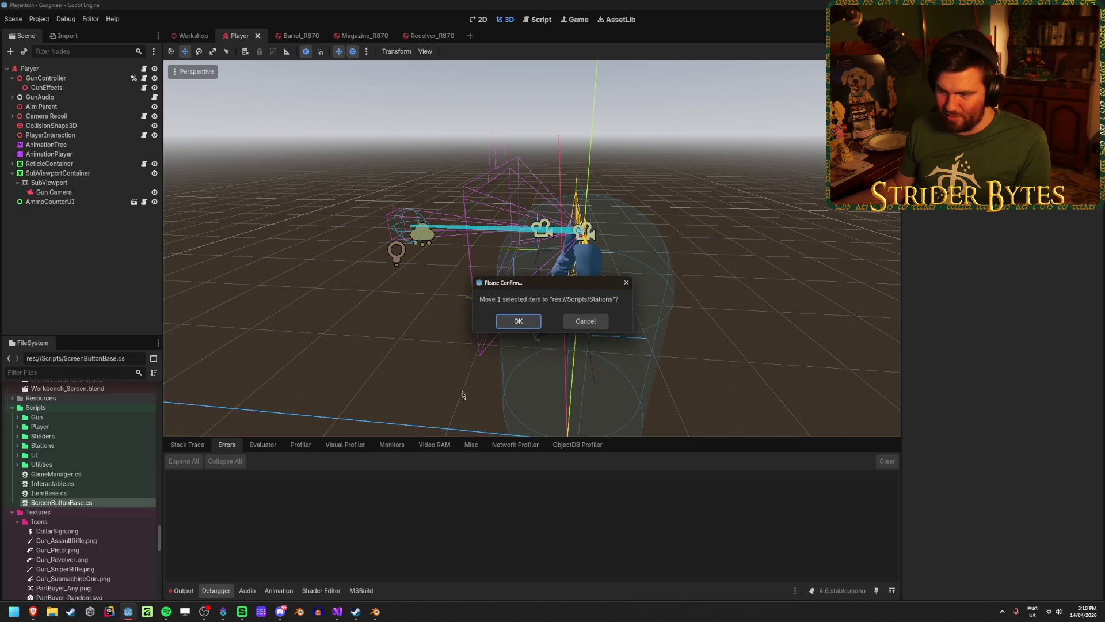
pyautogui.click(505, 326)
# Step: Open Sight.cs from the Gun folder in the code editor
pyautogui.scroll(5, 90, 514)
pyautogui.scroll(5, 90, 514)
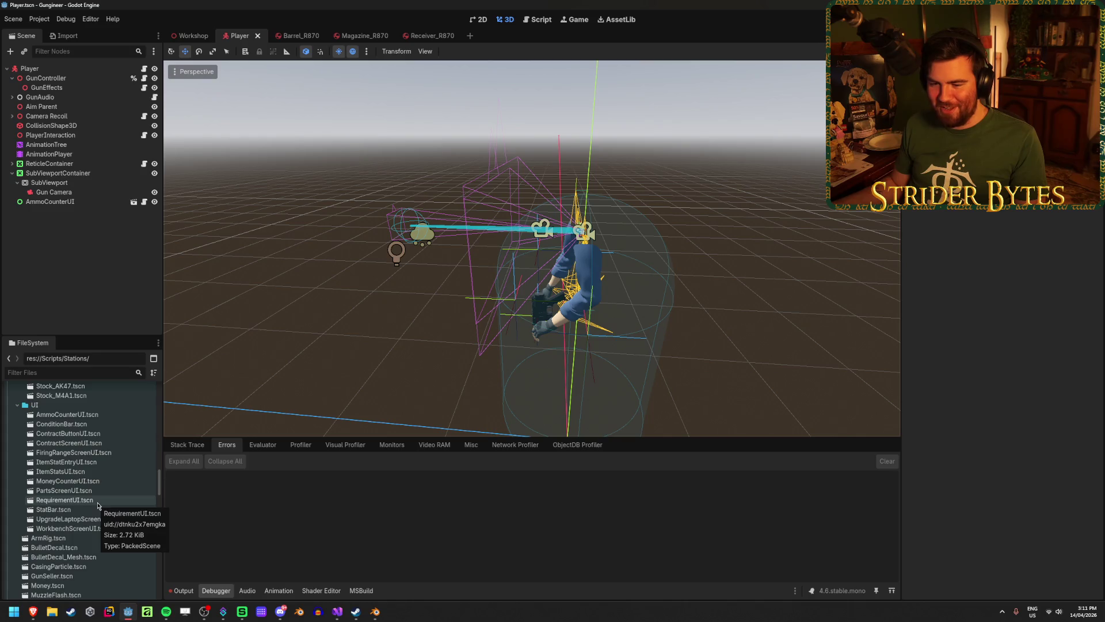
pyautogui.scroll(-10, 92, 501)
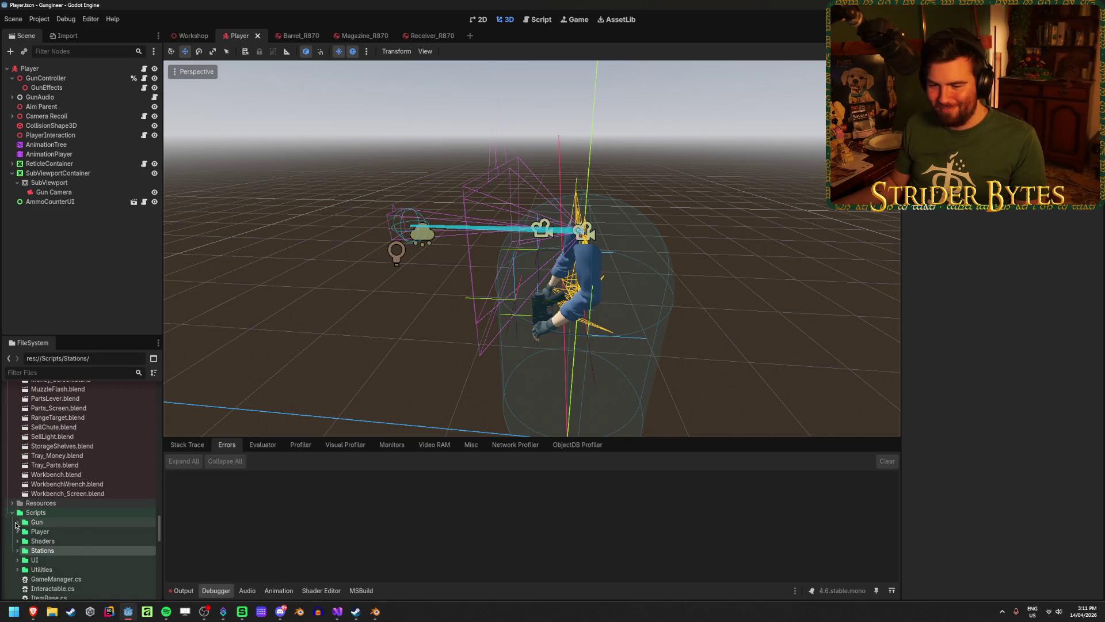
pyautogui.doubleClick(47, 535)
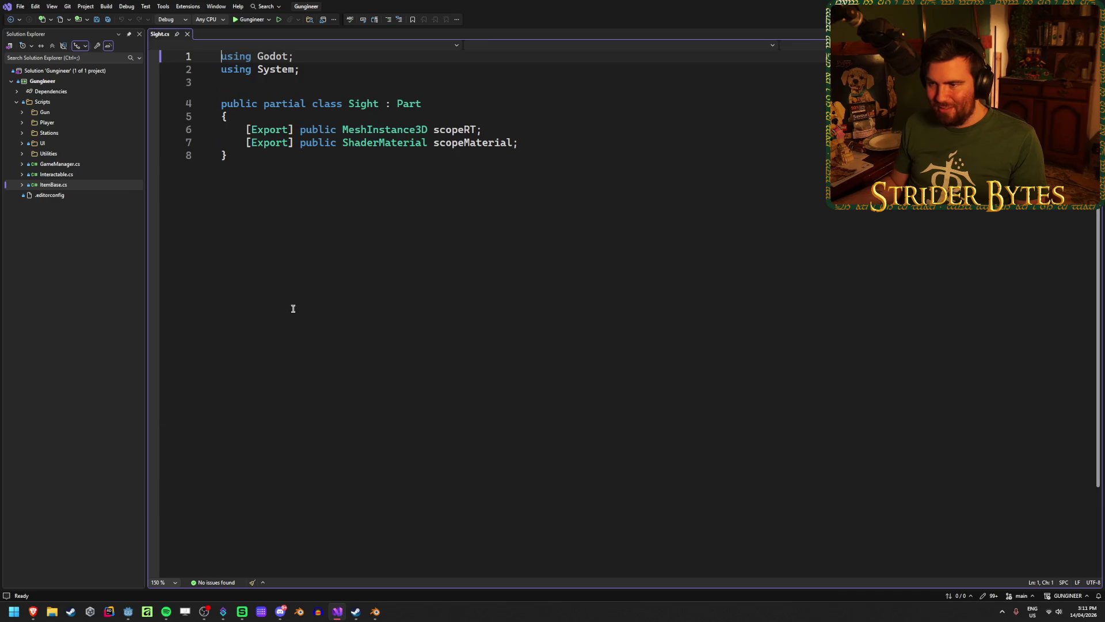
# Step: Inspect the scopeRT and scopeMaterial field declarations in Sight.cs
pyautogui.click(524, 128)
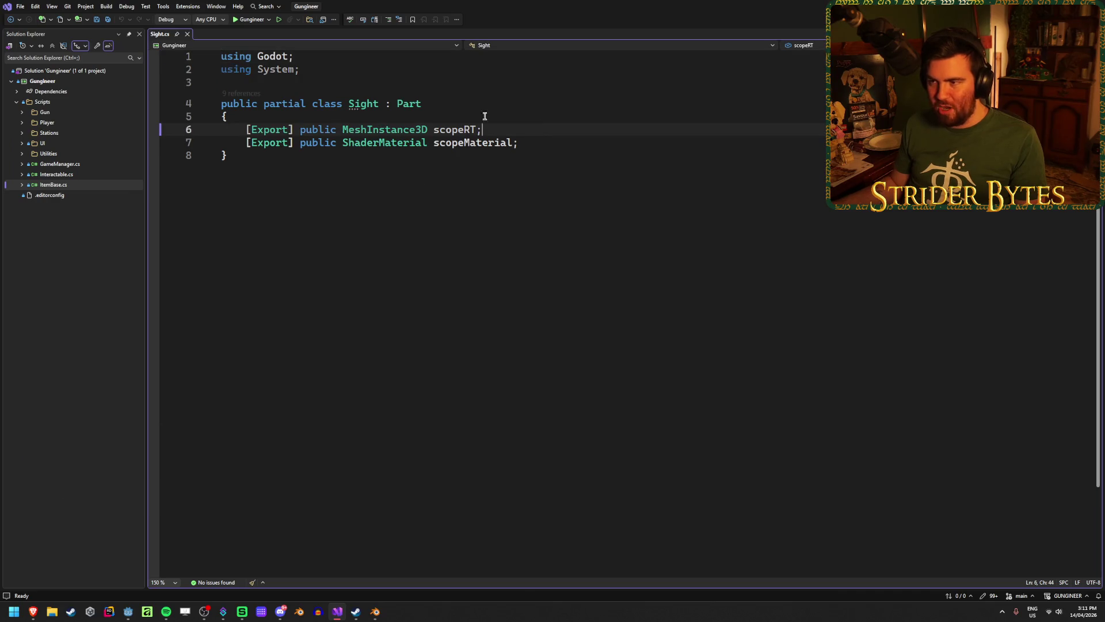
pyautogui.click(551, 142)
pyautogui.hotkey('alt', 'Tab')
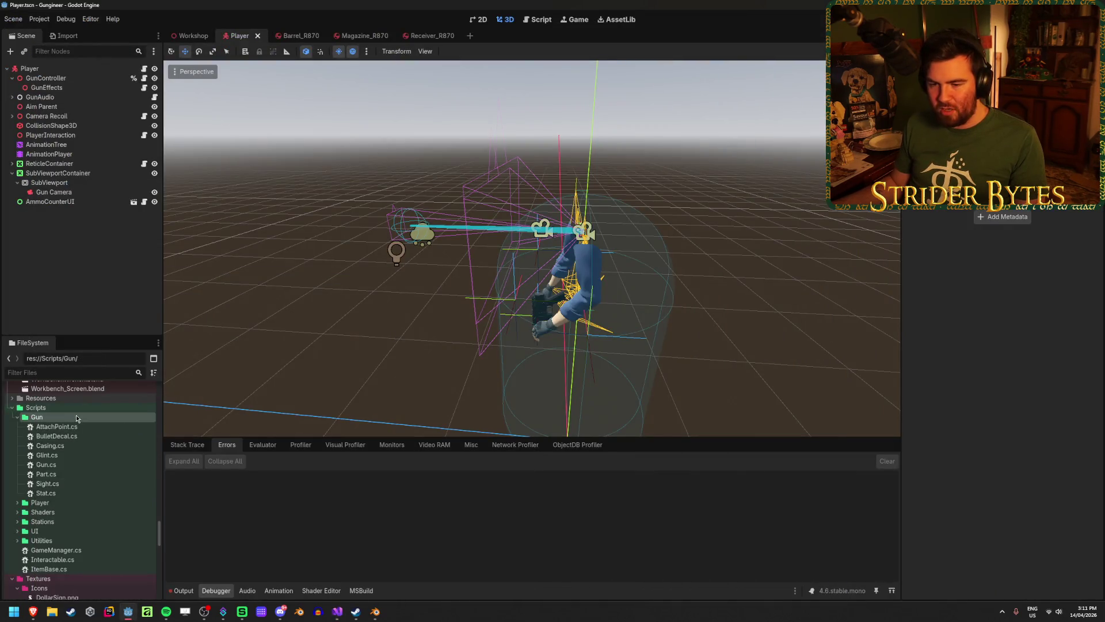
# Step: Create a Parts folder inside Gun and move Part.cs and Sight.cs into it
pyautogui.rightClick(77, 418)
pyautogui.moveTo(106, 424)
pyautogui.click(227, 423)
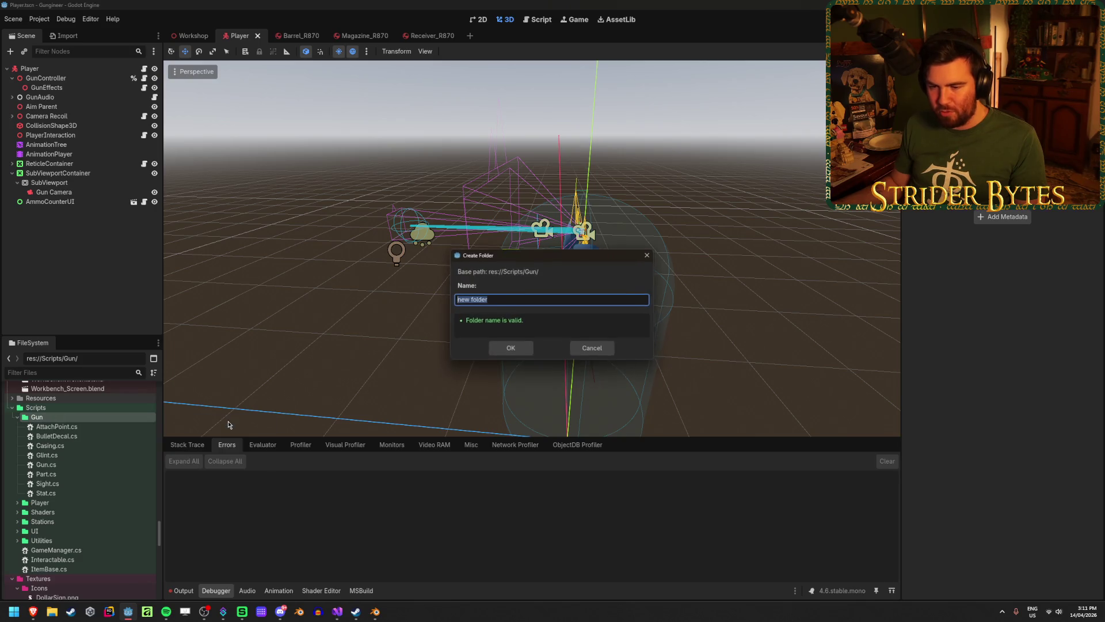
pyautogui.press('Return')
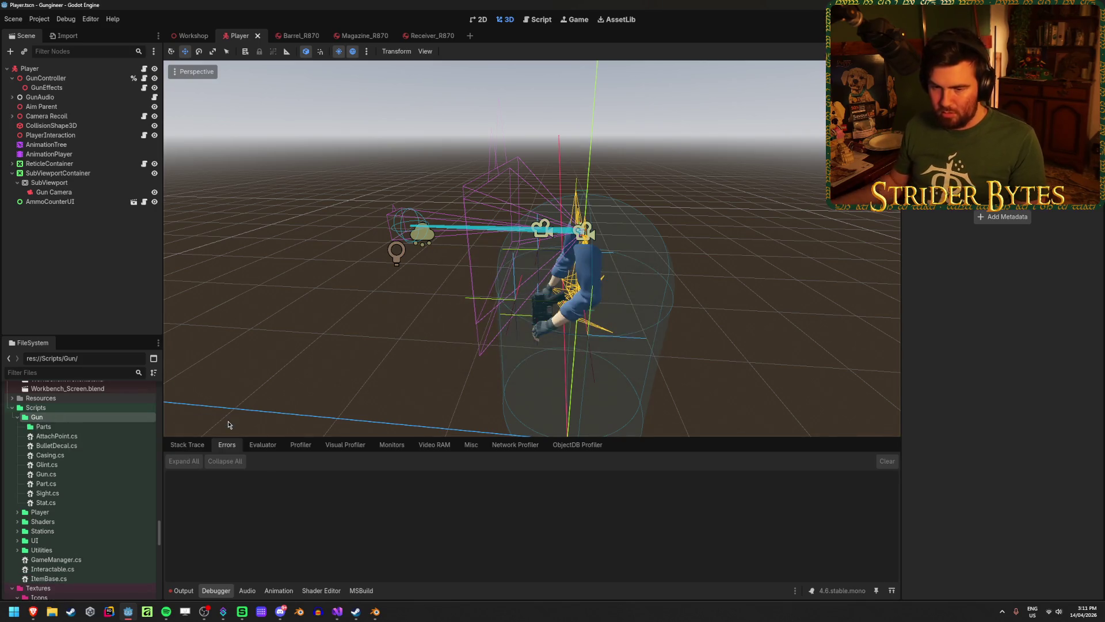
pyautogui.click(54, 484)
pyautogui.keyDown('shift'); pyautogui.click(58, 494); pyautogui.keyUp('shift')
pyautogui.moveTo(57, 494); pyautogui.dragTo(45, 427)
pyautogui.click(526, 330)
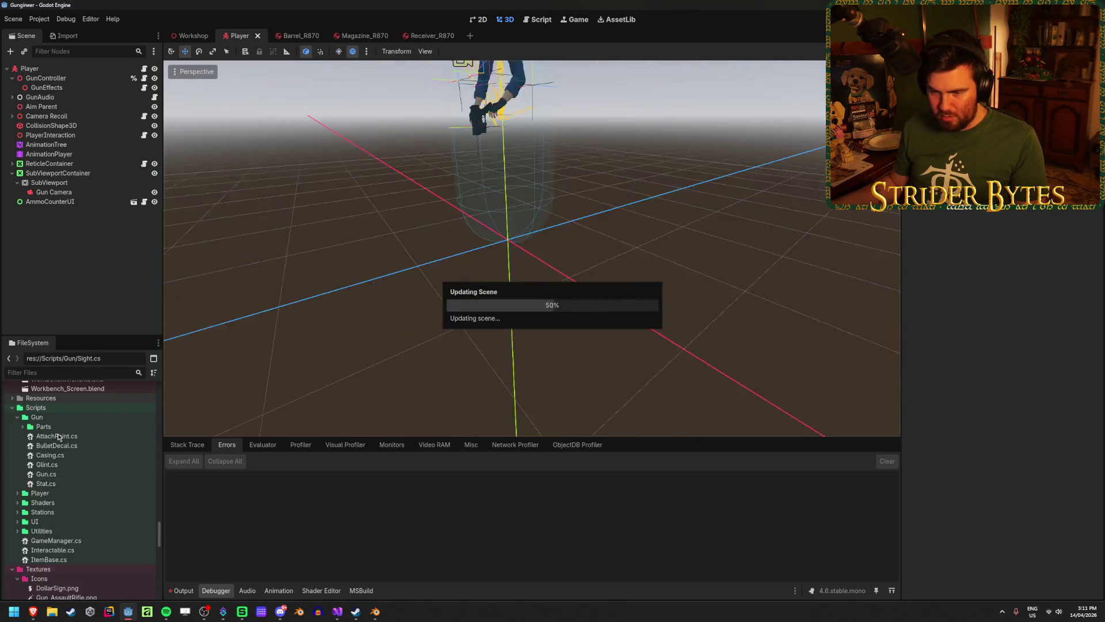
# Step: Move AttachPoint.cs into the Gun/Parts folder as well
pyautogui.hotkey('alt', 'Tab')
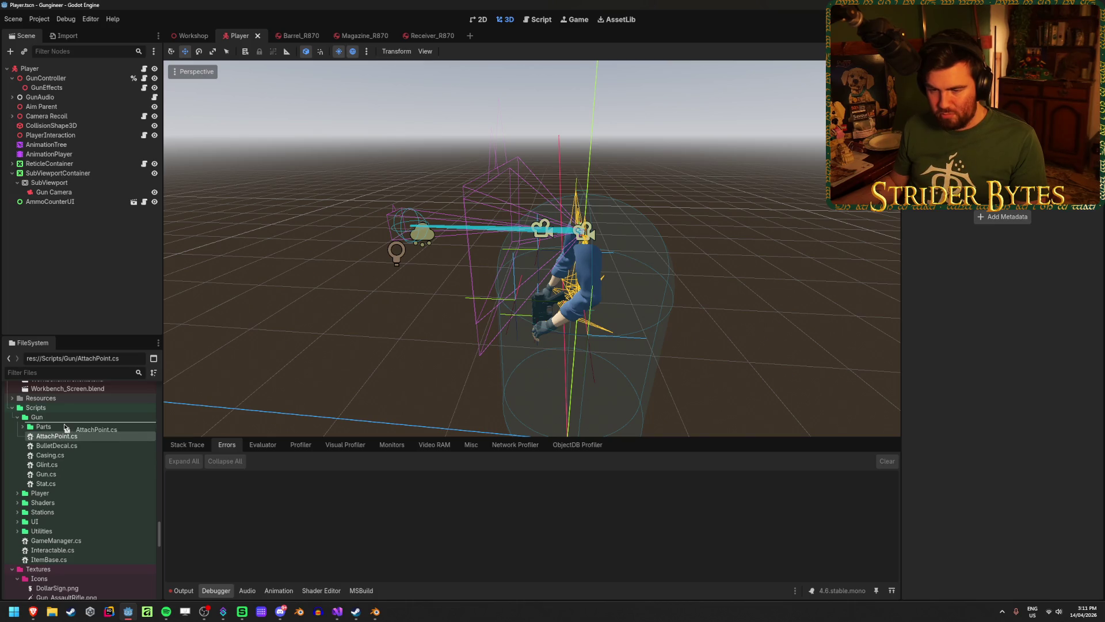
pyautogui.moveTo(63, 426); pyautogui.dragTo(63, 427)
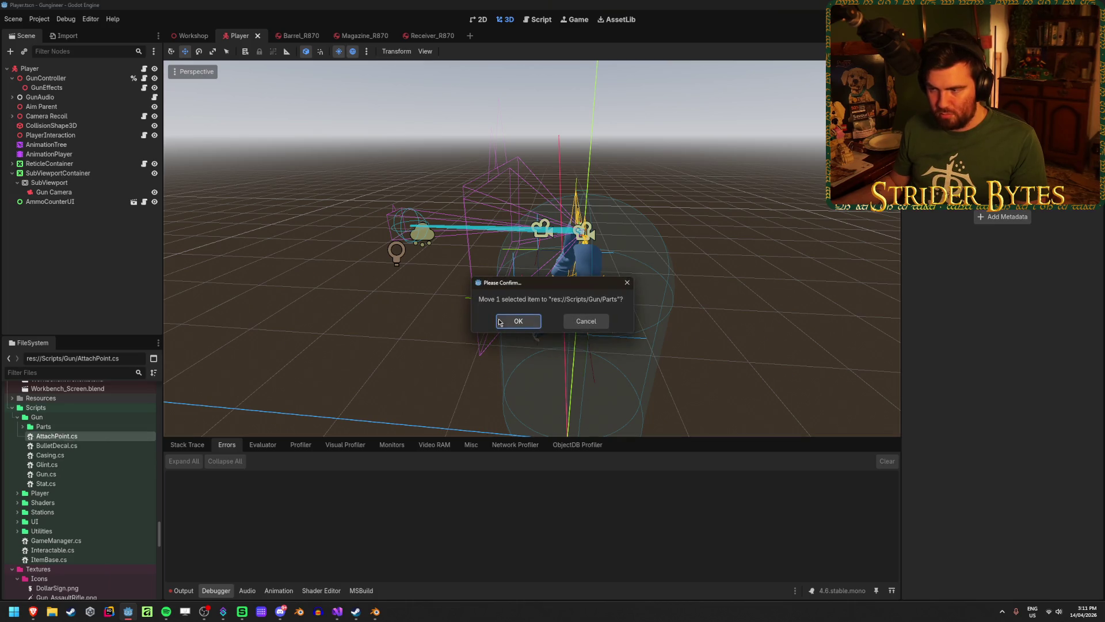
pyautogui.press('Return')
pyautogui.hotkey('alt', 'Tab')
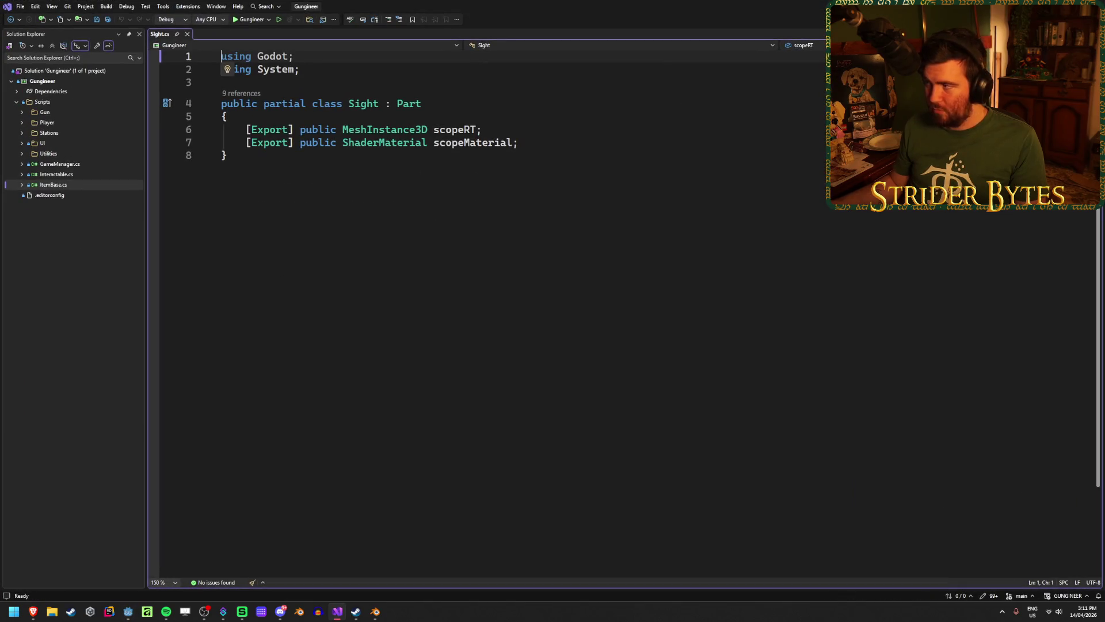
pyautogui.hotkey('alt', 'Tab')
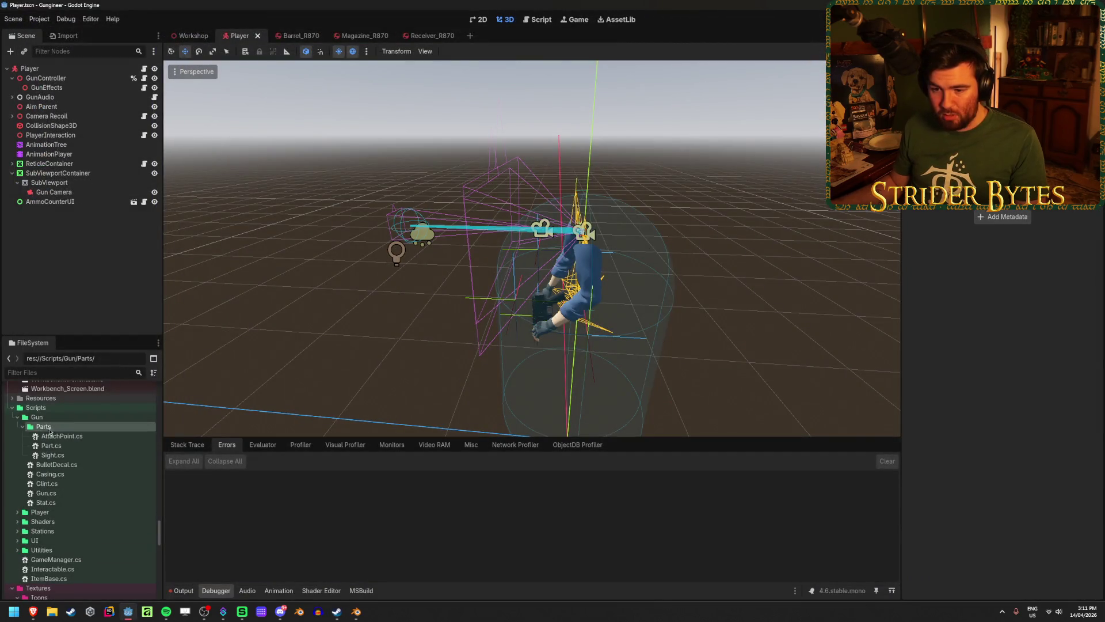
pyautogui.rightClick(89, 425)
pyautogui.moveTo(190, 434)
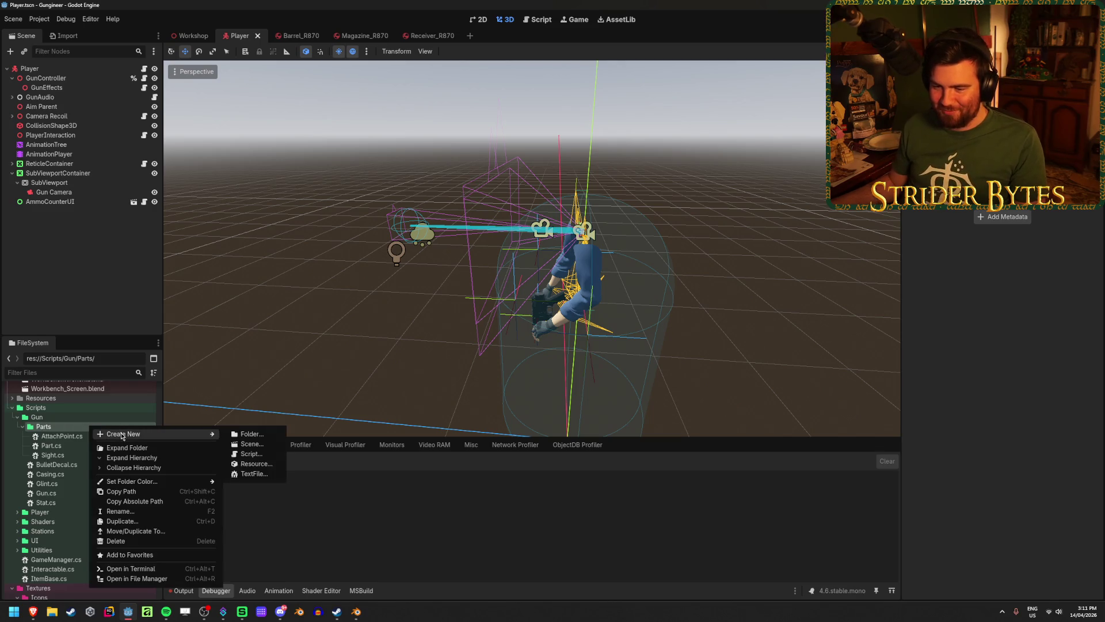
pyautogui.click(251, 453)
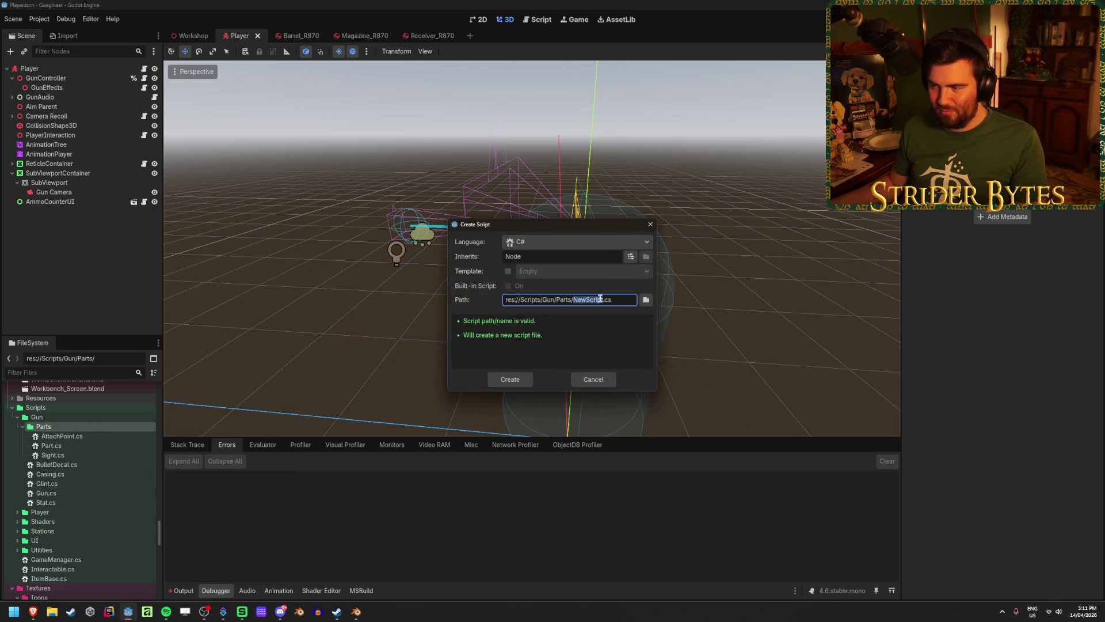
pyautogui.write('Part')
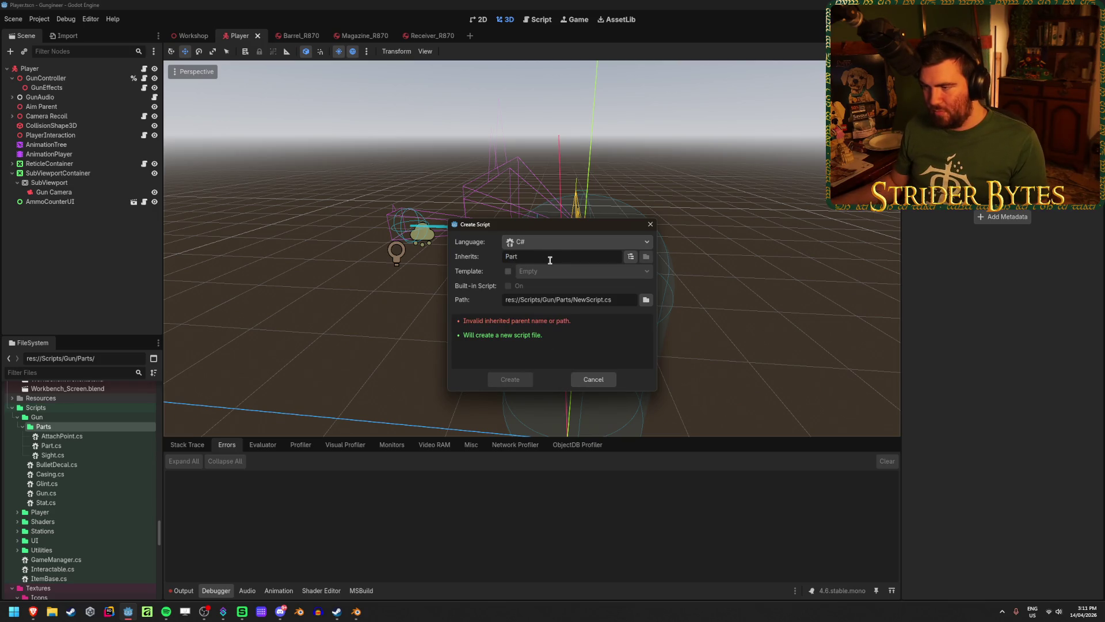
pyautogui.click(577, 378)
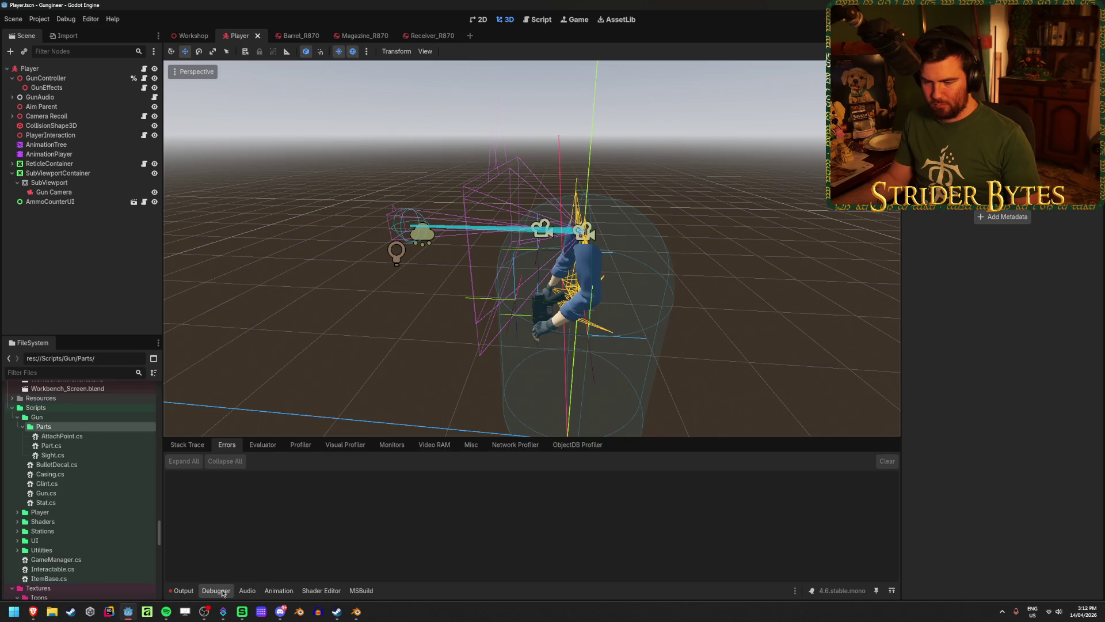
# Step: Launch Visual Studio, open Gungineer.sln, close the Output panel and expand the UI folder
pyautogui.click(7, 617)
pyautogui.write('visu')
pyautogui.press('Return')
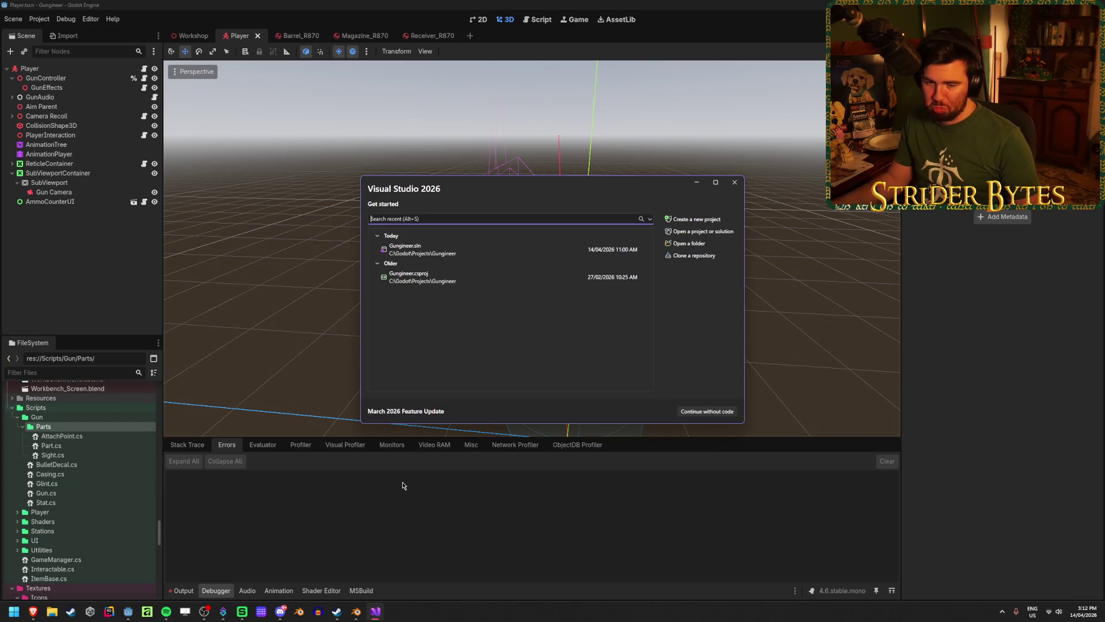
pyautogui.click(419, 251)
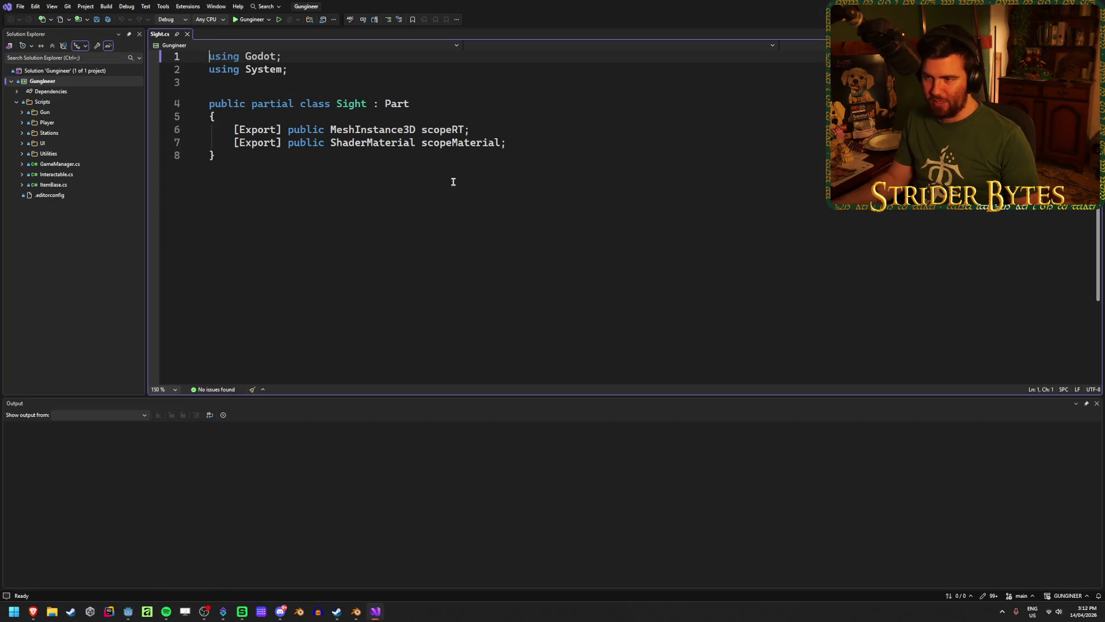
pyautogui.click(1096, 403)
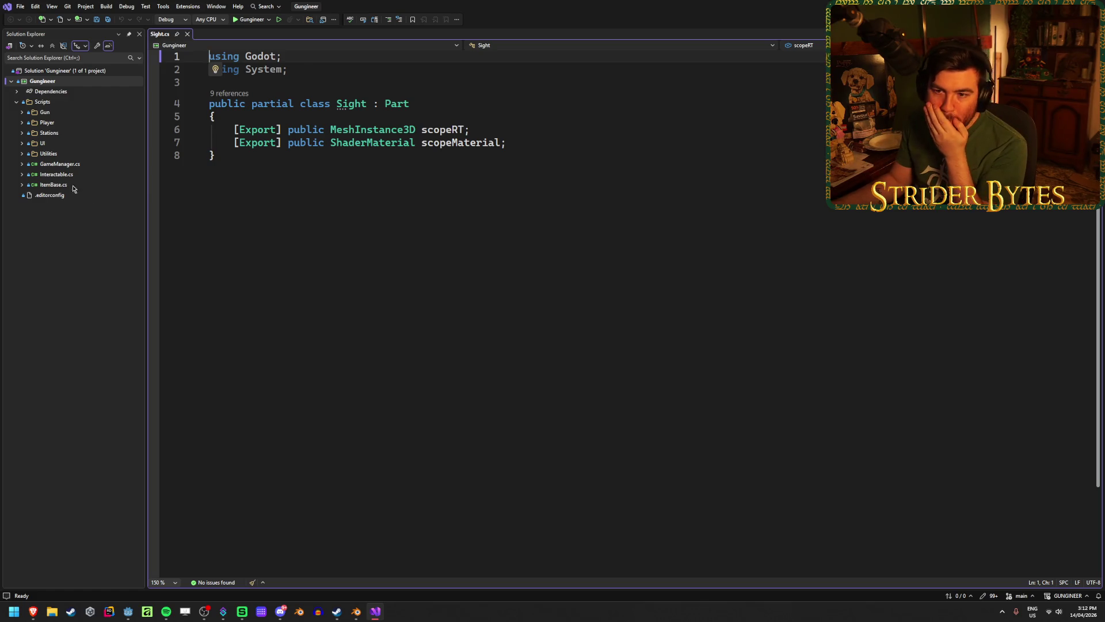
pyautogui.click(22, 144)
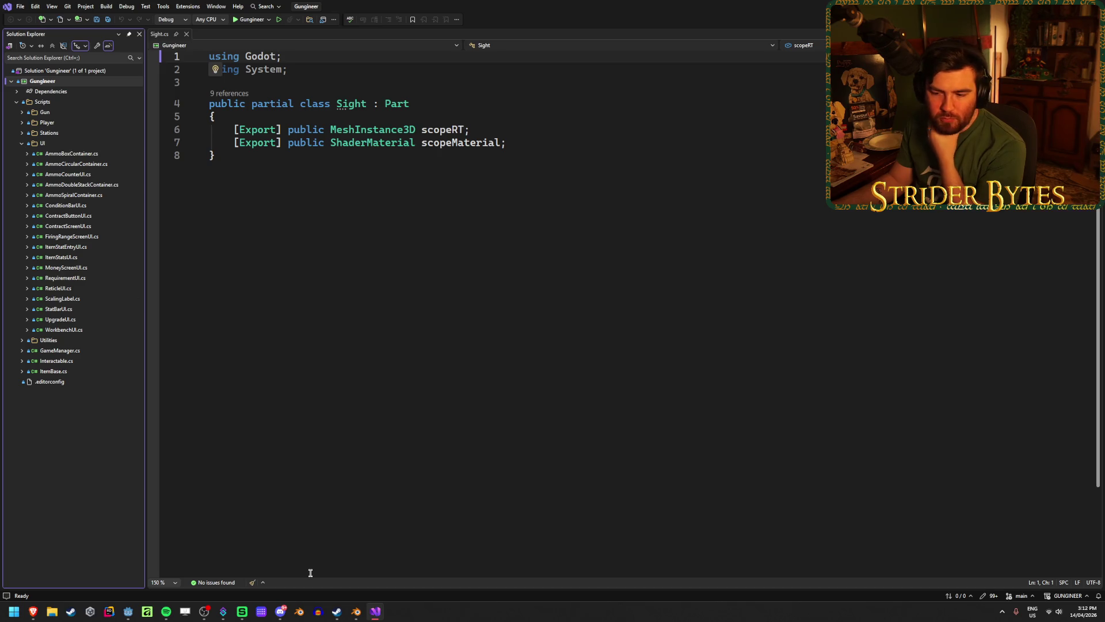
pyautogui.click(242, 611)
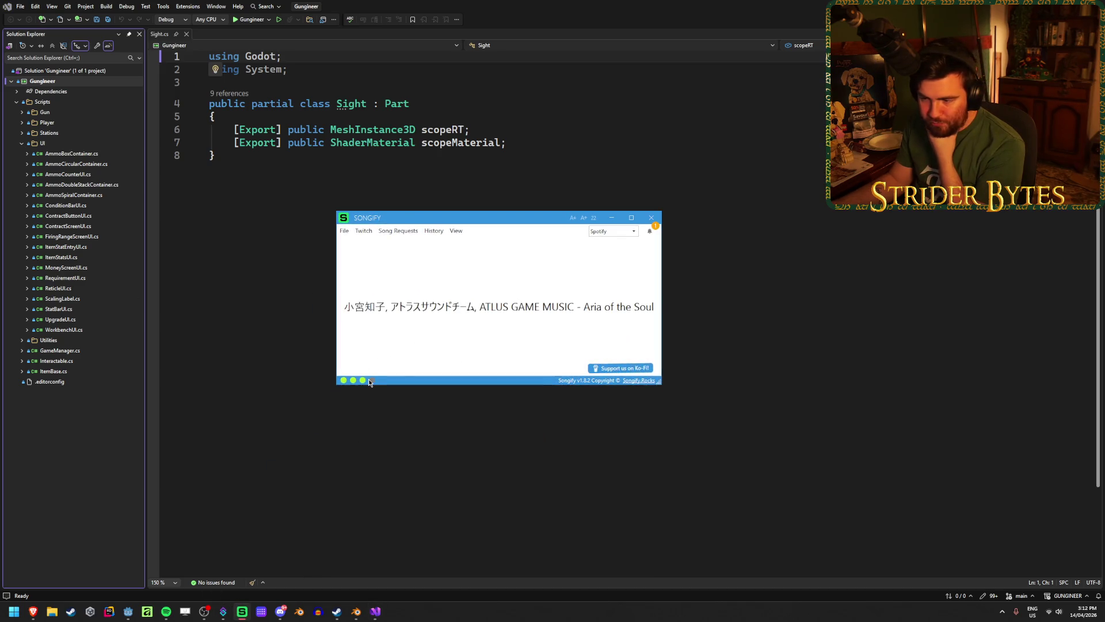
pyautogui.moveTo(372, 382)
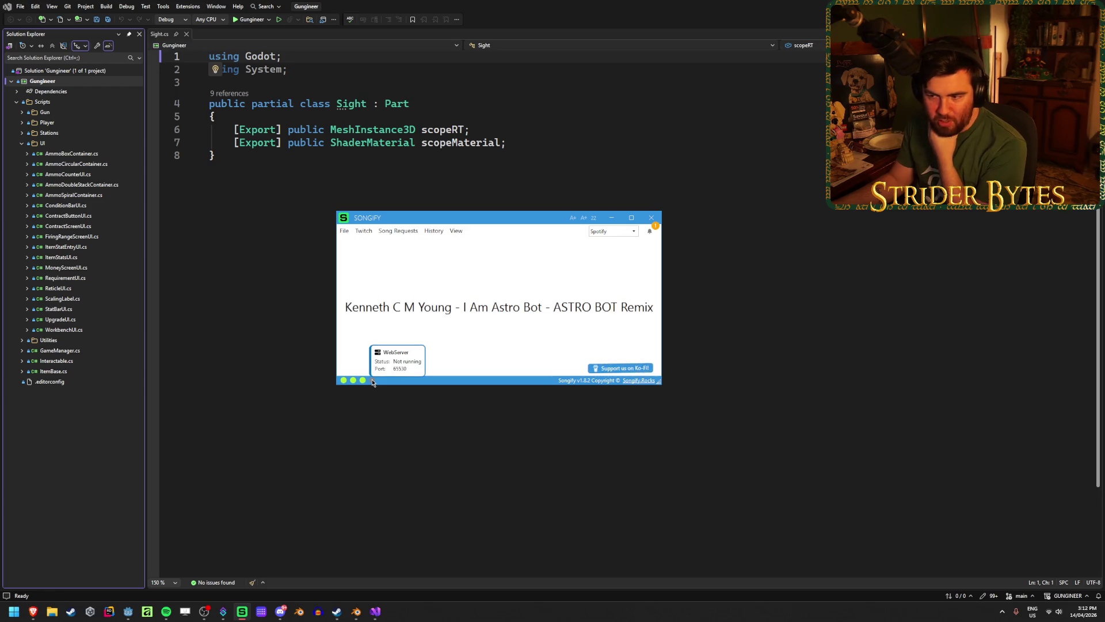
pyautogui.click(373, 402)
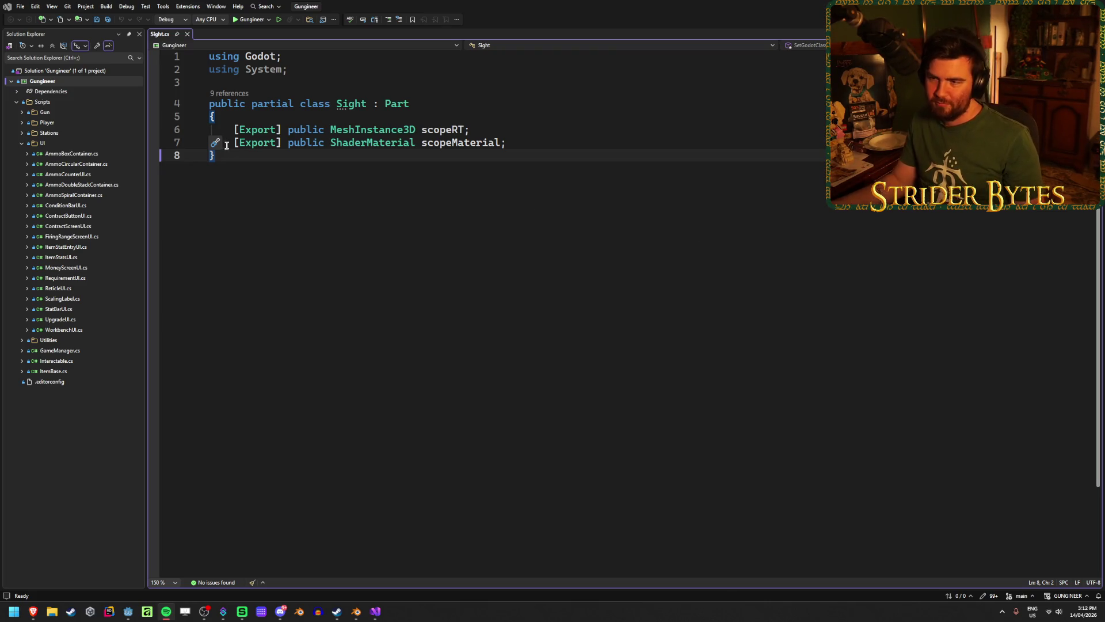
pyautogui.click(526, 143)
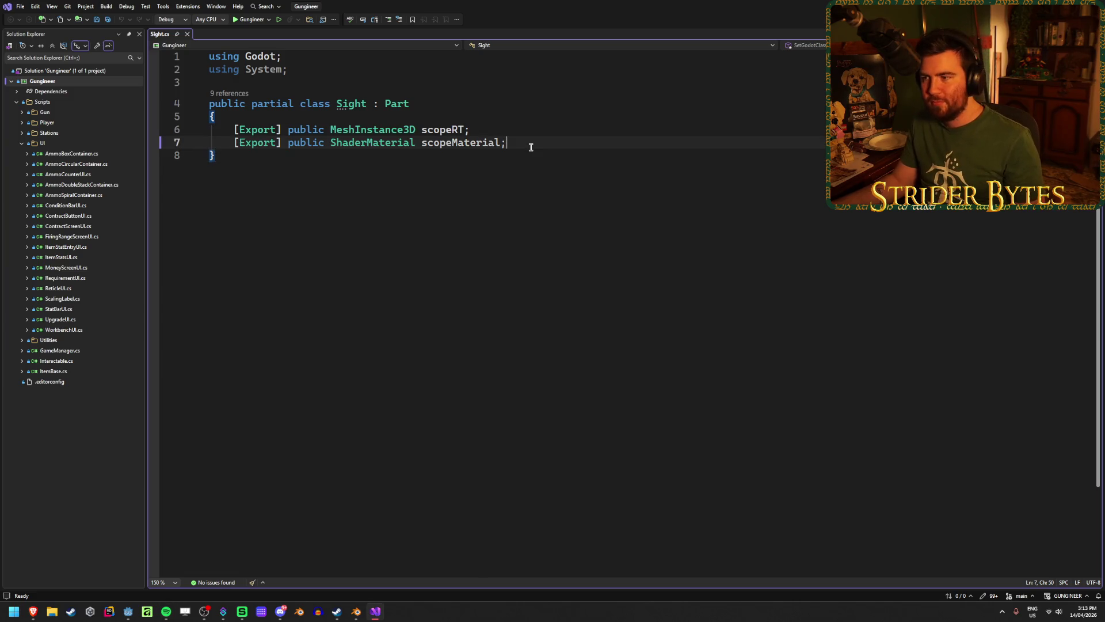
# Step: Open Gun/Parts/Part.cs, add [GlobalClass] above the Part class, and save
pyautogui.click(22, 113)
pyautogui.click(26, 123)
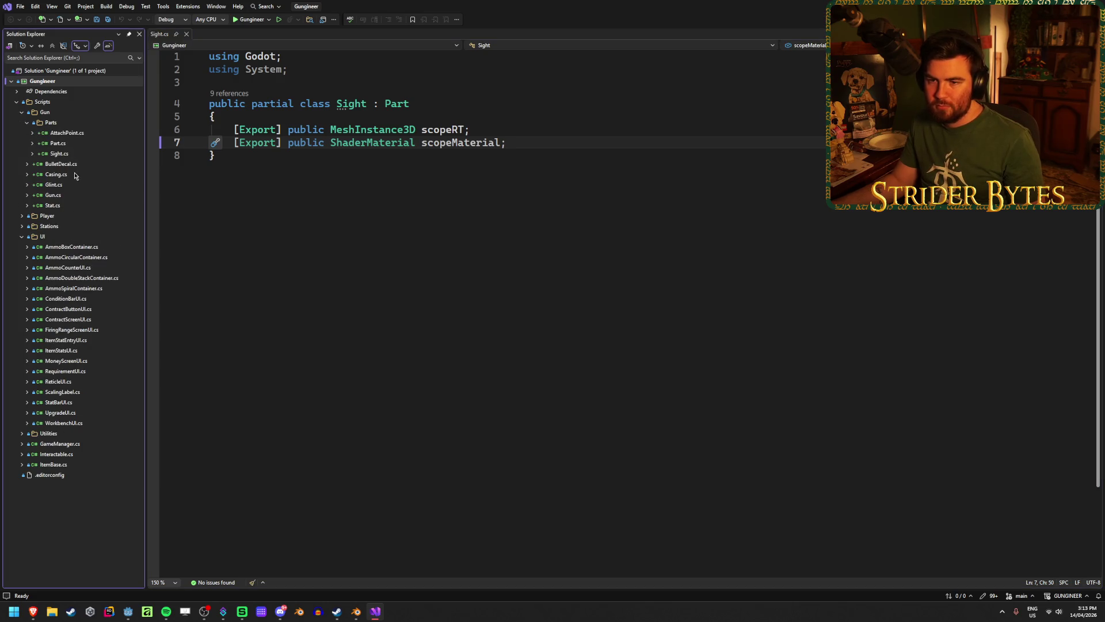
pyautogui.doubleClick(71, 145)
pyautogui.scroll(-4, 363, 209)
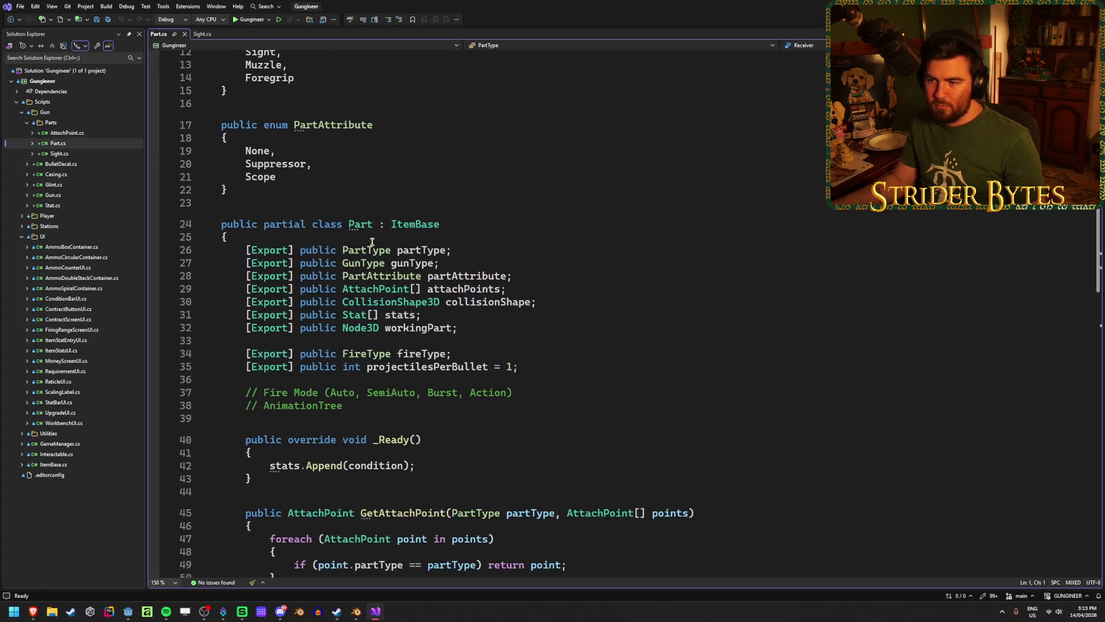
pyautogui.click(362, 209)
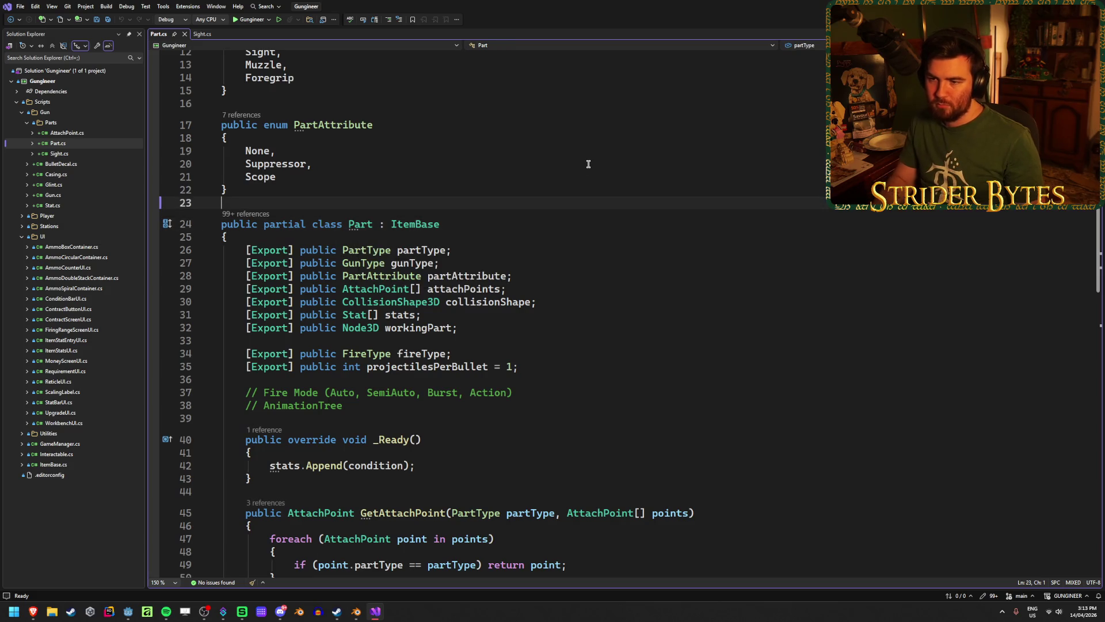
pyautogui.press('Return')
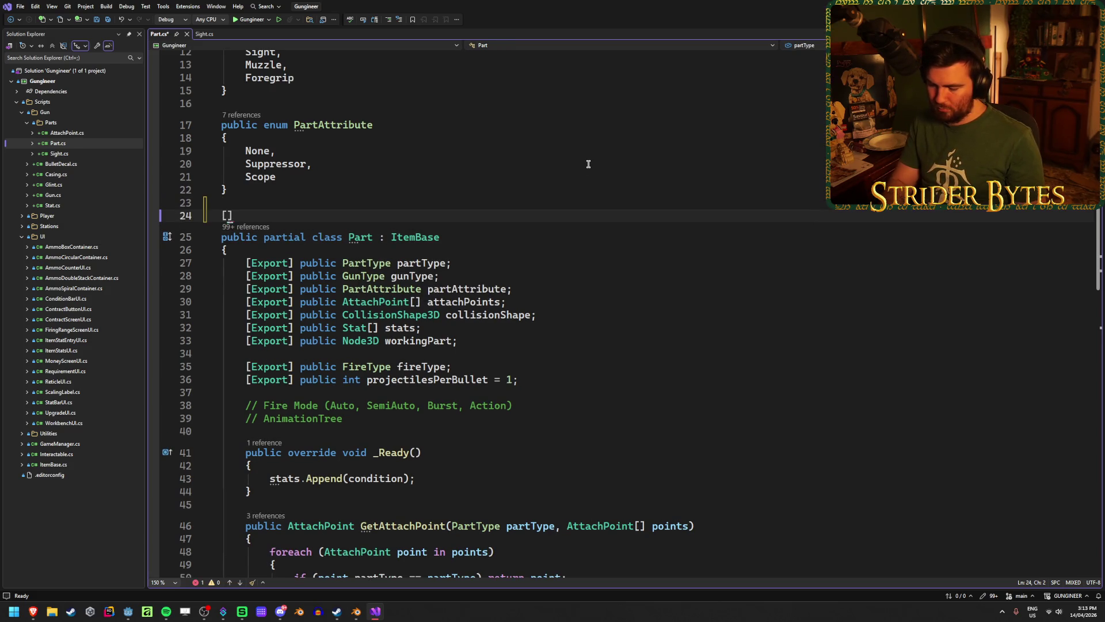
pyautogui.write('GlobalC')
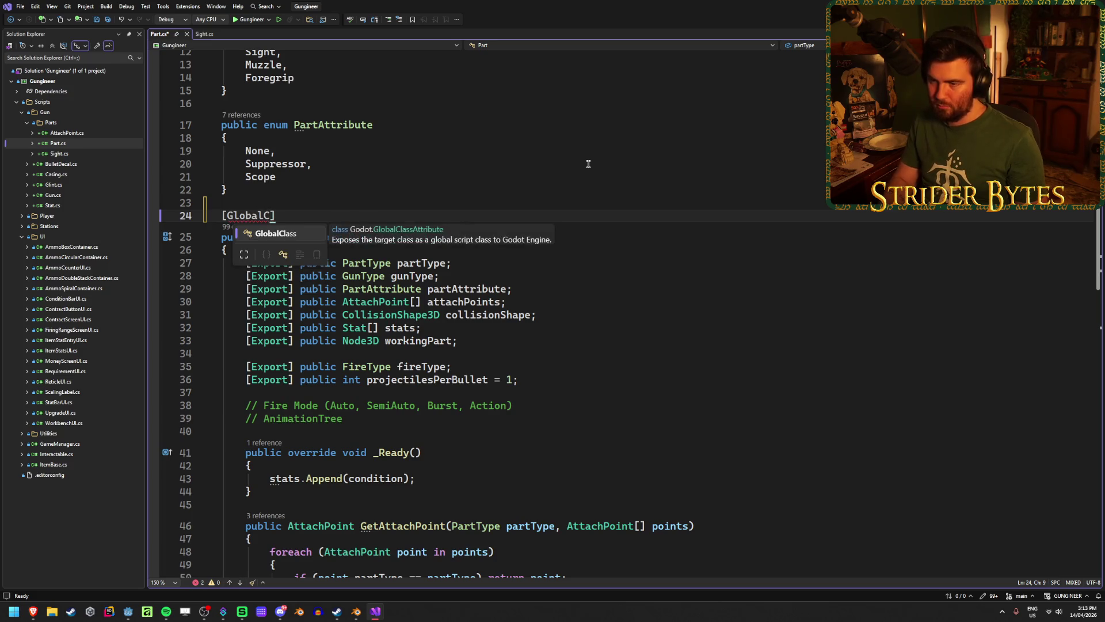
pyautogui.press('Tab')
pyautogui.hotkey('ctrl', 's')
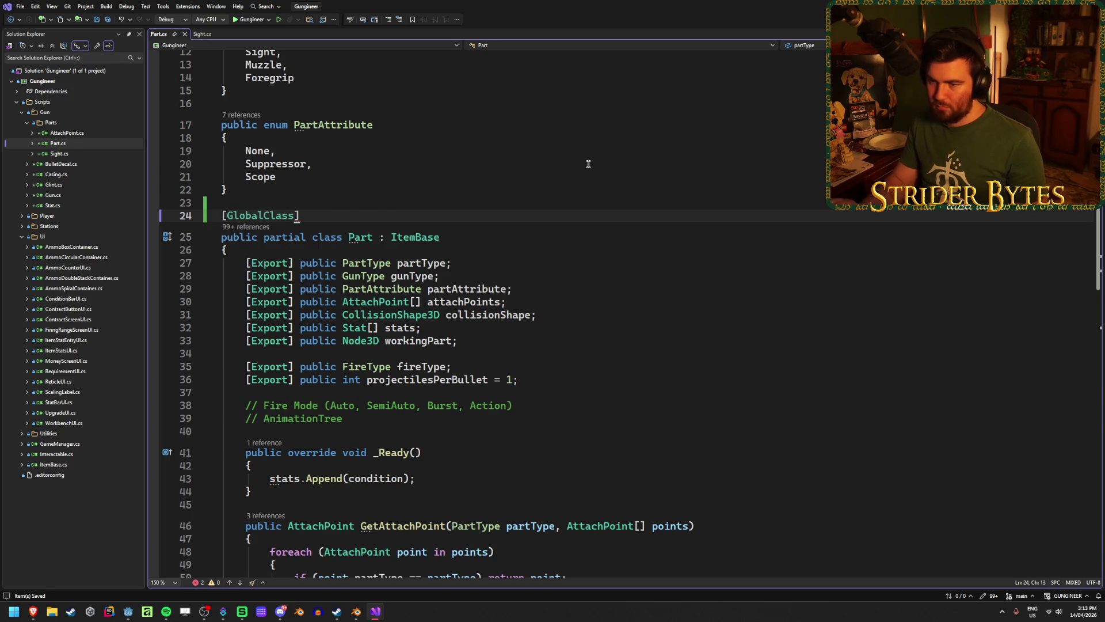
pyautogui.hotkey('alt', 'Tab')
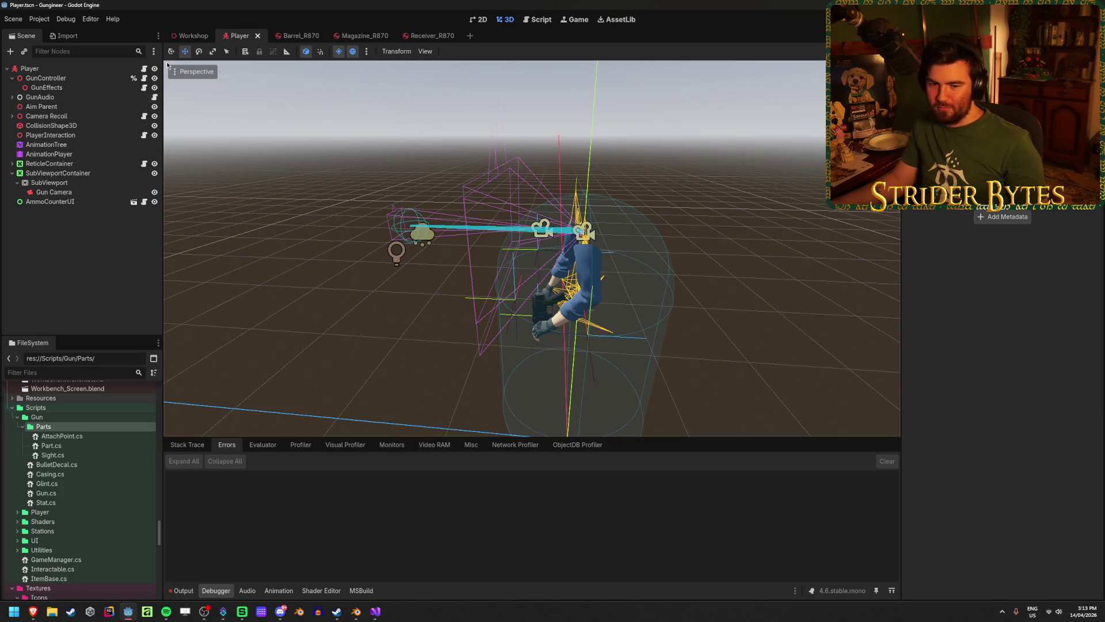
# Step: Start a new script in Parts inheriting Part, then cancel it
pyautogui.rightClick(99, 429)
pyautogui.moveTo(137, 441)
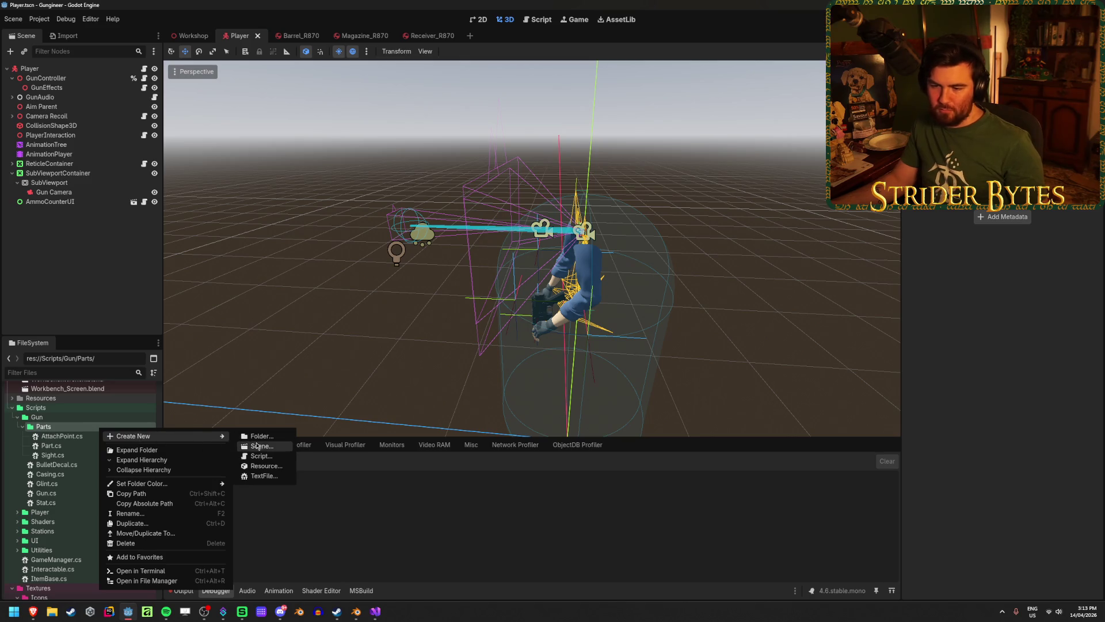
pyautogui.click(260, 455)
pyautogui.doubleClick(557, 257)
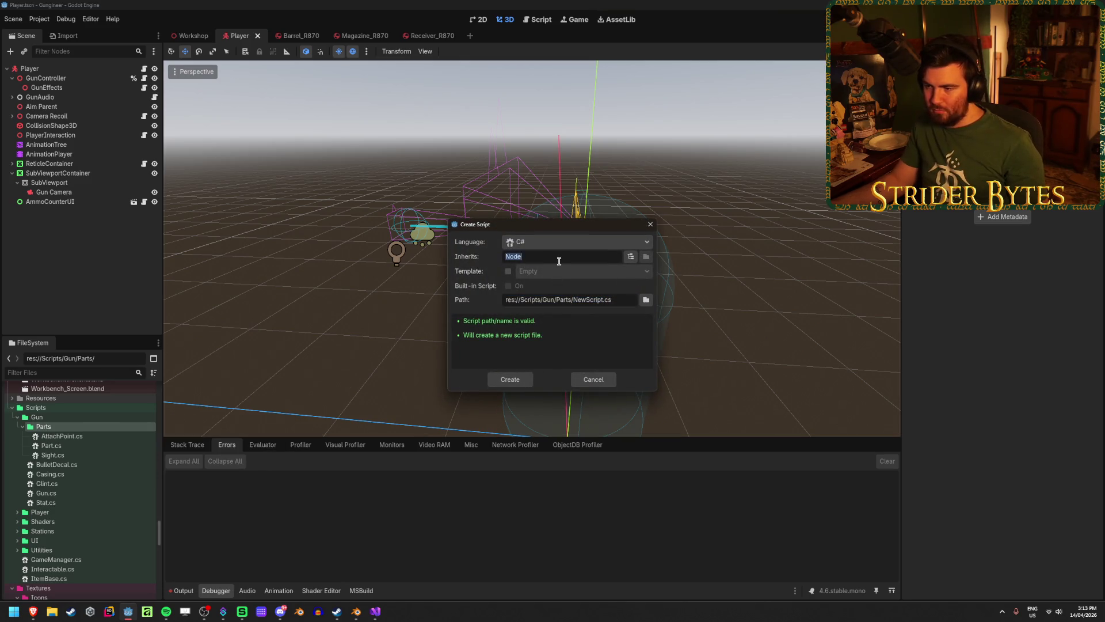
pyautogui.write('Part')
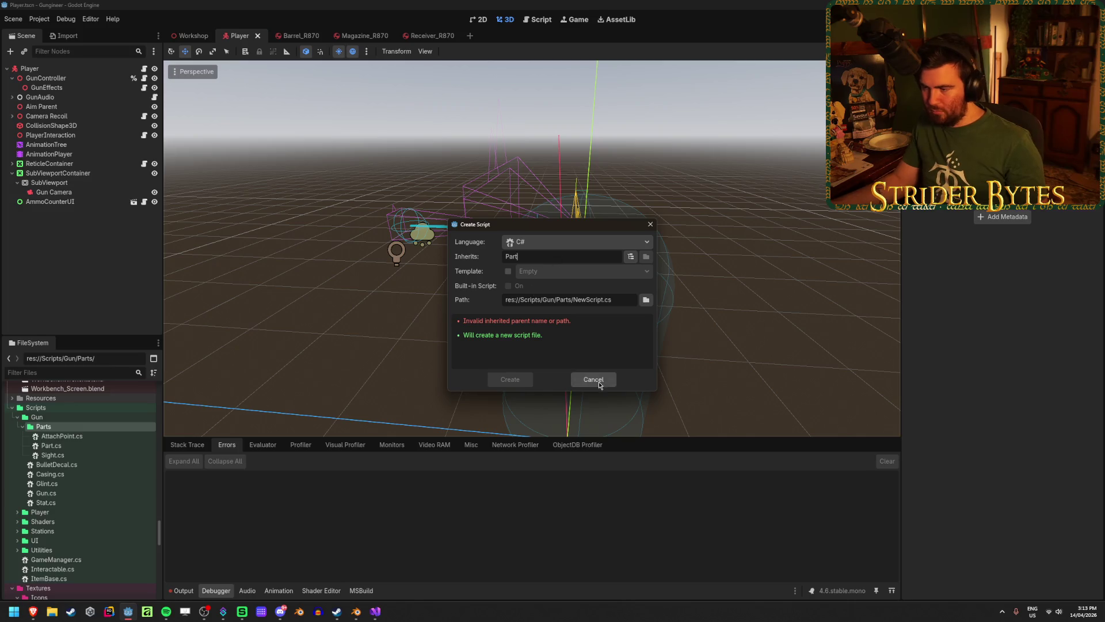
pyautogui.click(593, 379)
# Step: Reload the current project from the Project menu
pyautogui.click(55, 35)
pyautogui.click(45, 23)
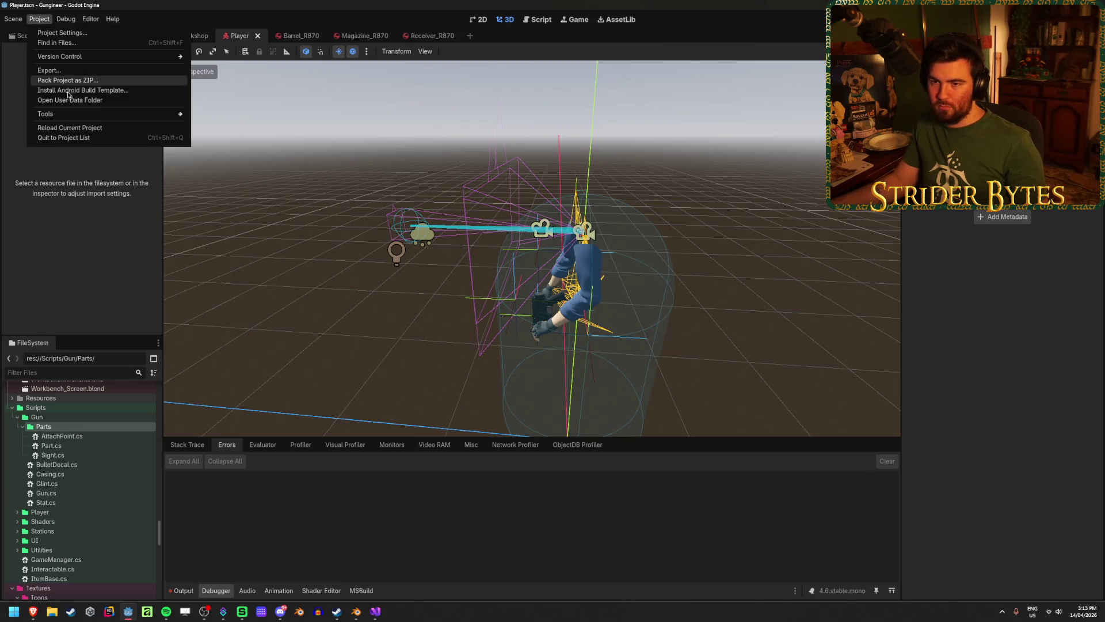
pyautogui.click(73, 128)
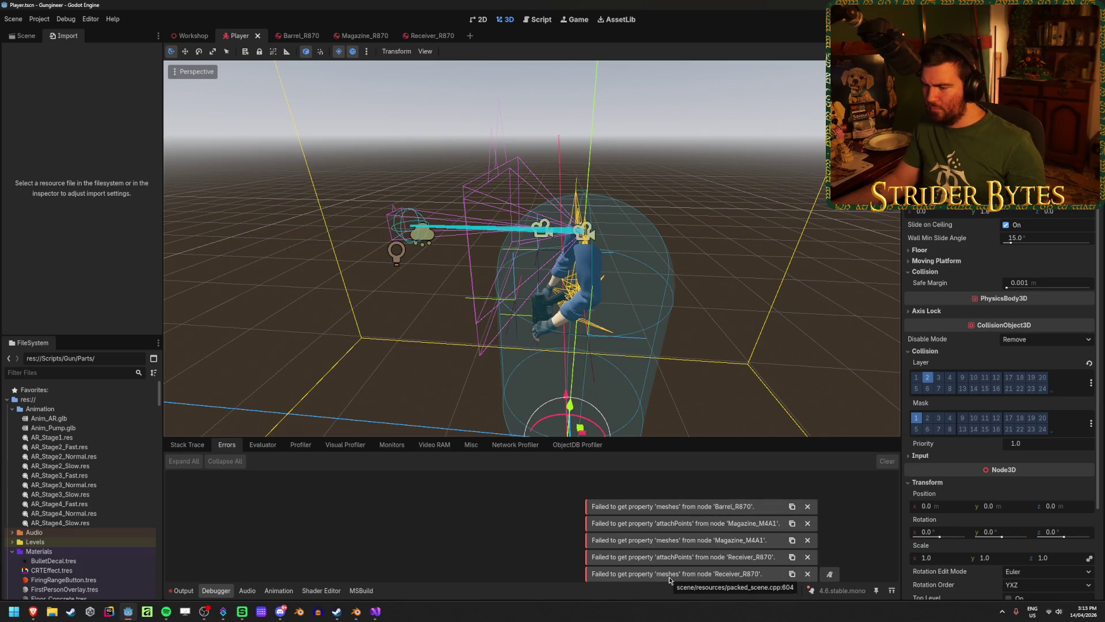
# Step: Show the Receiver_R870 scene's node tree and build the .NET project with F5
pyautogui.click(431, 36)
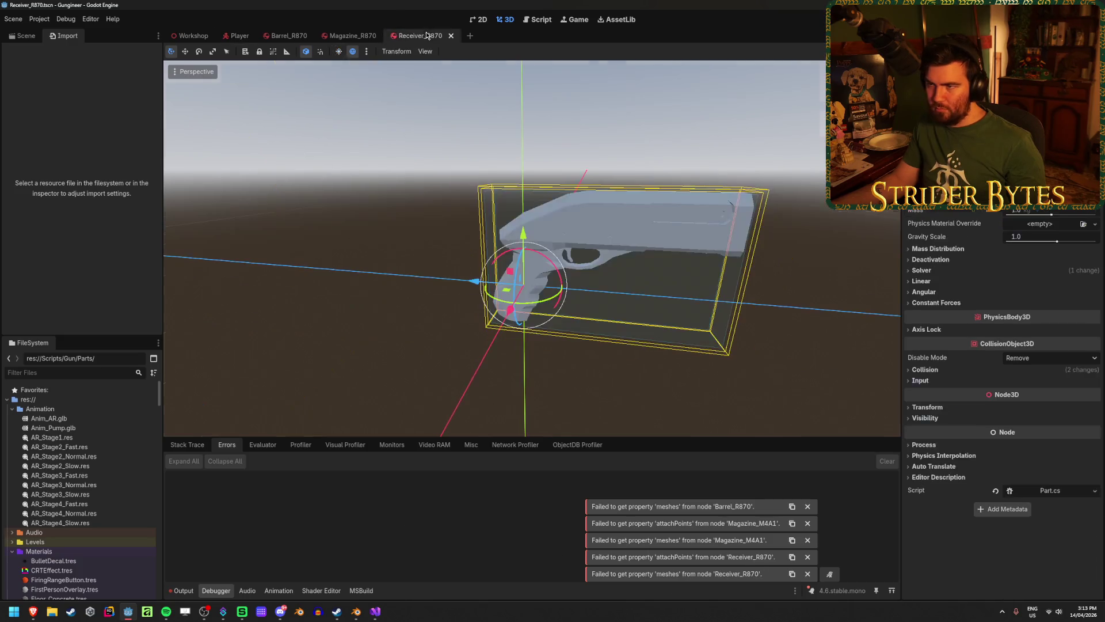
pyautogui.click(26, 36)
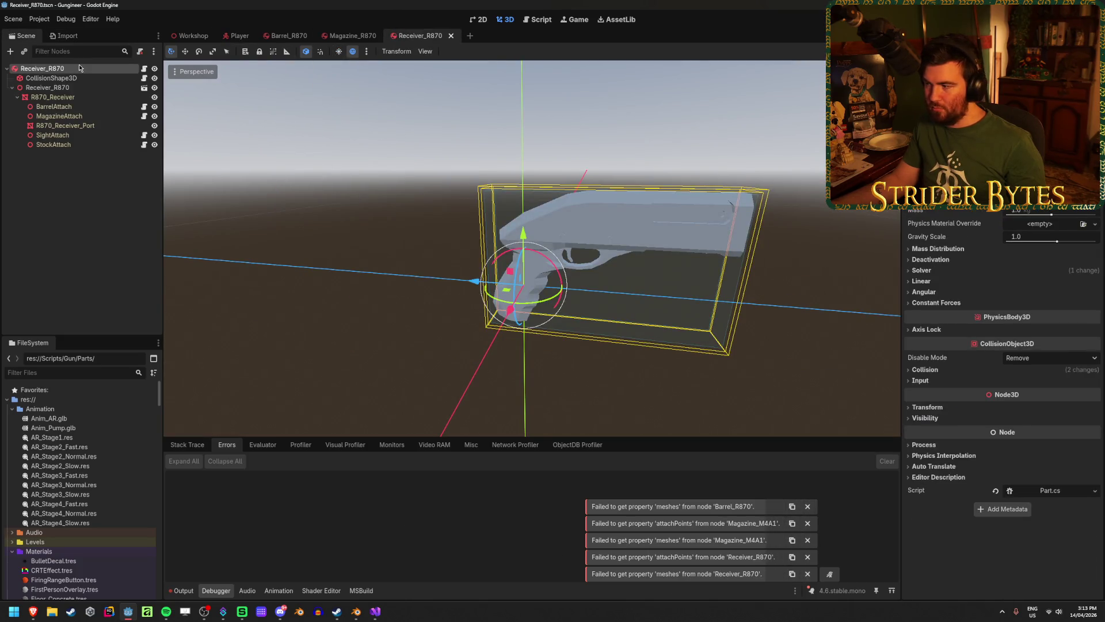
pyautogui.press('F5')
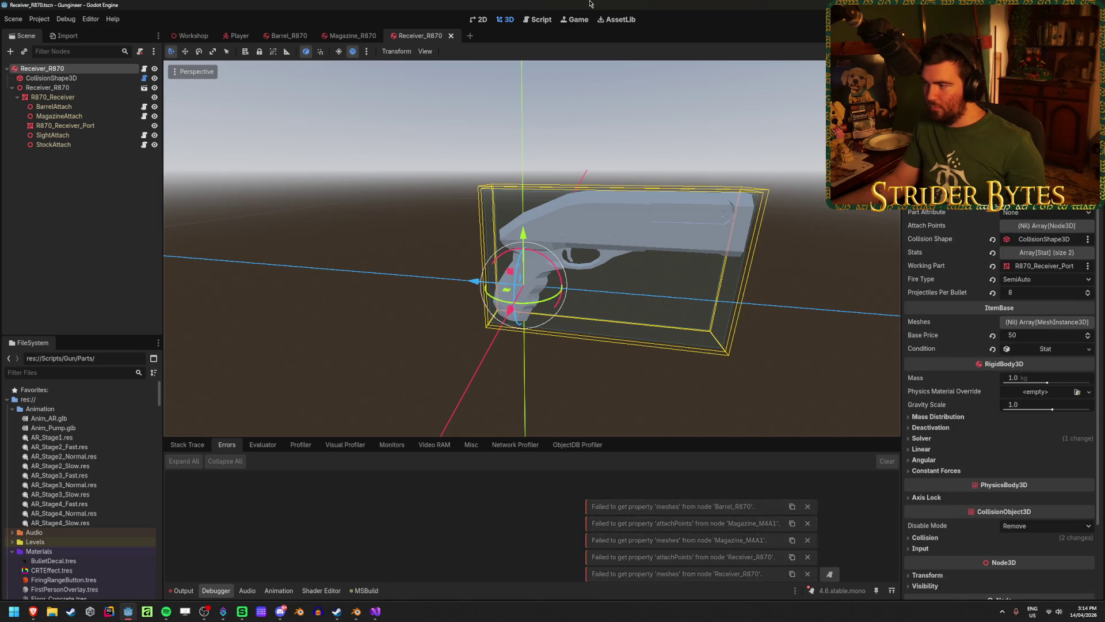
# Step: Add one unassigned element to the receiver's Attach Points array and save Receiver_R870
pyautogui.click(1039, 226)
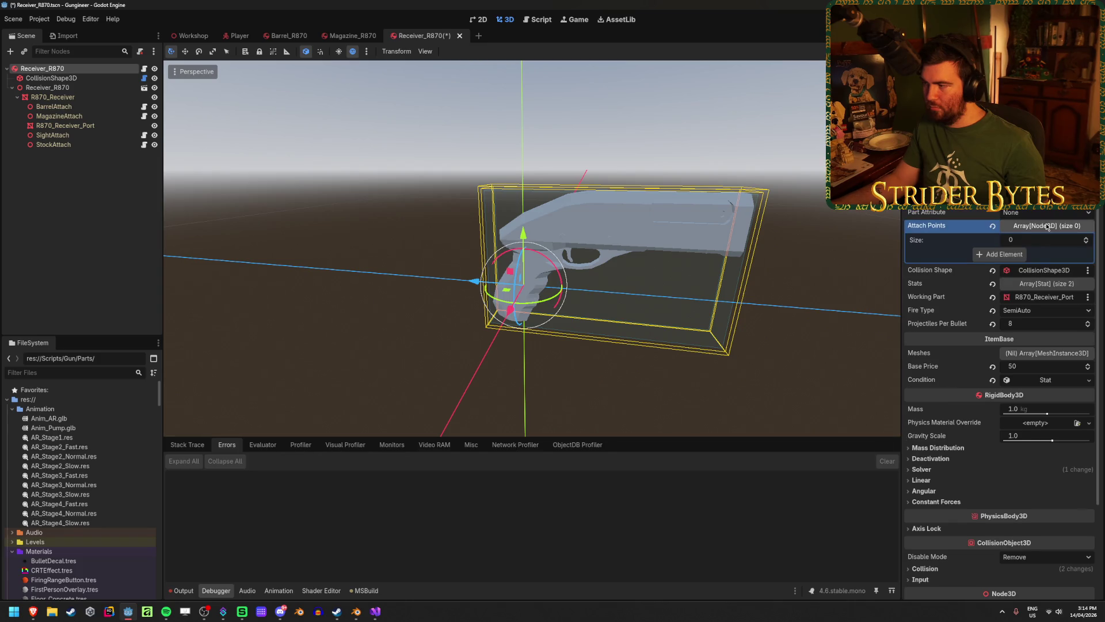
pyautogui.click(1003, 253)
pyautogui.click(1017, 257)
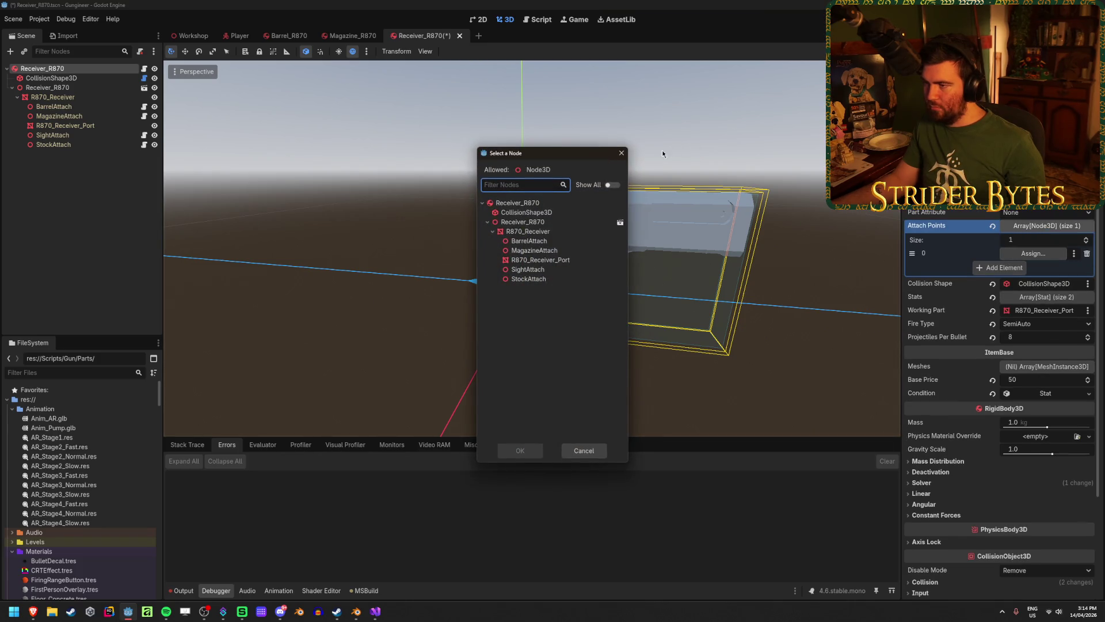
pyautogui.click(620, 154)
pyautogui.hotkey('ctrl', 's')
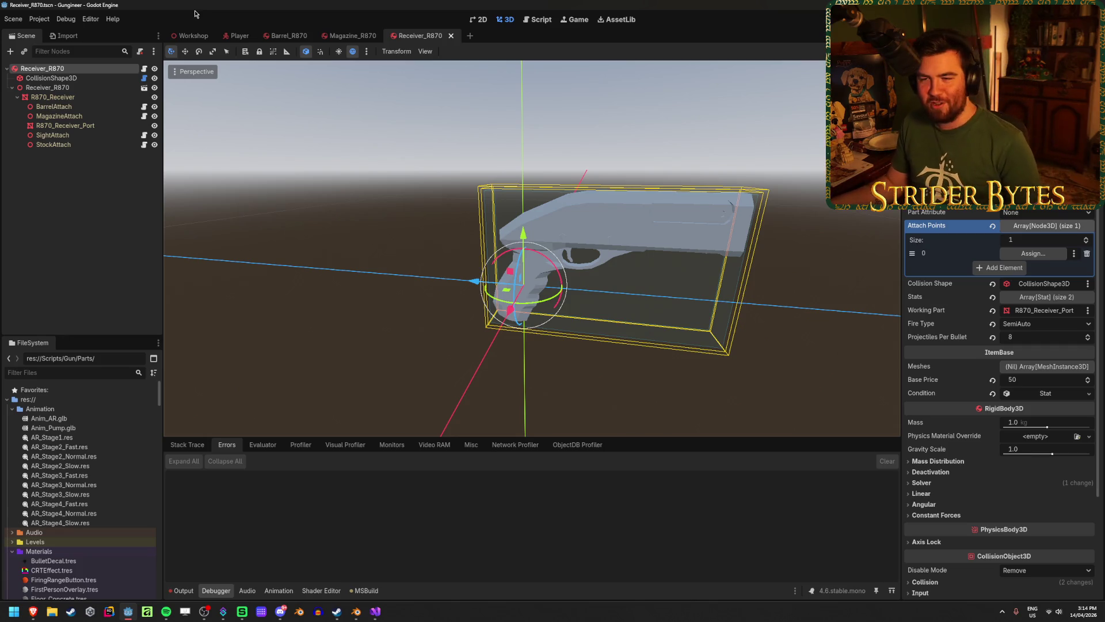
pyautogui.click(121, 241)
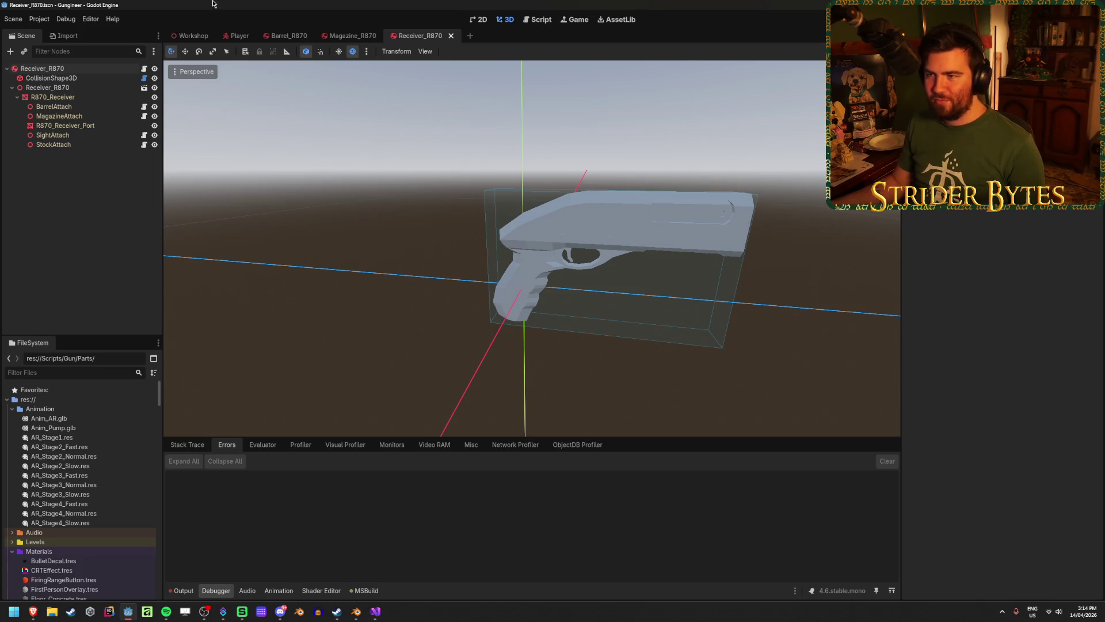
pyautogui.click(238, 36)
# Step: Create a C# script named Receiver.cs in the Parts folder with Inherits set to Part
pyautogui.scroll(-10, 84, 458)
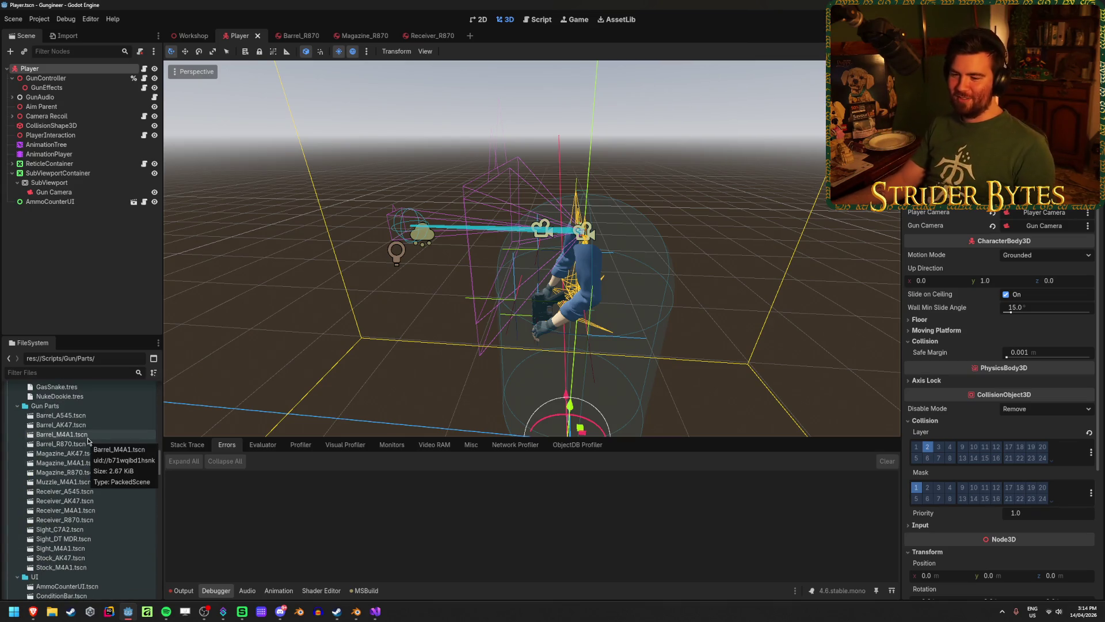
pyautogui.scroll(5, 87, 440)
pyautogui.scroll(-12, 84, 441)
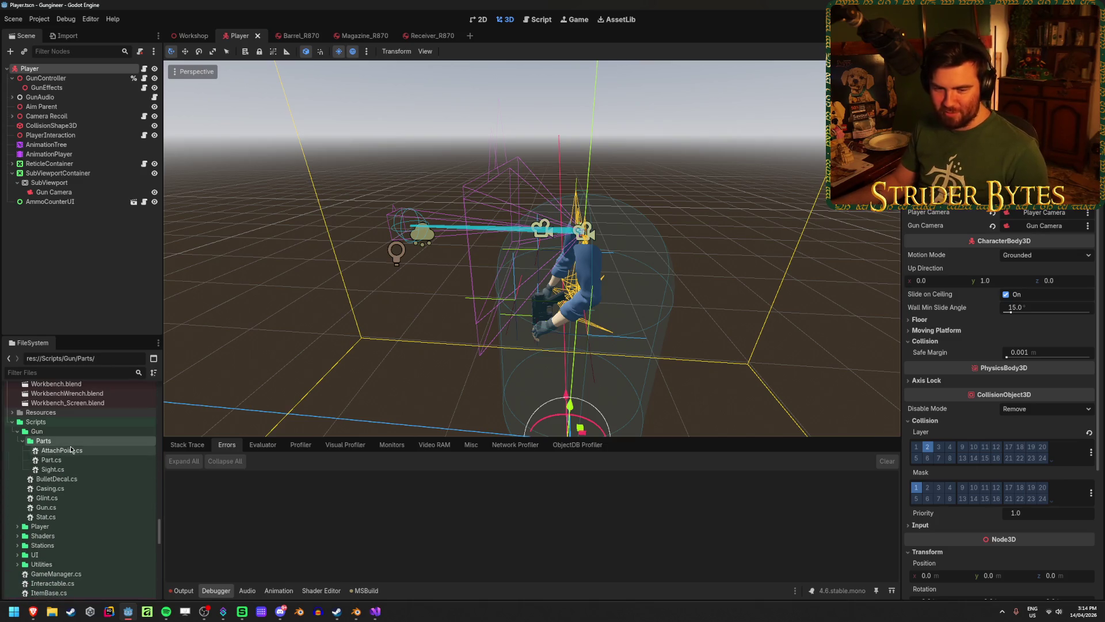
pyautogui.rightClick(79, 442)
pyautogui.moveTo(190, 448)
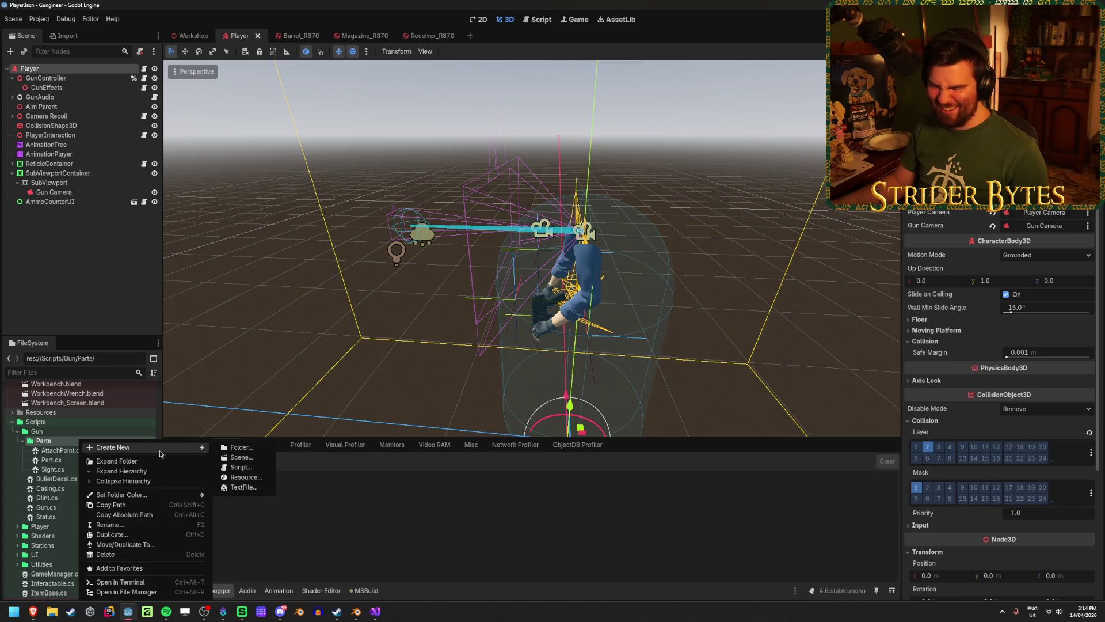
pyautogui.click(256, 467)
pyautogui.doubleClick(554, 256)
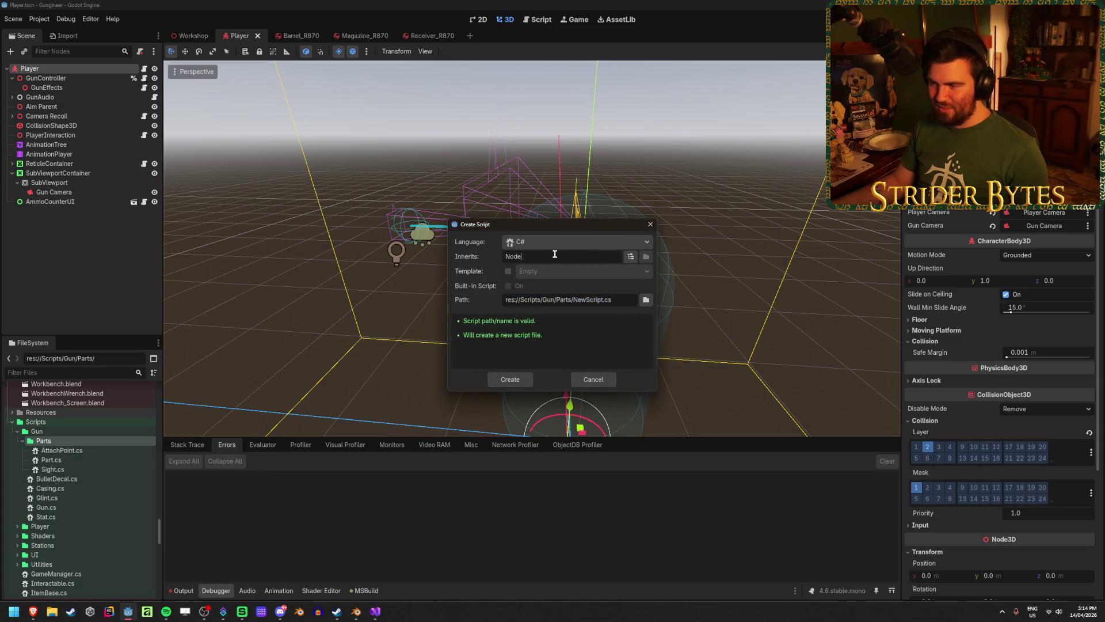
pyautogui.write('Part')
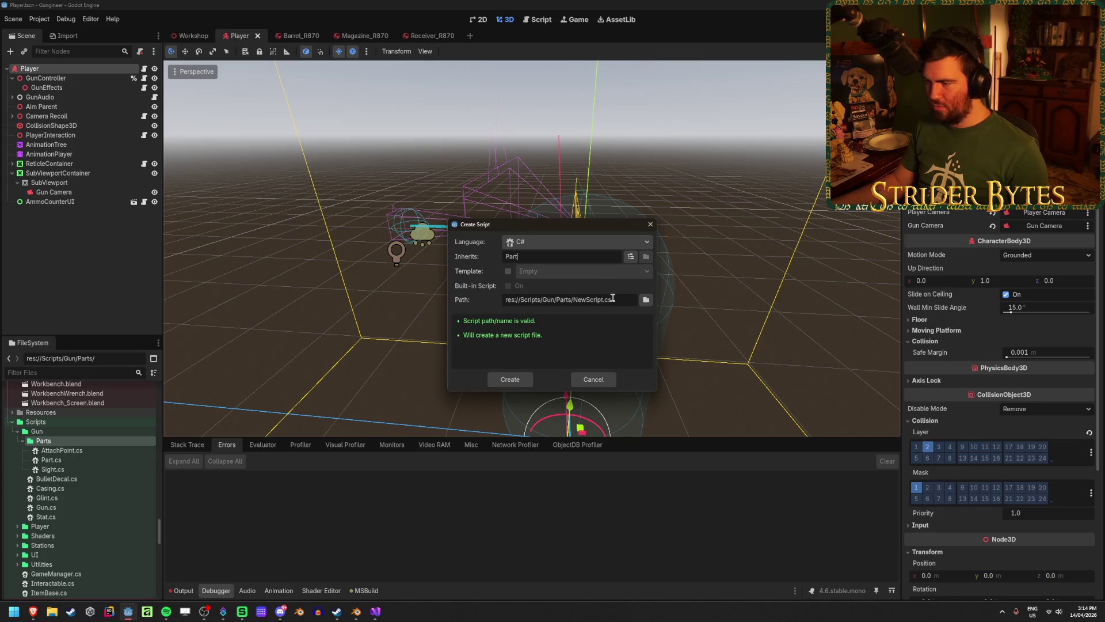
pyautogui.moveTo(602, 300); pyautogui.dragTo(578, 302)
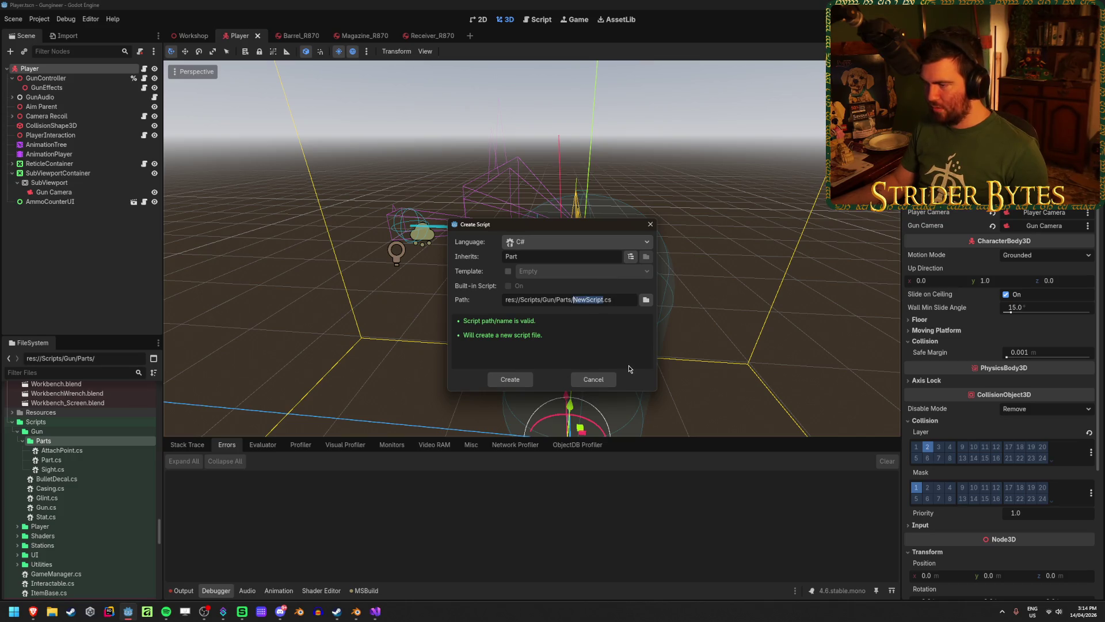
pyautogui.press('BackSpace')
pyautogui.write('Rec')
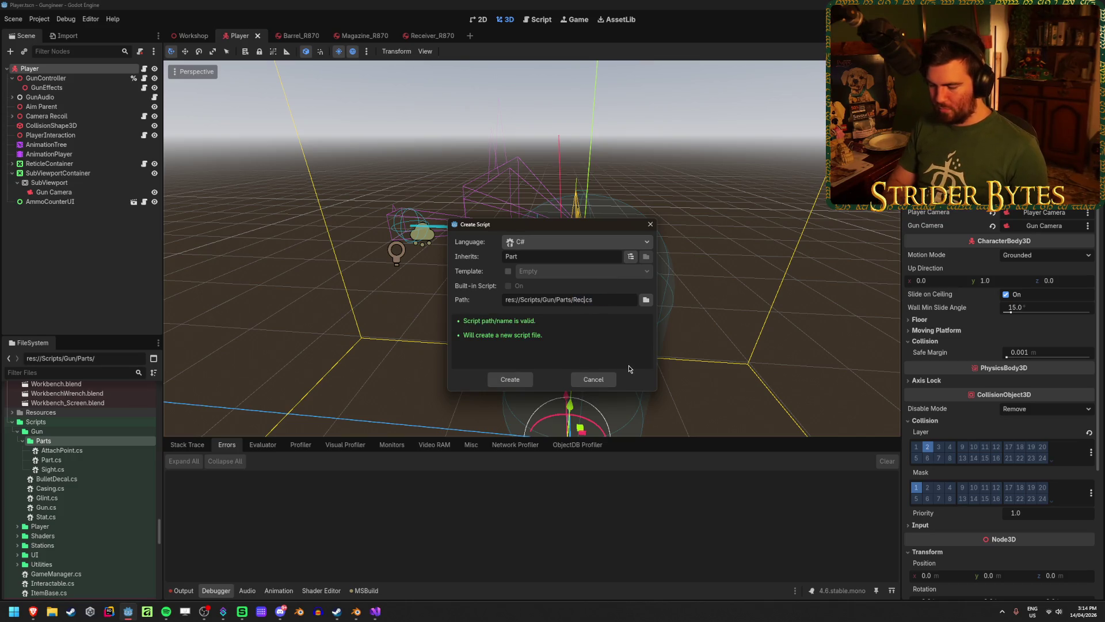
pyautogui.write('eiver')
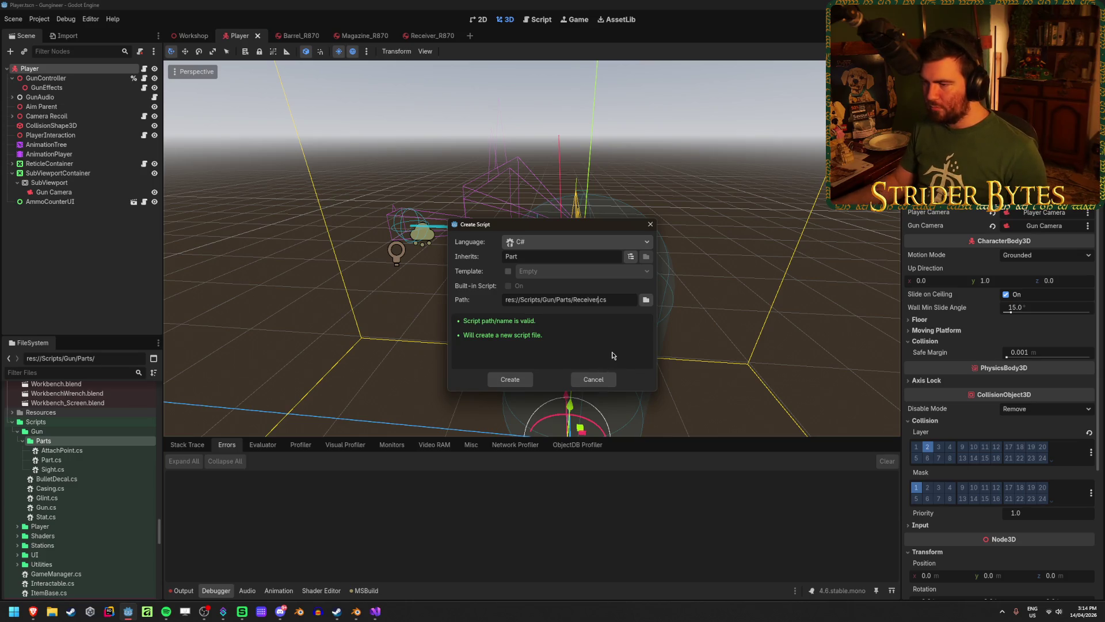
pyautogui.click(510, 380)
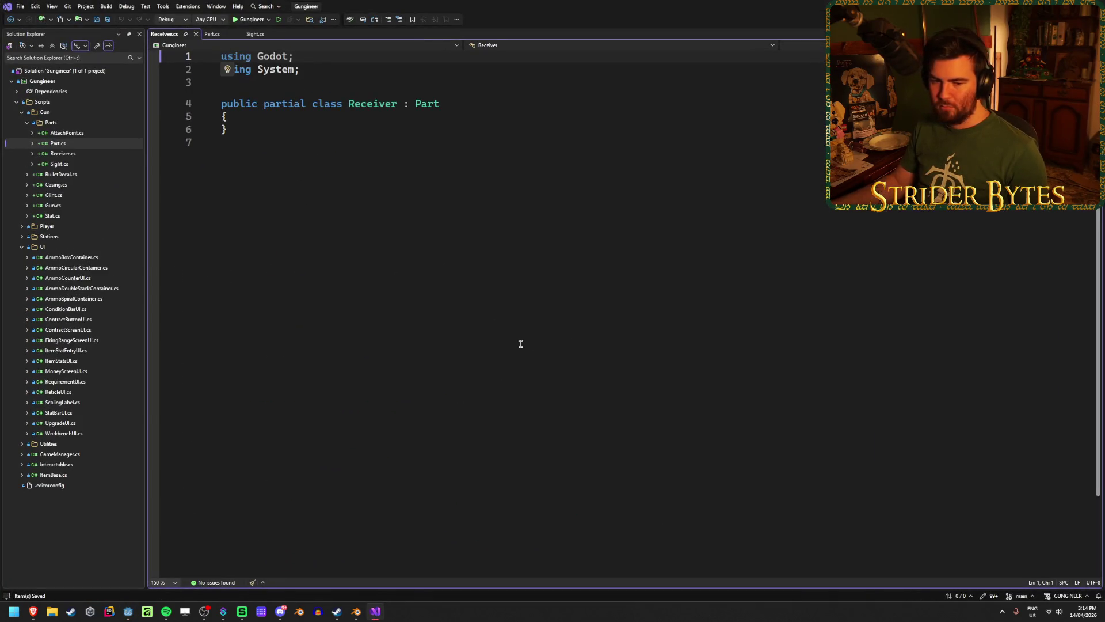
# Step: Add an empty line inside the new Receiver class body
pyautogui.click(263, 121)
pyautogui.press('Return')
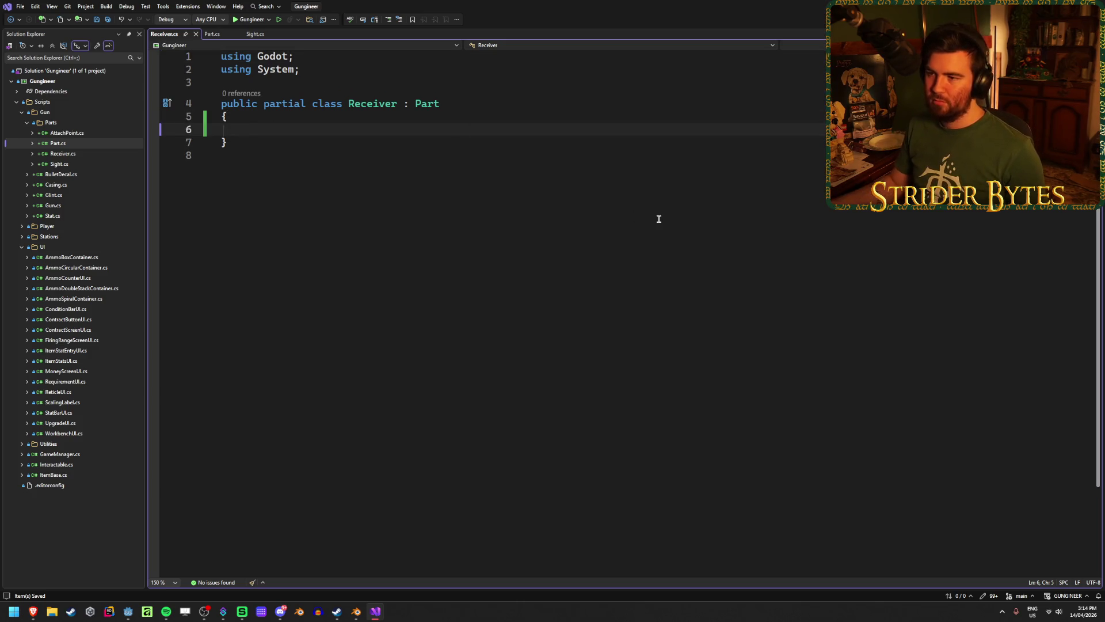
pyautogui.hotkey('alt', 'Tab')
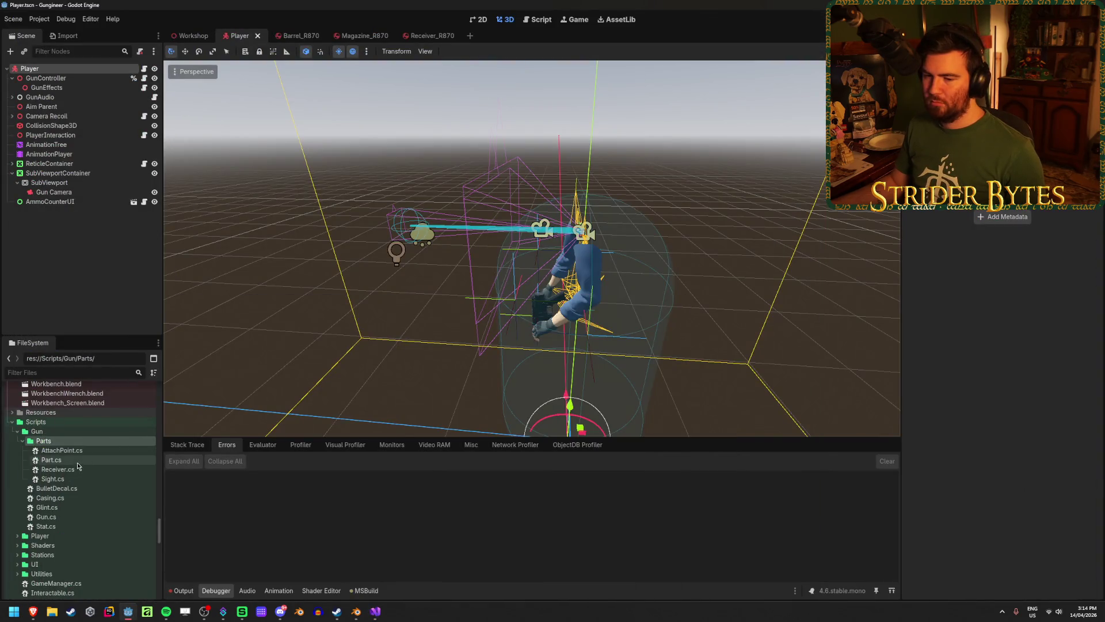
pyautogui.rightClick(78, 440)
# Step: Create Magazine.cs with Inherits set to Part, correcting the mistyped base class
pyautogui.moveTo(103, 448)
pyautogui.click(256, 469)
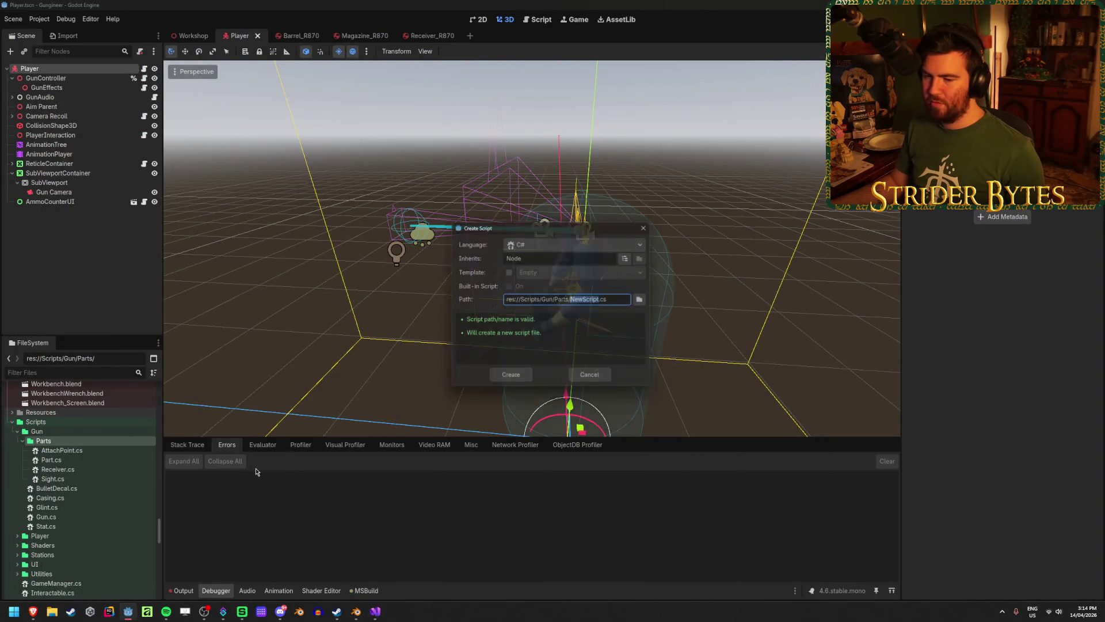
pyautogui.write('Magazin')
pyautogui.click(558, 256)
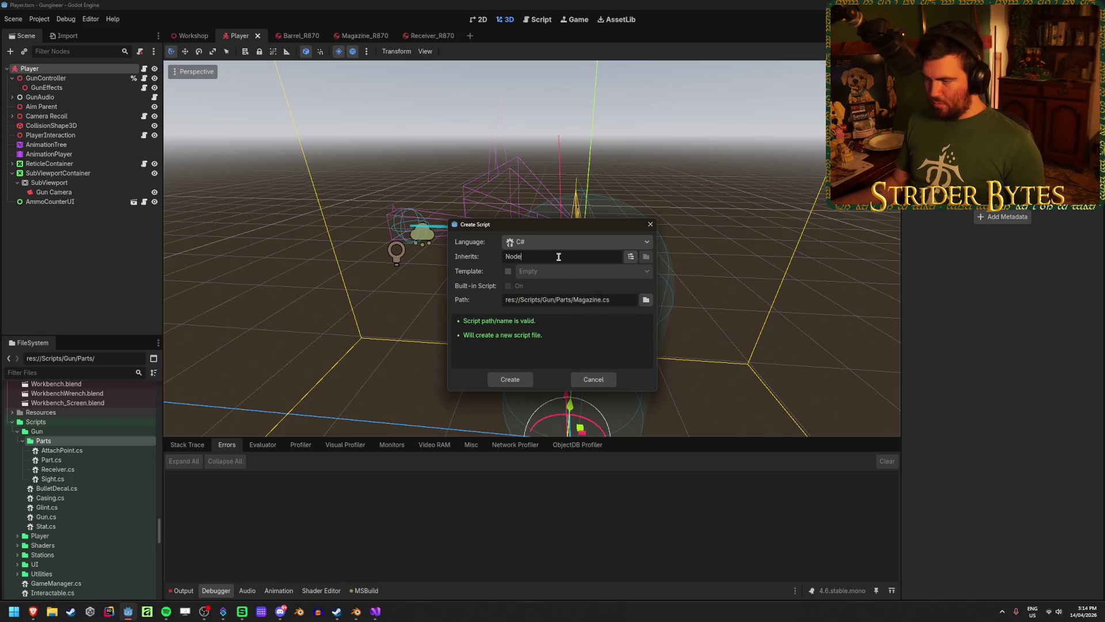
pyautogui.write('Magazine')
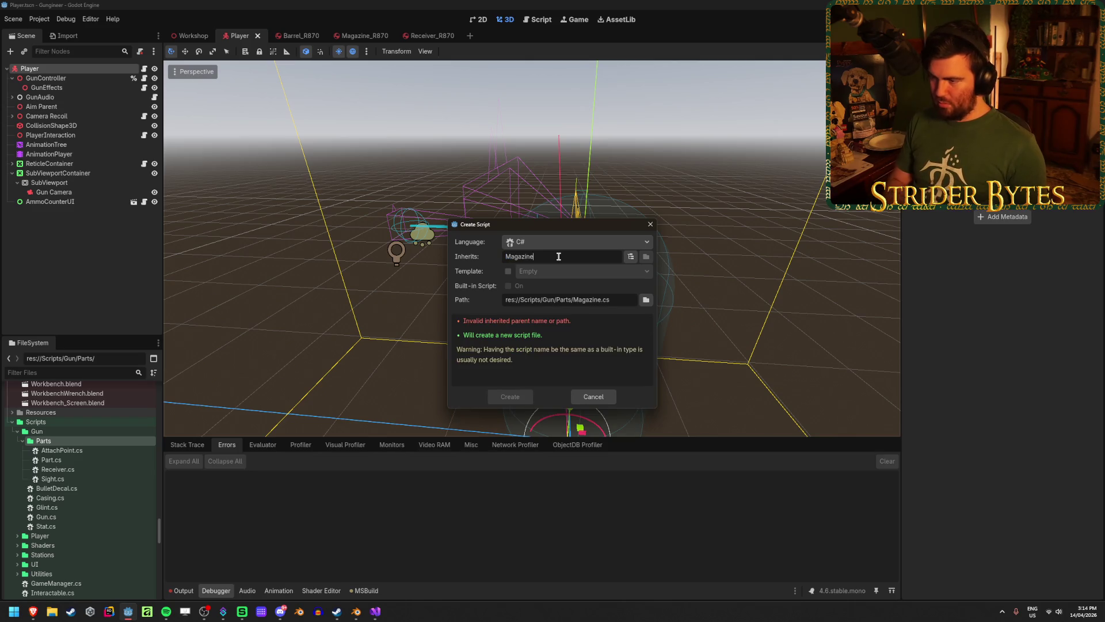
pyautogui.press('BackSpace')
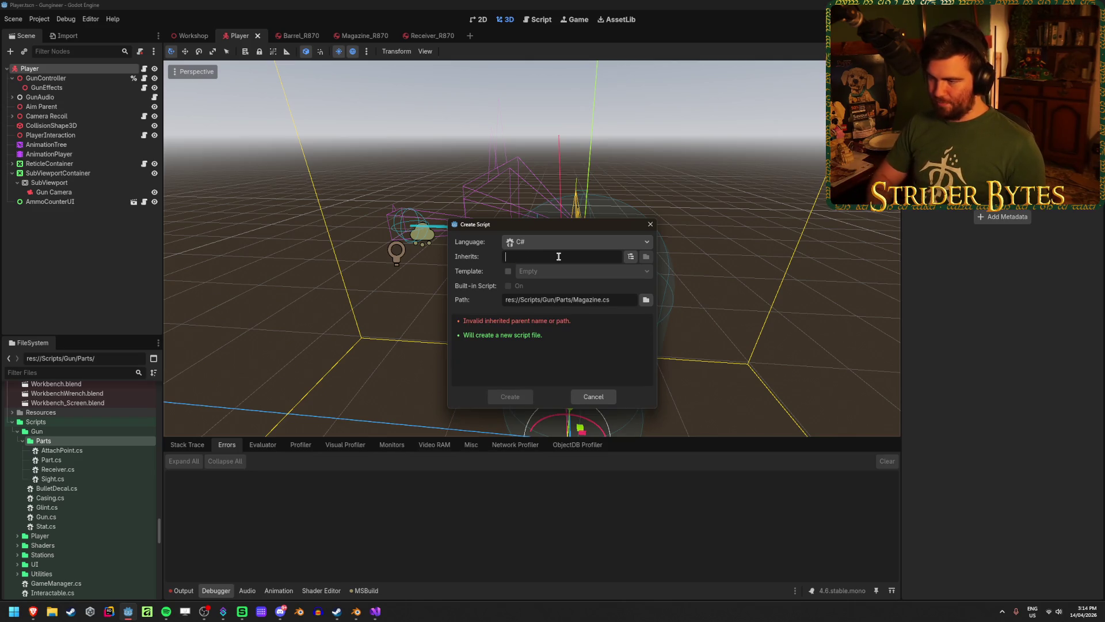
pyautogui.write('Part')
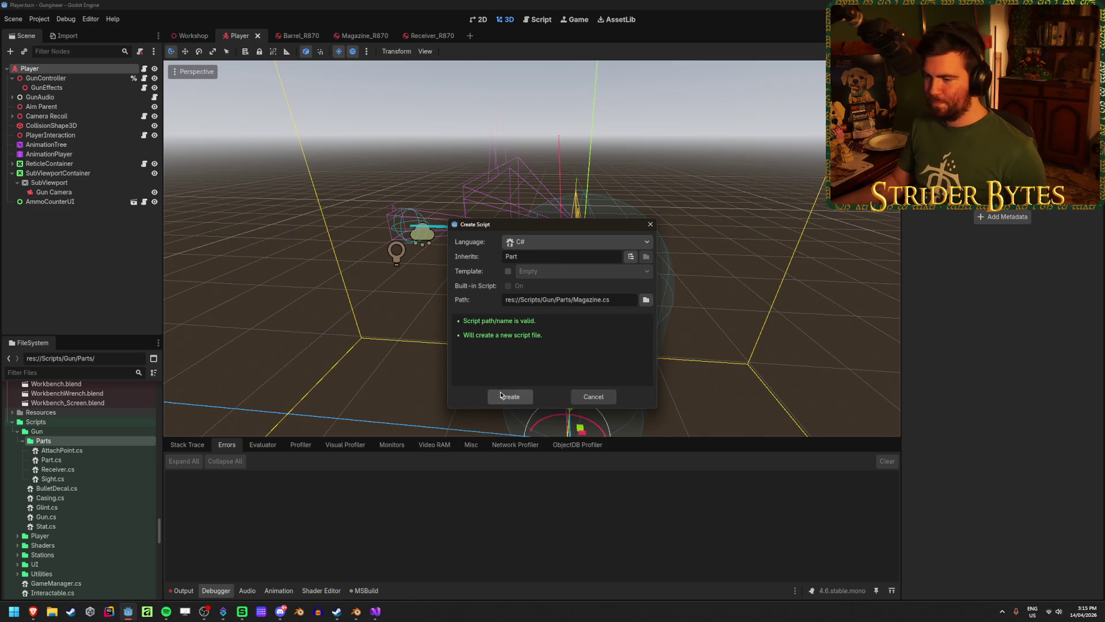
pyautogui.click(510, 397)
# Step: Add an empty line inside the Magazine class body
pyautogui.click(298, 118)
pyautogui.press('Return')
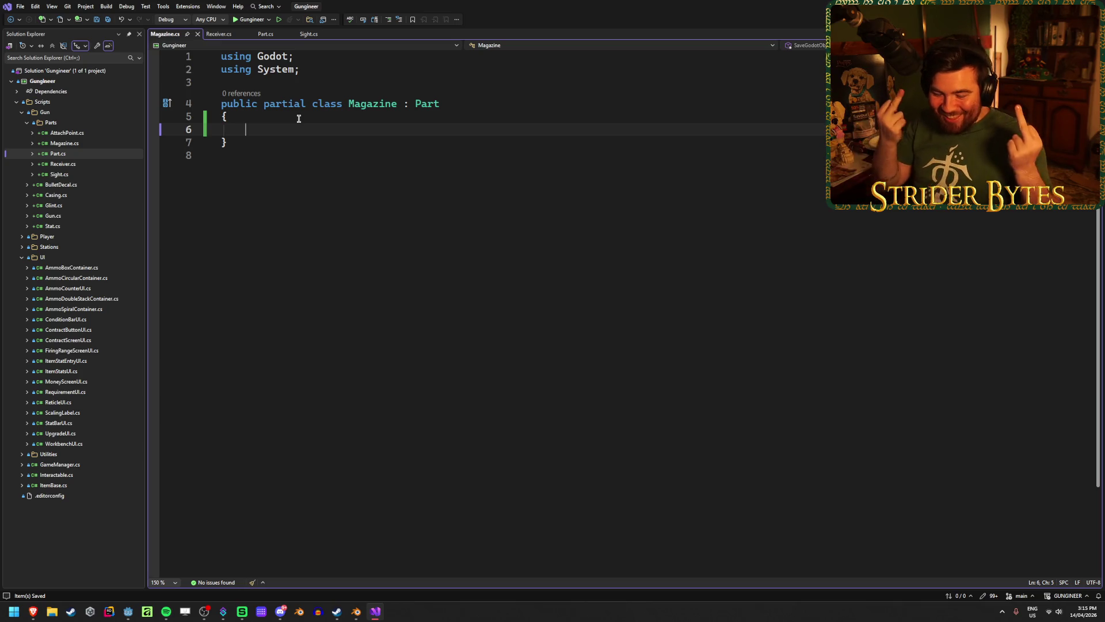
pyautogui.hotkey('alt', 'Tab')
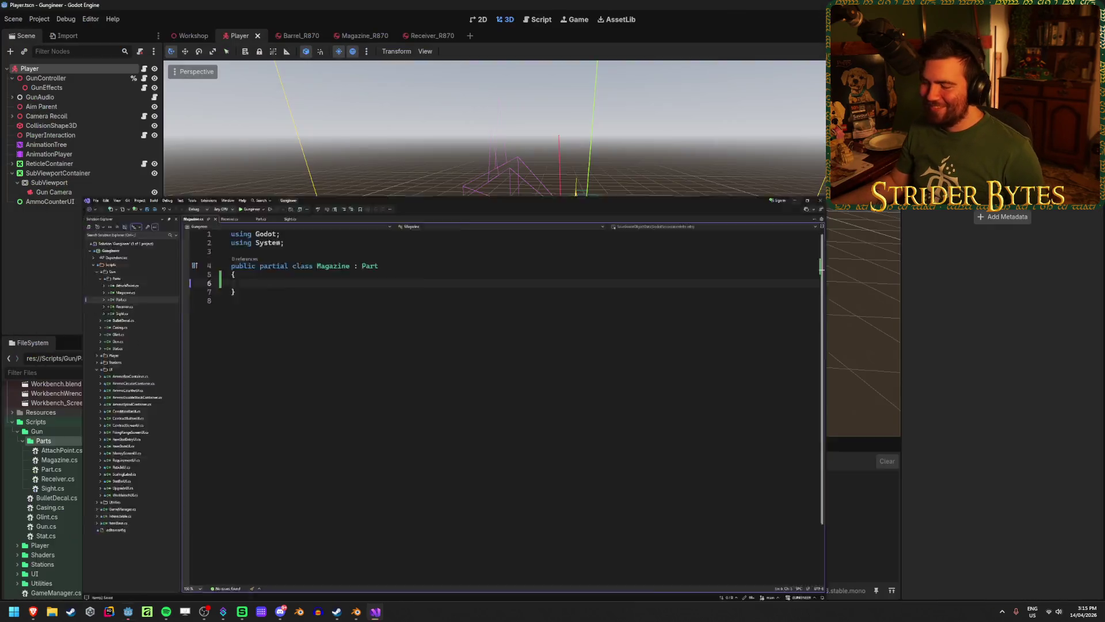
# Step: Create Barrel.cs in the Parts folder with Inherits set to Part
pyautogui.rightClick(81, 443)
pyautogui.moveTo(144, 447)
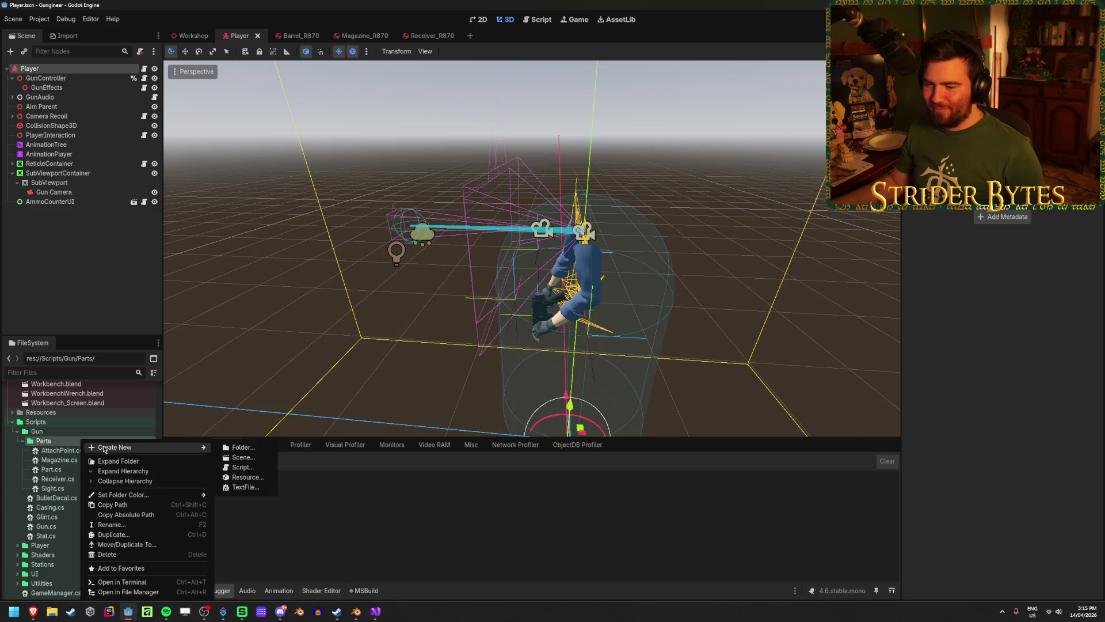
pyautogui.click(244, 466)
pyautogui.doubleClick(512, 248)
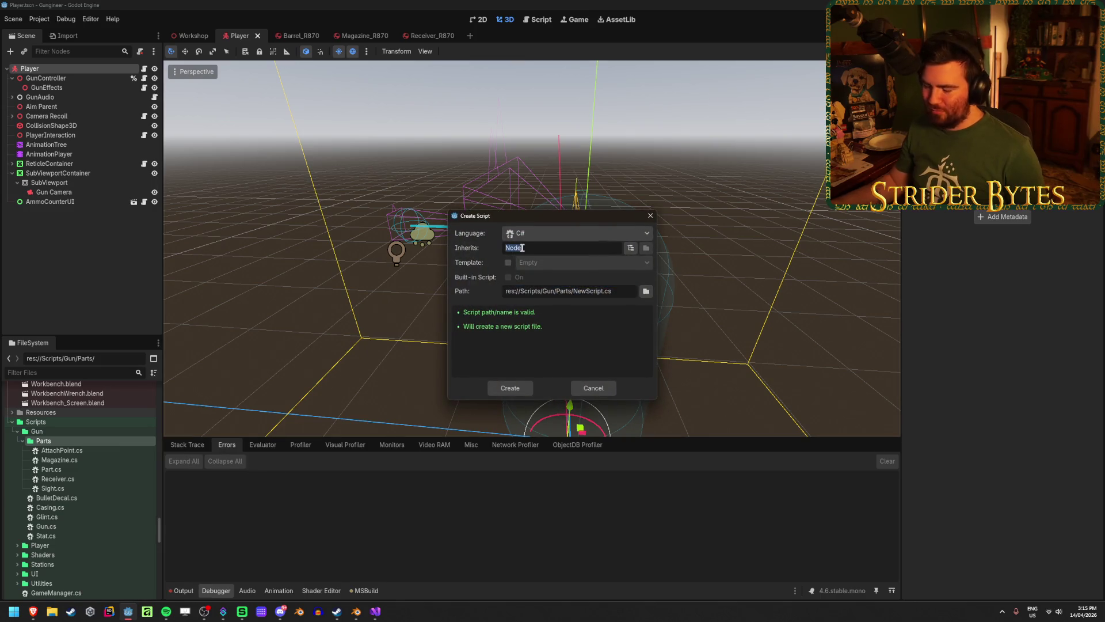
pyautogui.write('Part')
pyautogui.doubleClick(583, 291)
pyautogui.write('Barrel')
pyautogui.press('Return')
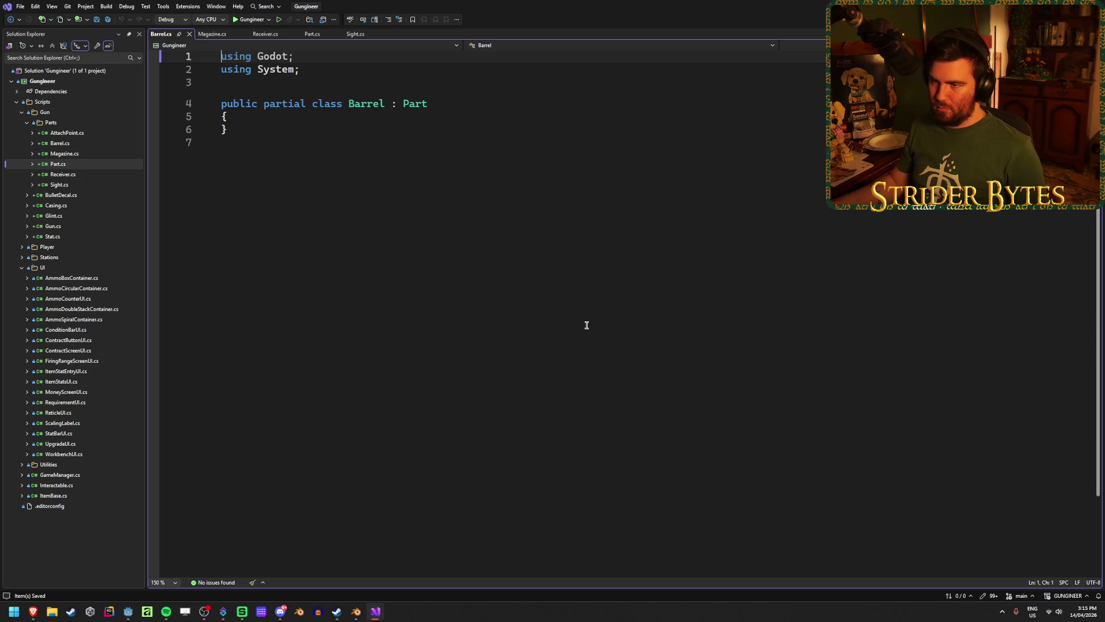
# Step: Add an empty line inside the Barrel class and save Barrel.cs
pyautogui.click(242, 117)
pyautogui.press('Return')
pyautogui.hotkey('ctrl', 's')
pyautogui.hotkey('alt', 'Tab')
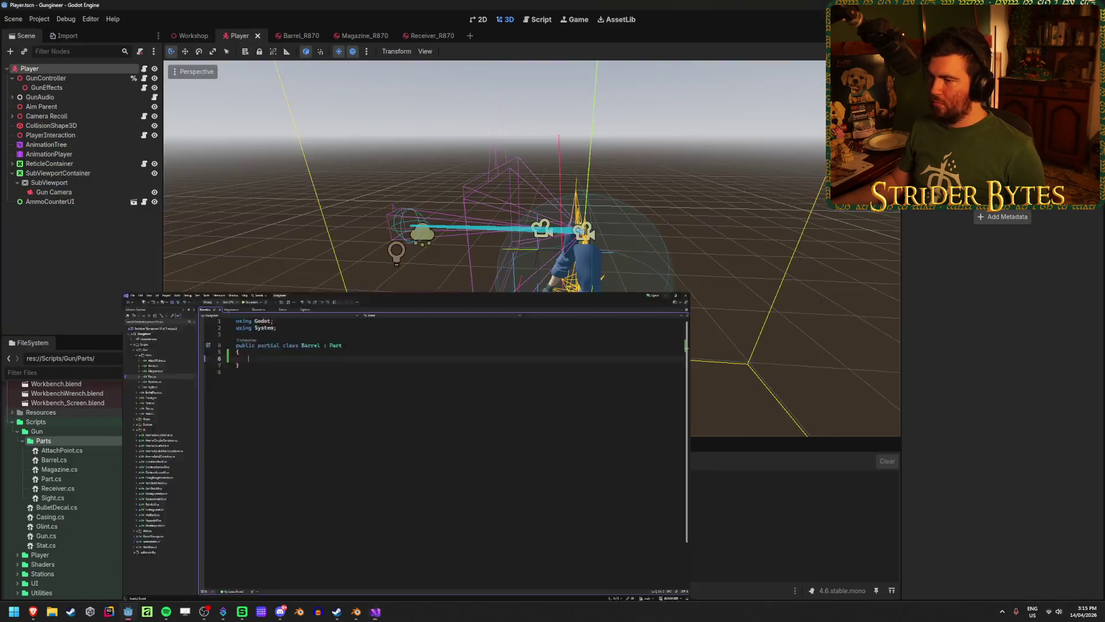
pyautogui.rightClick(86, 444)
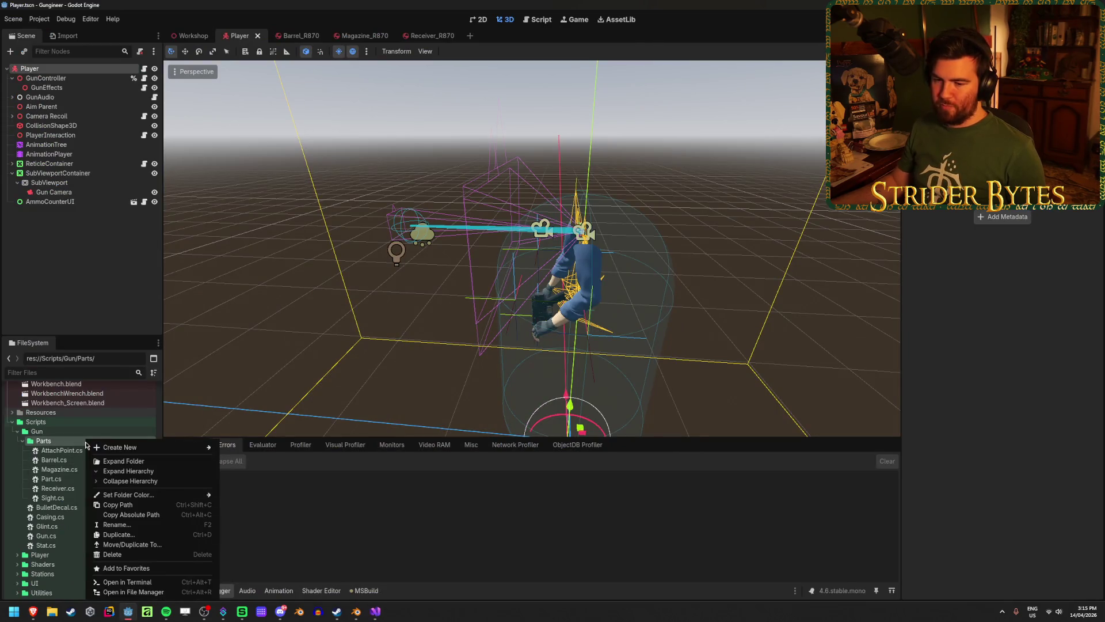
# Step: Create Stock.cs in the Parts folder with Inherits set to Part
pyautogui.moveTo(119, 450)
pyautogui.click(247, 466)
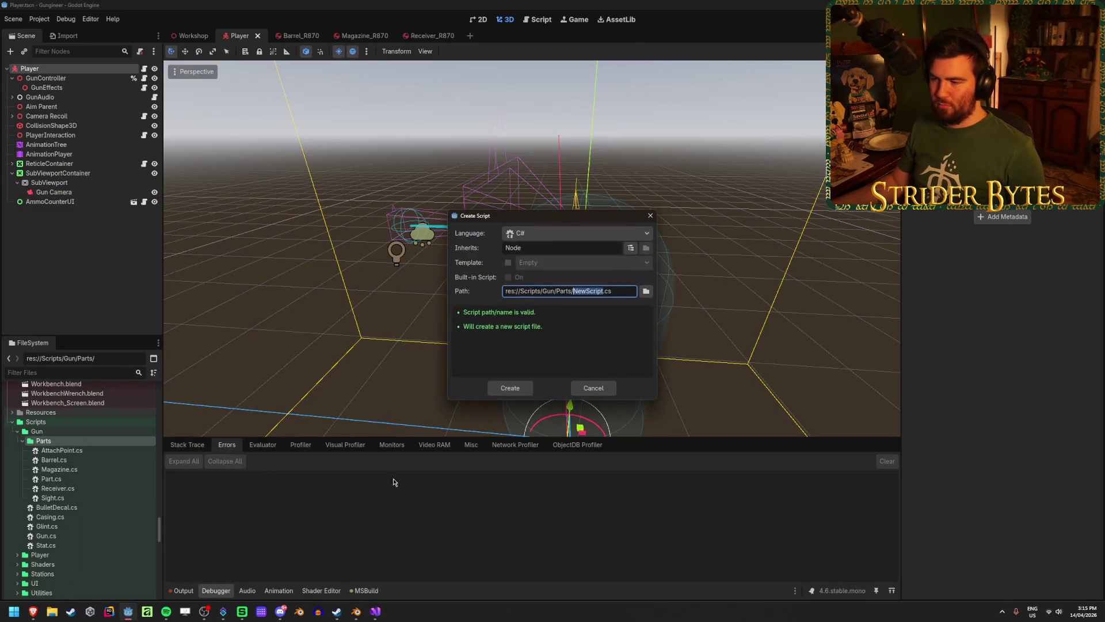
pyautogui.press('BackSpace')
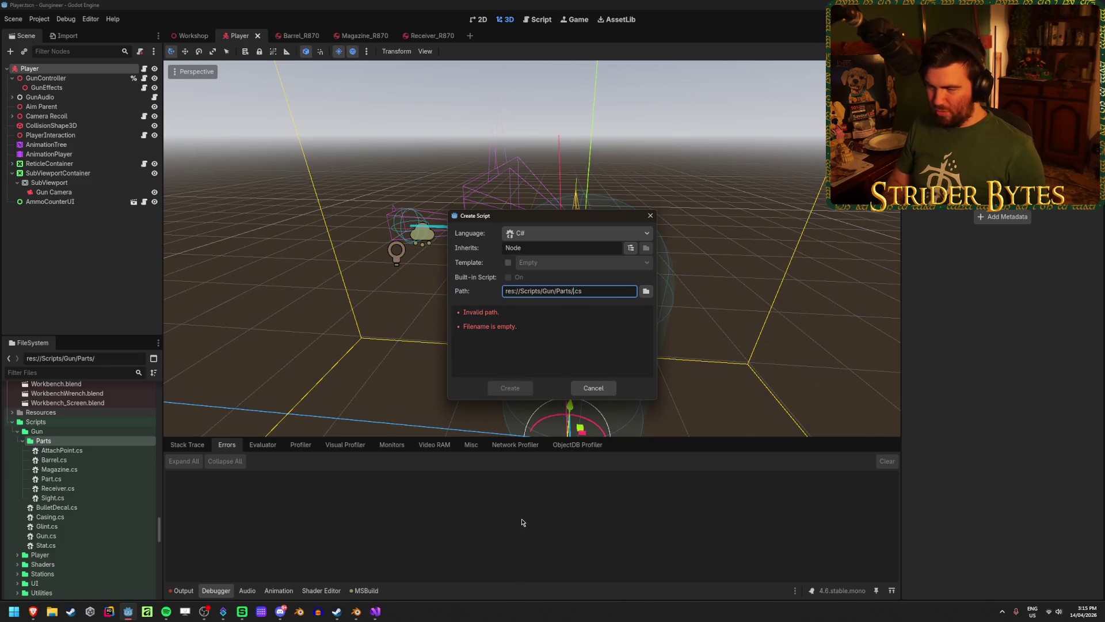
pyautogui.write('Stock')
pyautogui.click(548, 250)
pyautogui.write('Part')
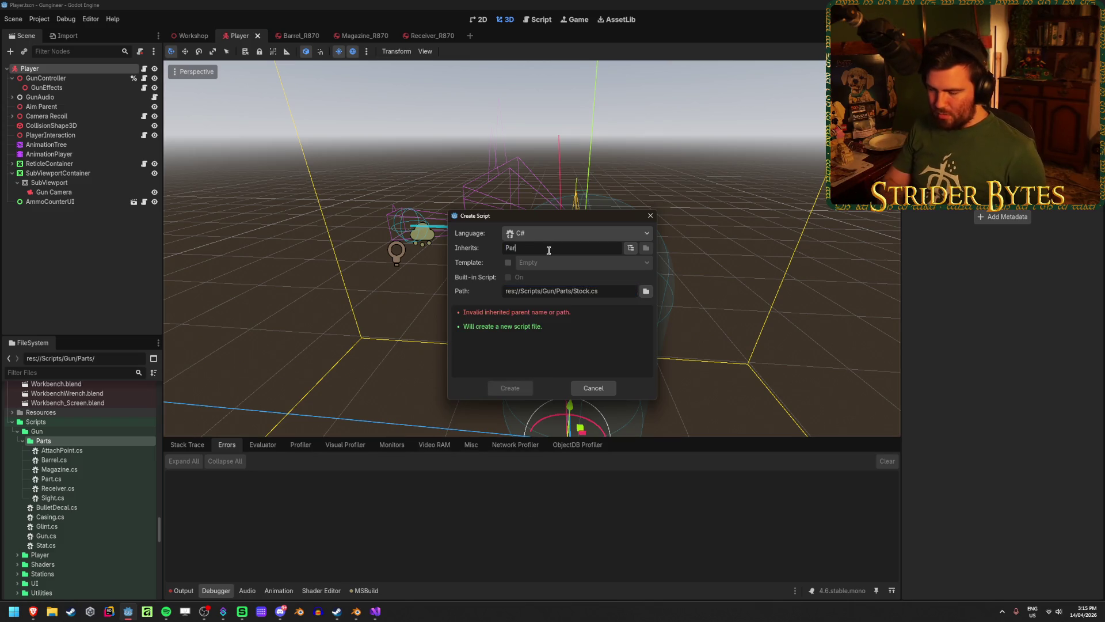
pyautogui.click(510, 387)
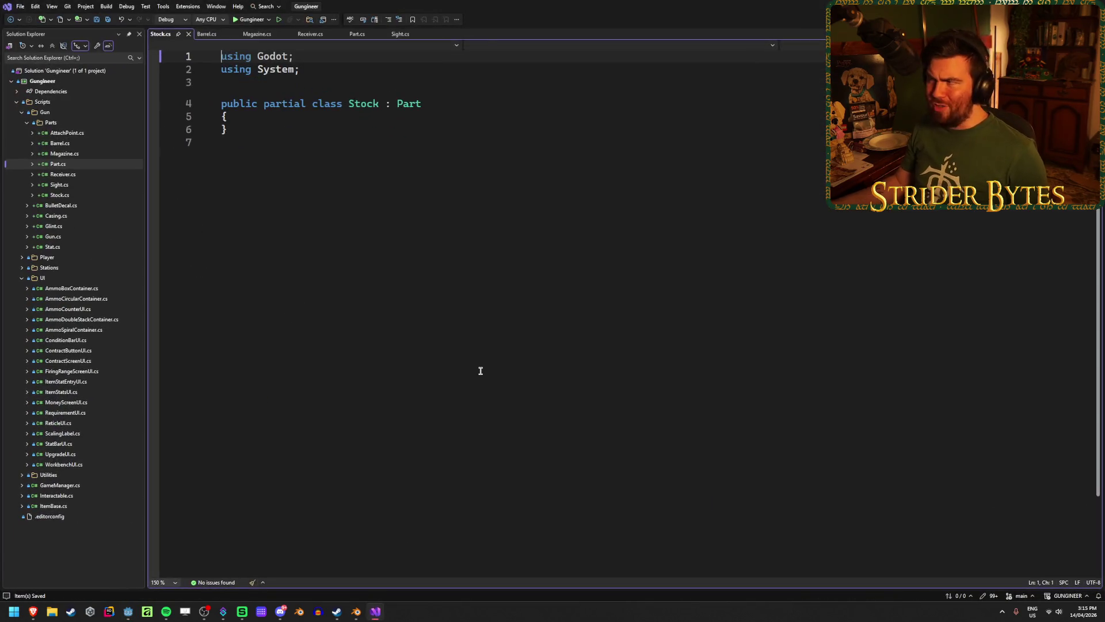
# Step: Add an empty line inside the Stock class body
pyautogui.click(260, 116)
pyautogui.press('Return')
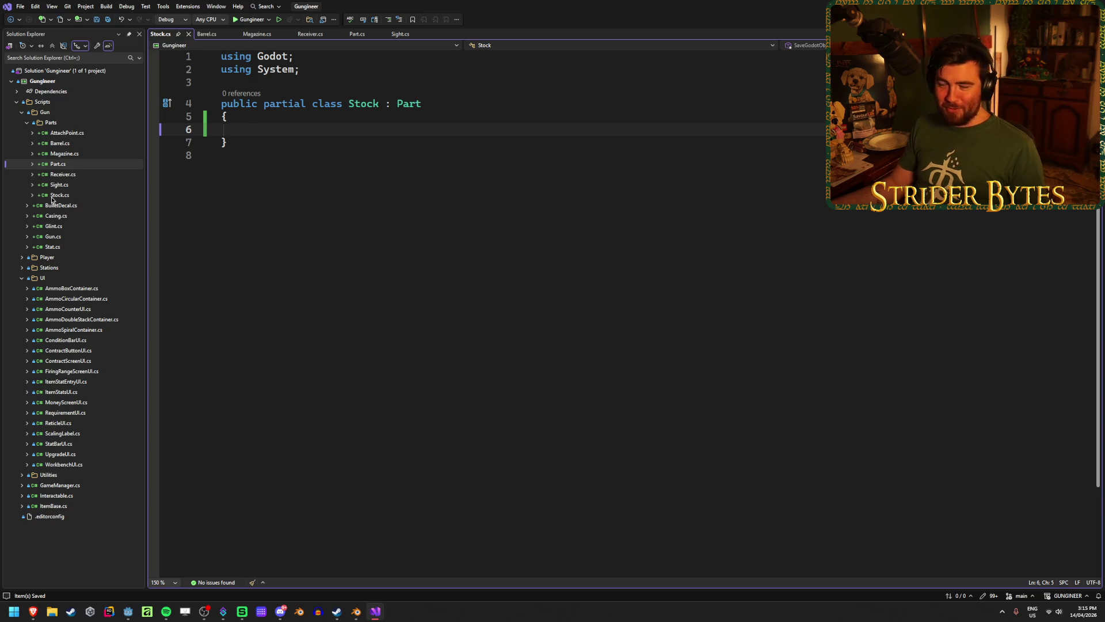
pyautogui.hotkey('alt', 'Tab')
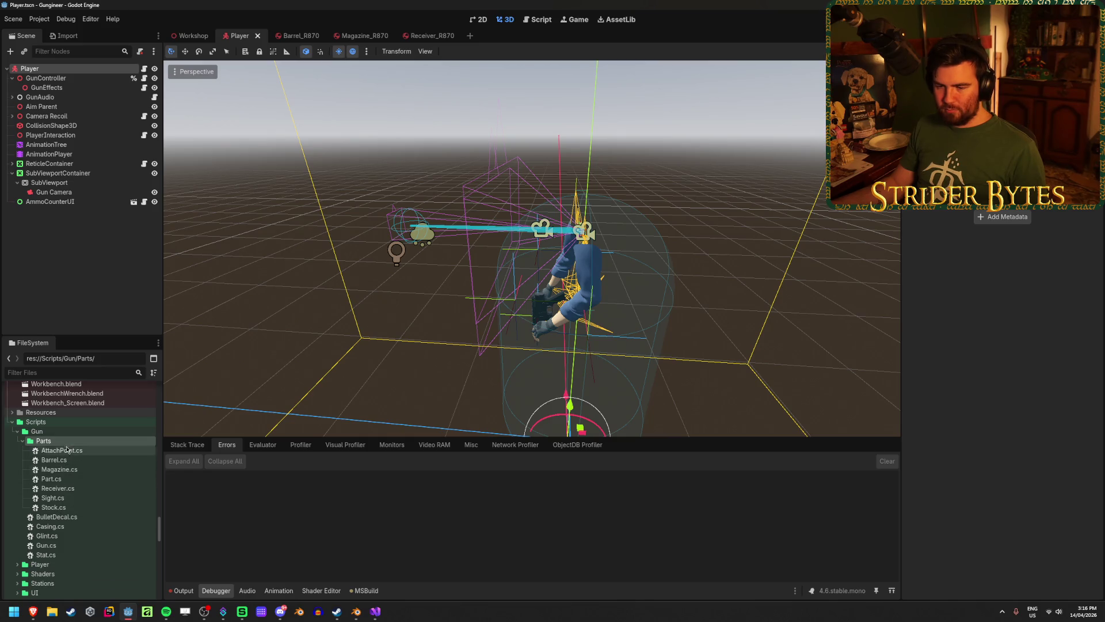
pyautogui.rightClick(63, 441)
# Step: Create Foregrip.cs inheriting Part and add an empty line inside its class
pyautogui.moveTo(90, 450)
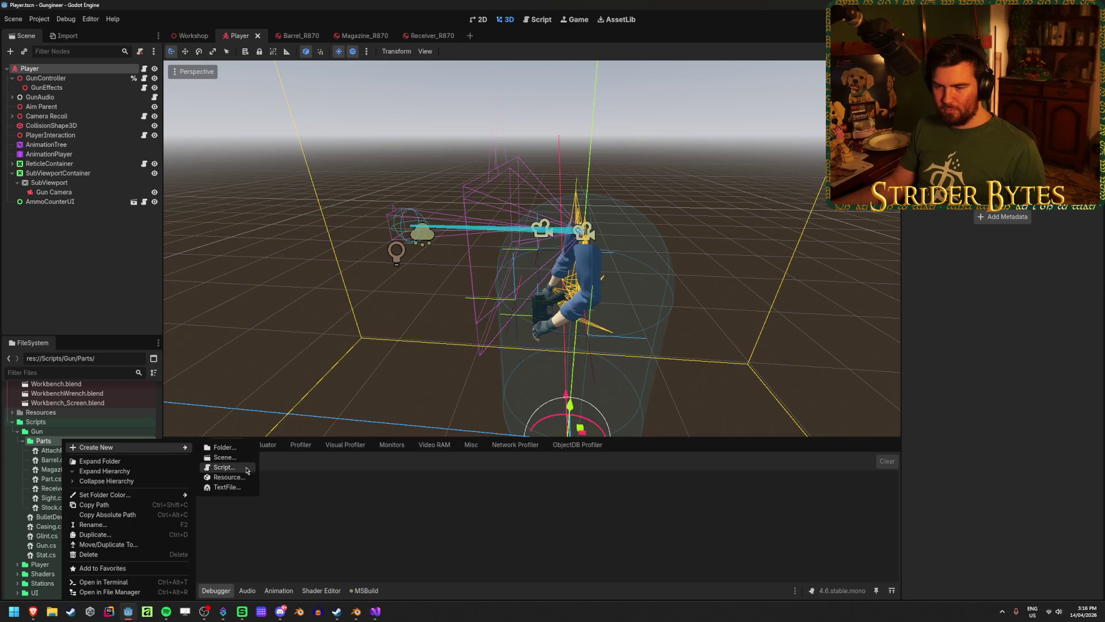
pyautogui.click(247, 467)
pyautogui.write('Foregrip.cs')
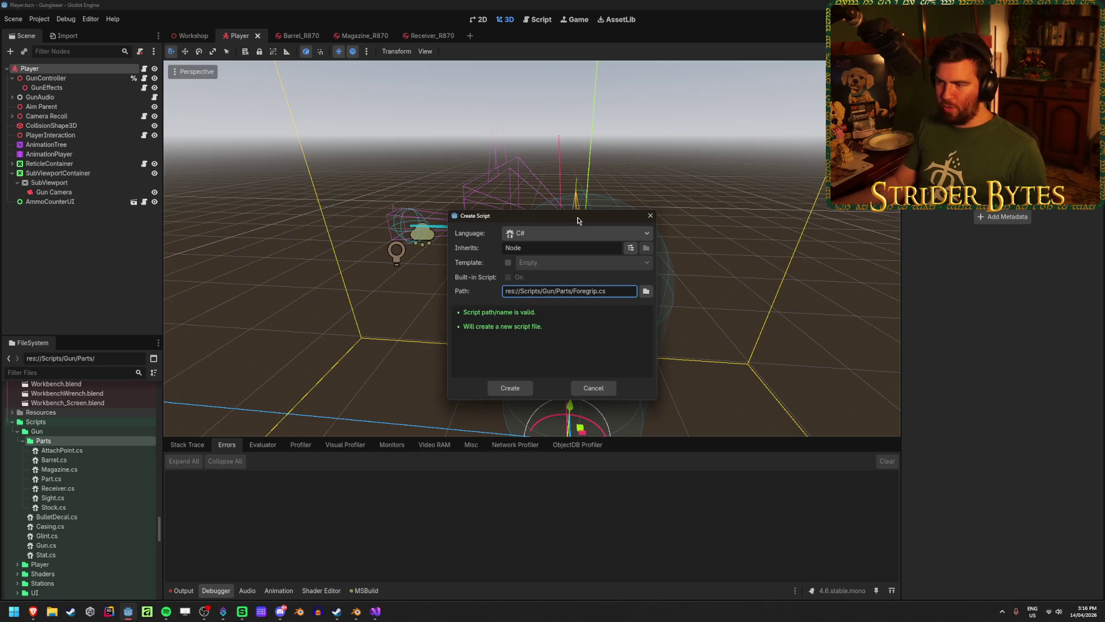
pyautogui.doubleClick(535, 246)
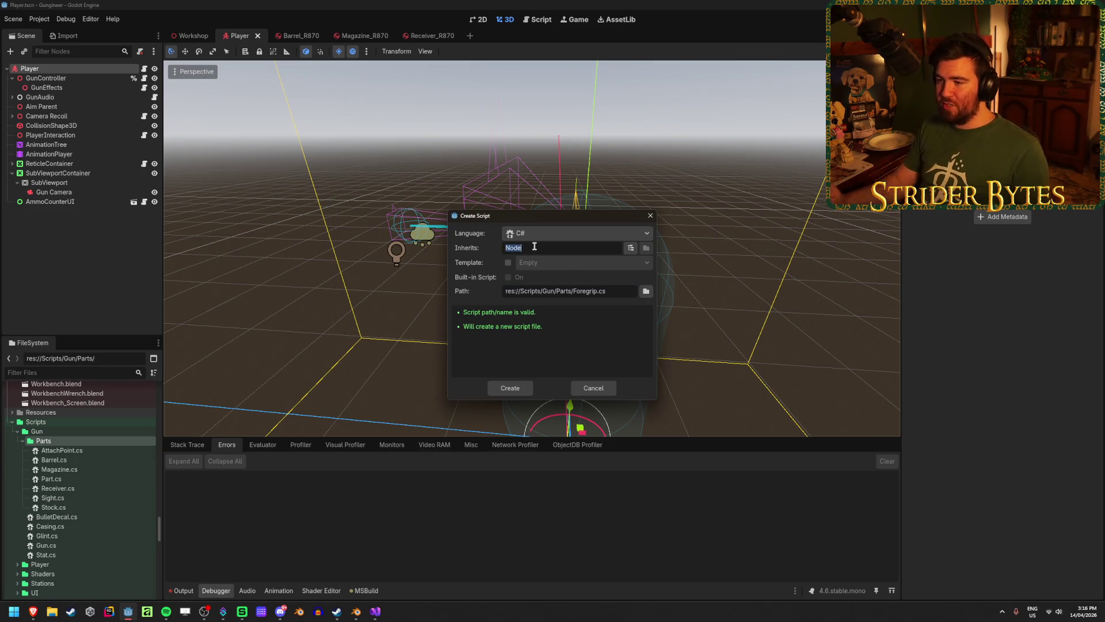
pyautogui.write('Part')
pyautogui.press('Return')
pyautogui.click(271, 116)
pyautogui.press('Return')
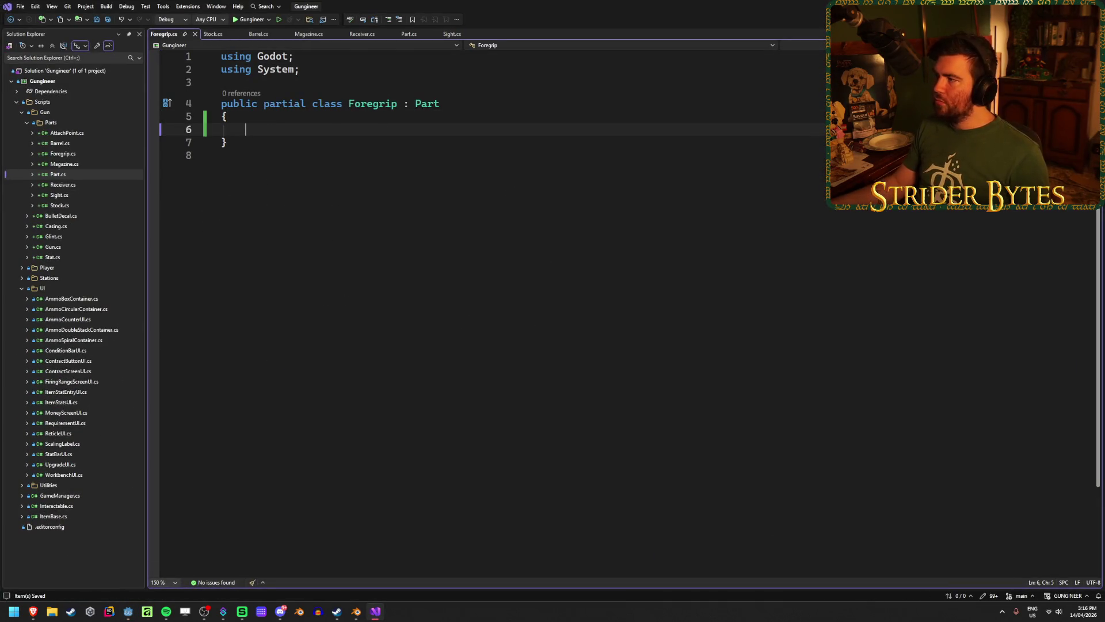
pyautogui.hotkey('alt', 'Tab')
# Step: Create Muzzle.cs inheriting Part and add an empty line inside its class
pyautogui.rightClick(79, 441)
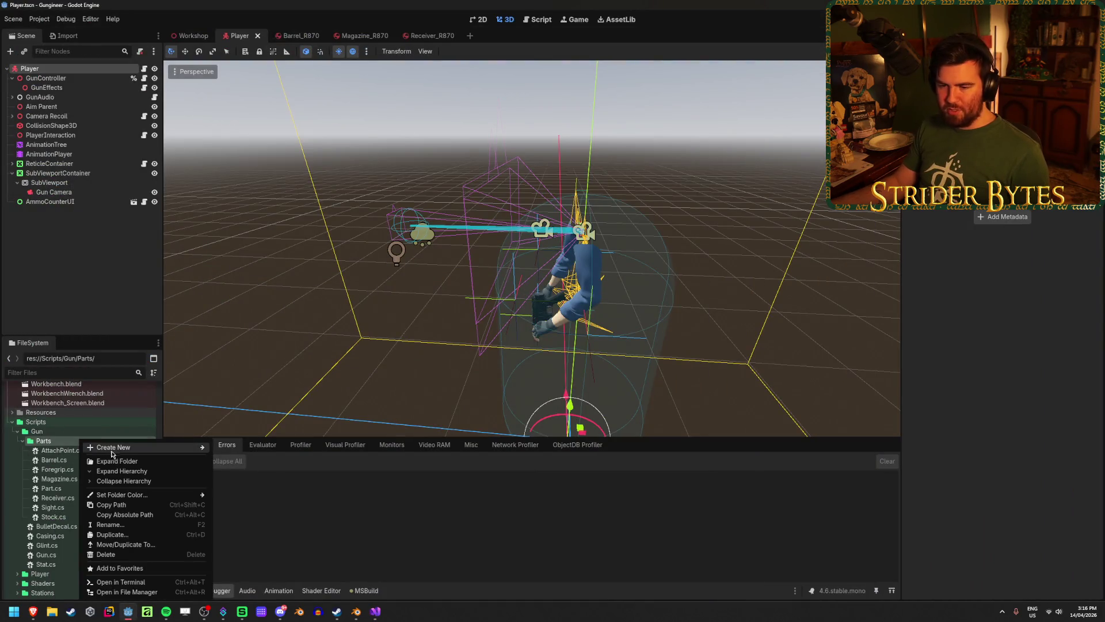
pyautogui.moveTo(111, 449)
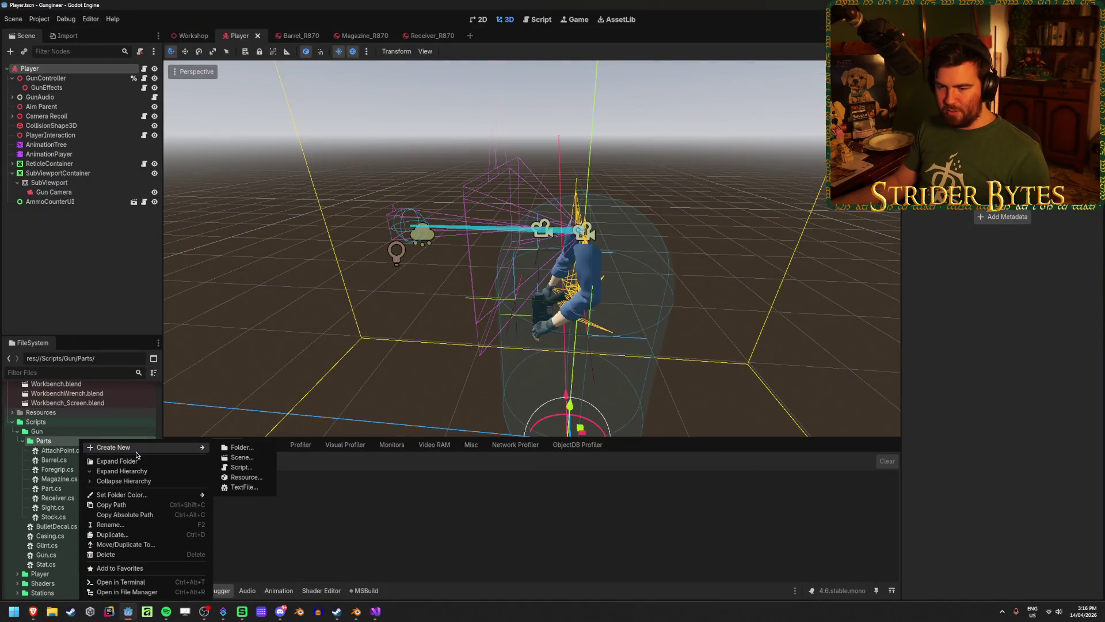
pyautogui.click(254, 467)
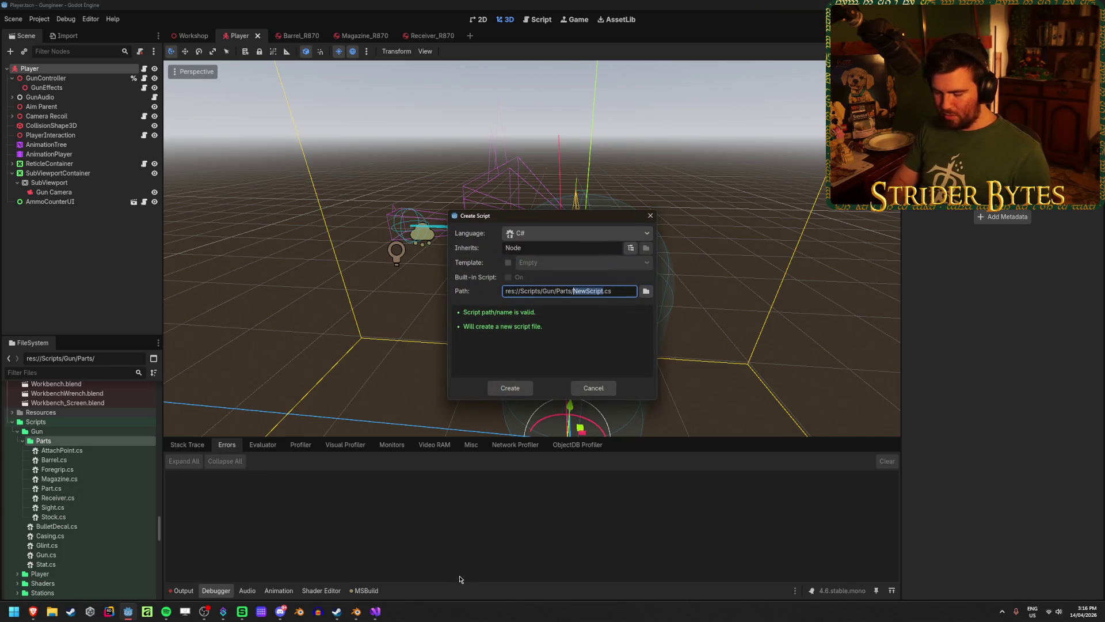
pyautogui.write('le')
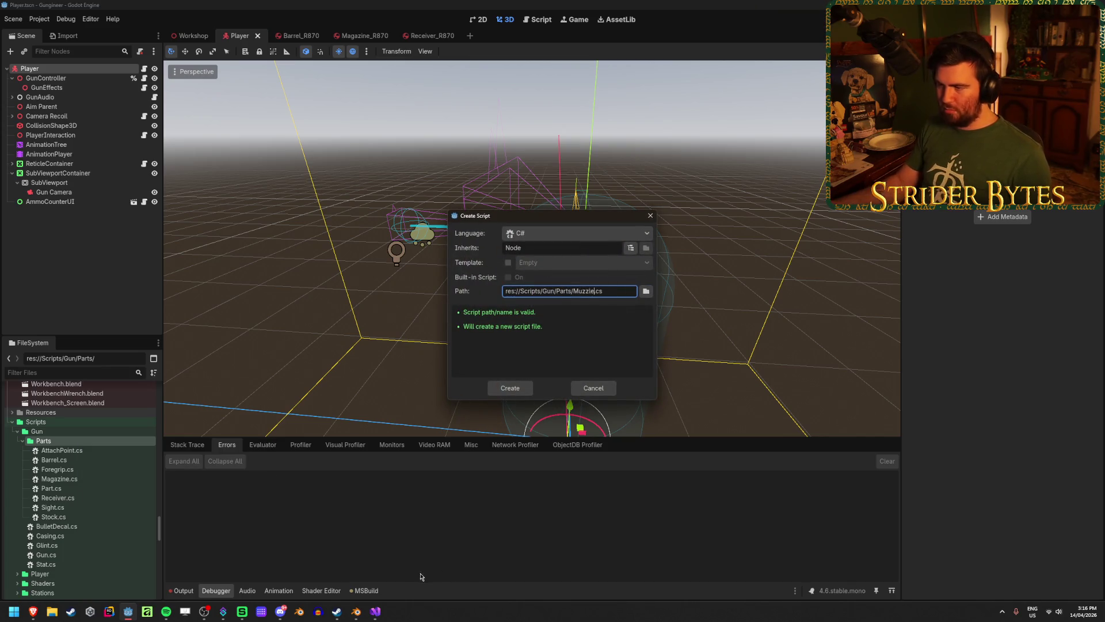
pyautogui.doubleClick(539, 248)
pyautogui.write('Part')
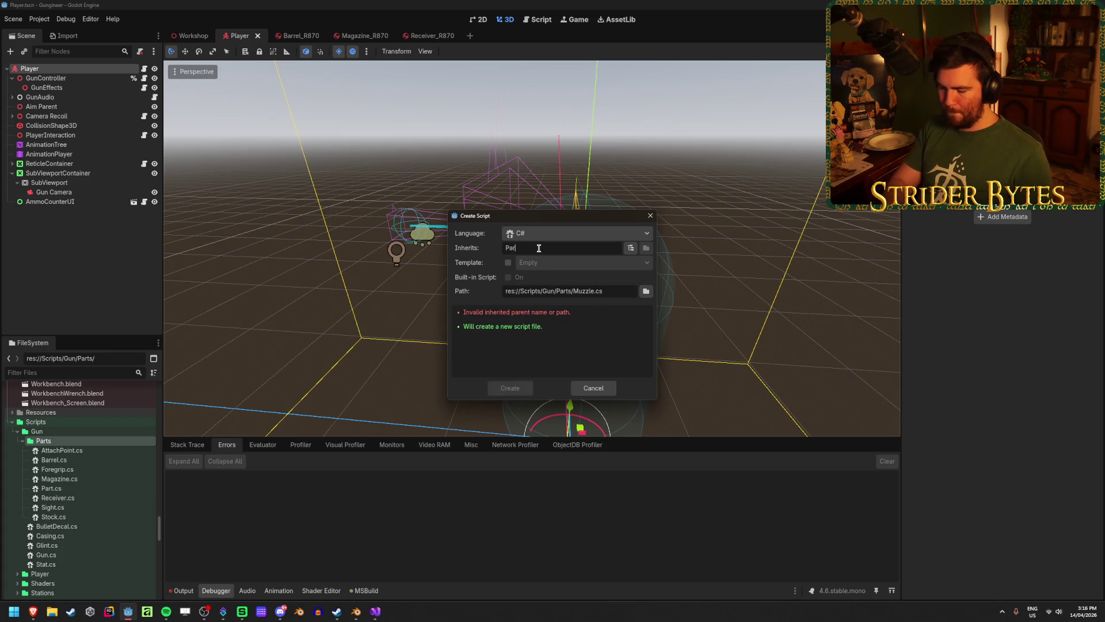
pyautogui.click(510, 387)
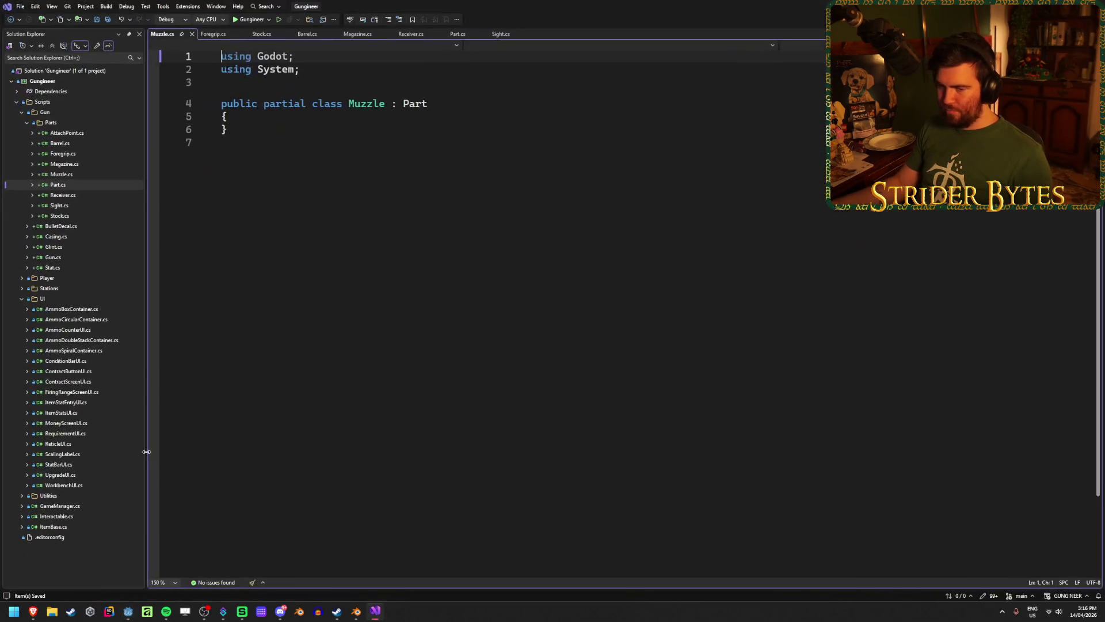
pyautogui.click(236, 118)
pyautogui.press('Return')
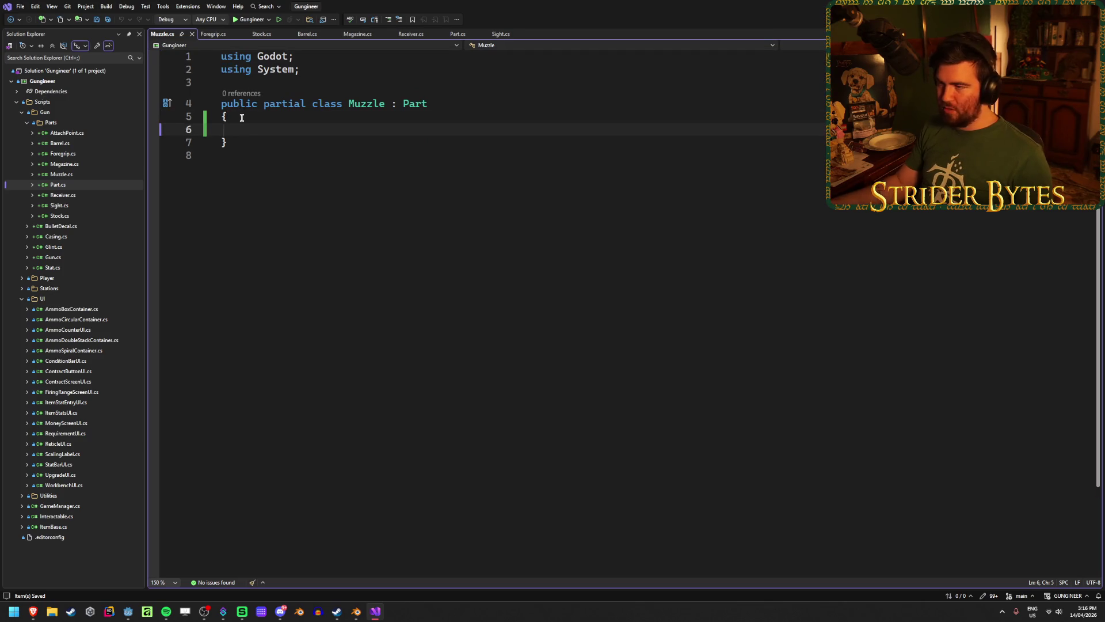
pyautogui.hotkey('alt', 'Tab')
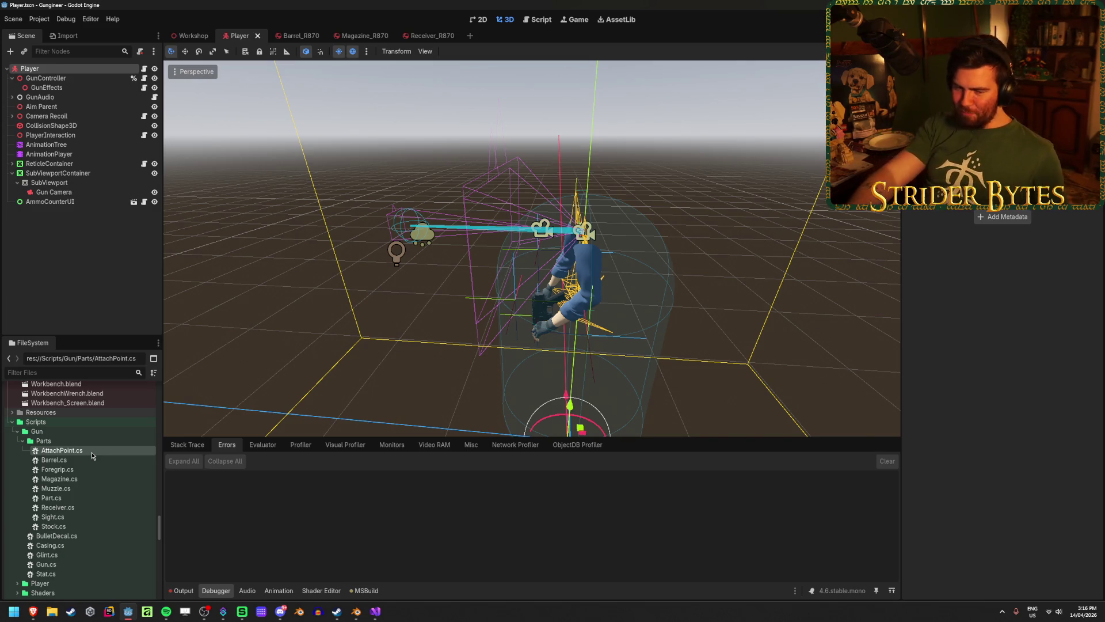
# Step: Multi-select the part scripts in the FileSystem dock, narrow to Stock.cs, then return to Visual Studio
pyautogui.hotkey('alt', 'Tab')
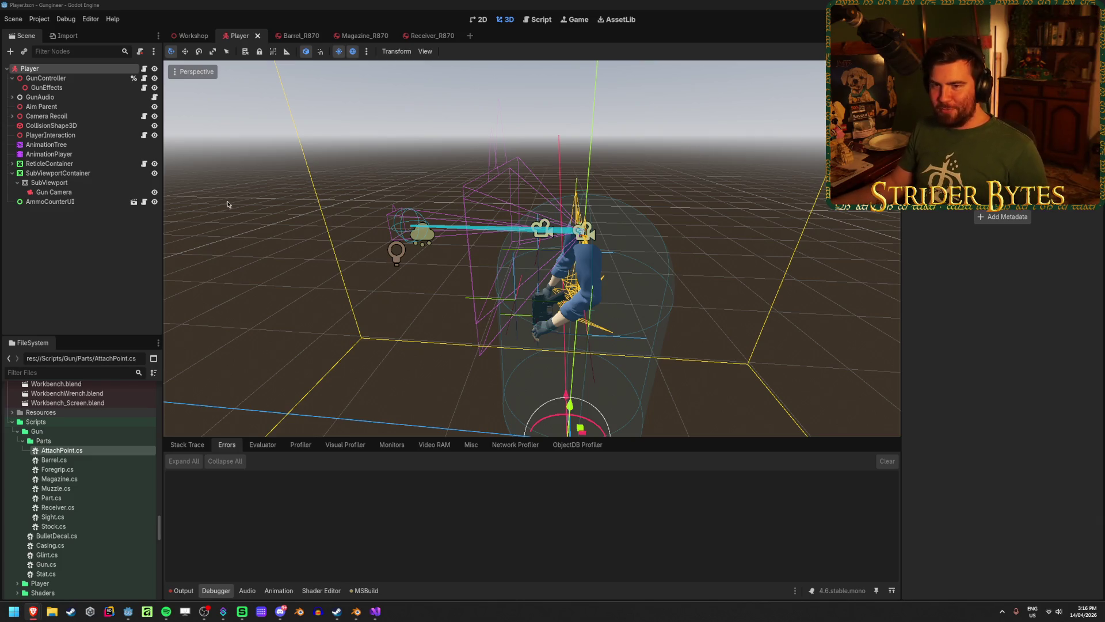
pyautogui.click(106, 266)
pyautogui.click(54, 460)
pyautogui.keyDown('shift'); pyautogui.click(58, 469); pyautogui.keyUp('shift')
pyautogui.keyDown('shift'); pyautogui.click(65, 479); pyautogui.keyUp('shift')
pyautogui.keyDown('ctrl'); pyautogui.click(56, 488); pyautogui.keyUp('ctrl')
pyautogui.keyDown('ctrl'); pyautogui.click(58, 507); pyautogui.keyUp('ctrl')
pyautogui.keyDown('ctrl'); pyautogui.click(53, 516); pyautogui.keyUp('ctrl')
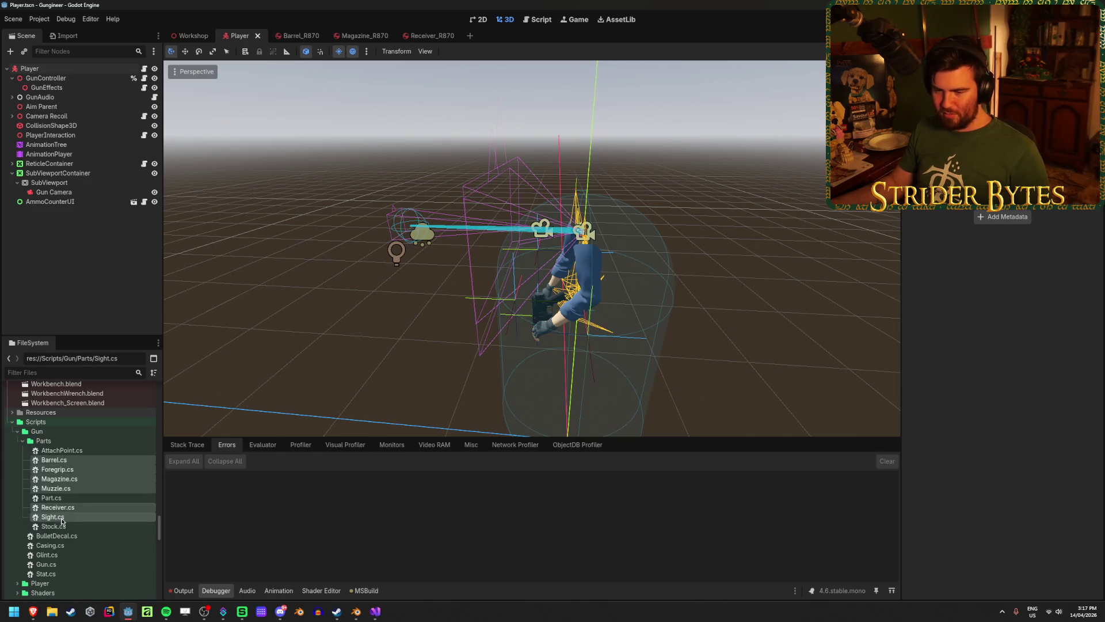
pyautogui.keyDown('ctrl'); pyautogui.click(54, 526); pyautogui.keyUp('ctrl')
pyautogui.click(54, 526)
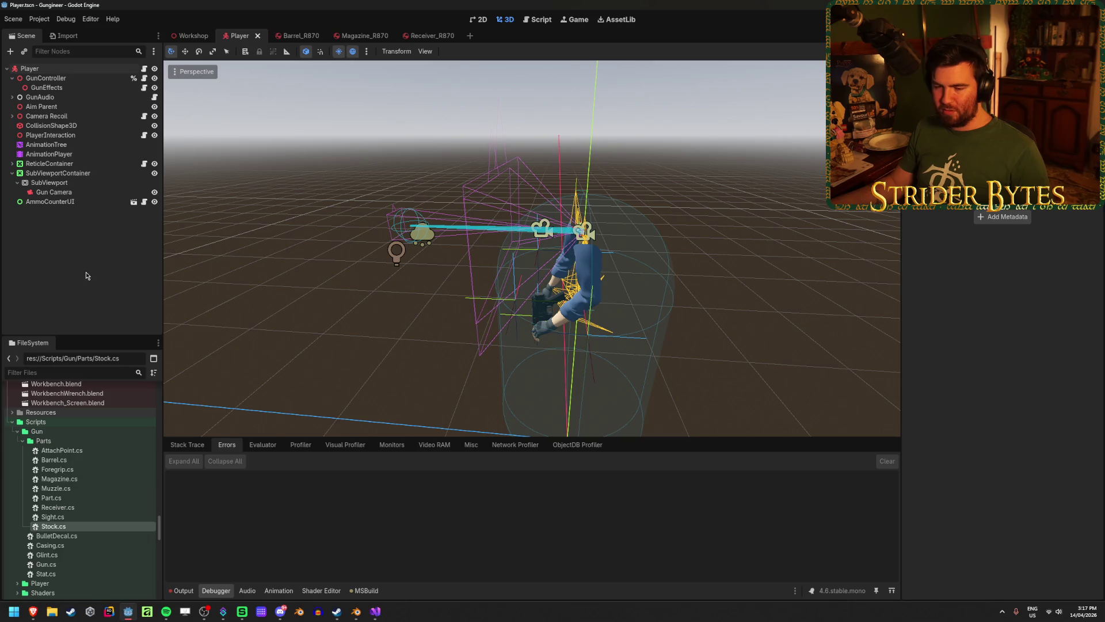
pyautogui.click(375, 611)
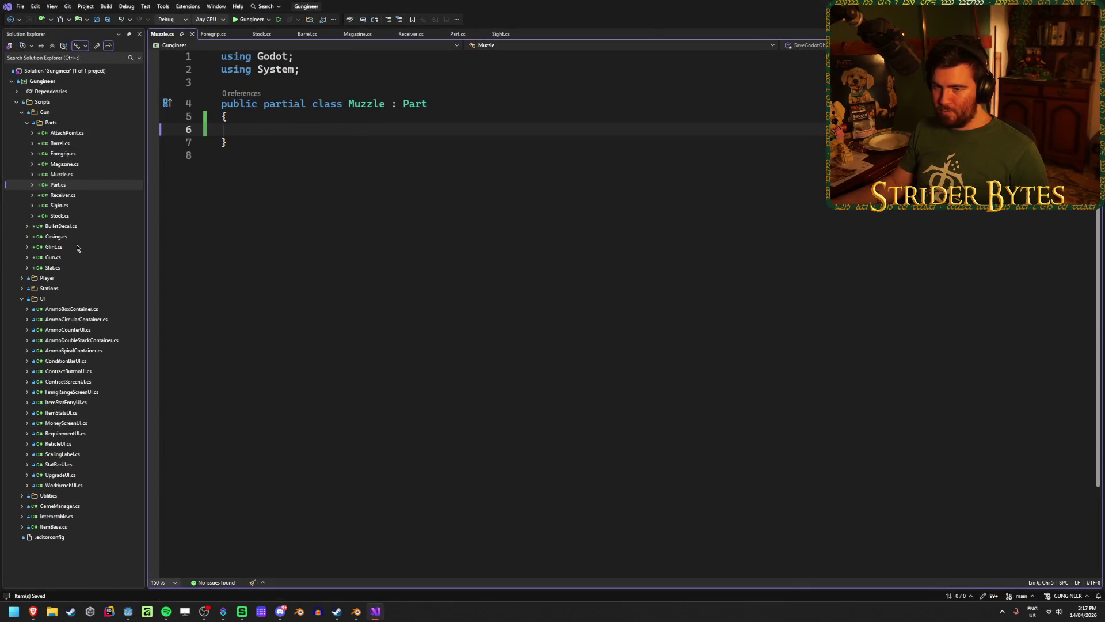
# Step: Reorder the script tabs as Part, Receiver, Barrel, Magazine, Stock, Sight, and show Part.cs
pyautogui.doubleClick(57, 185)
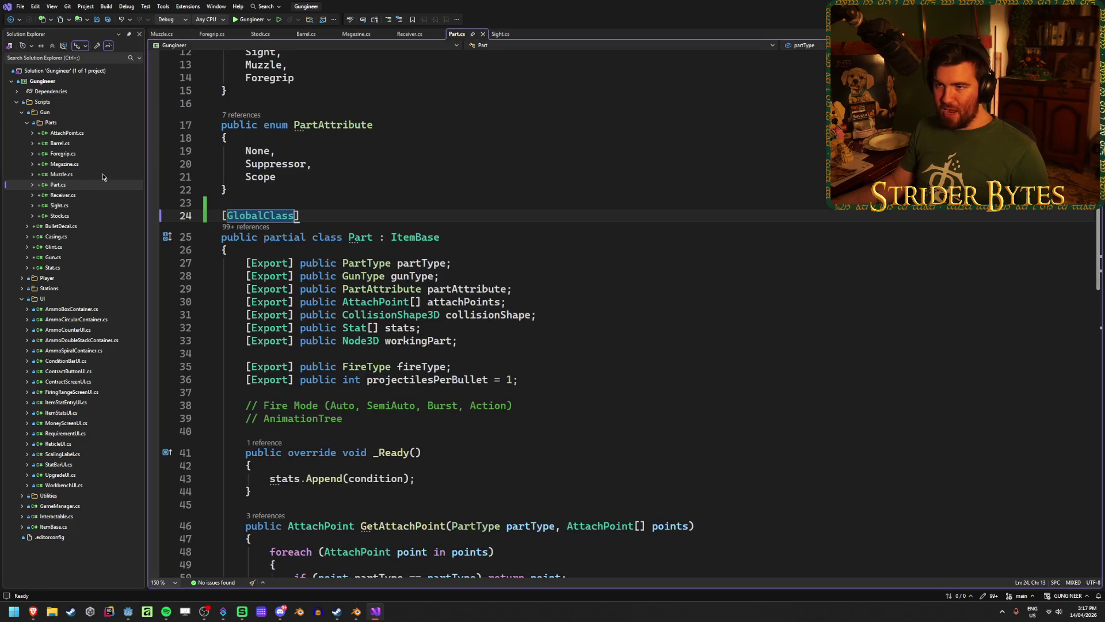
pyautogui.moveTo(458, 34); pyautogui.dragTo(167, 36)
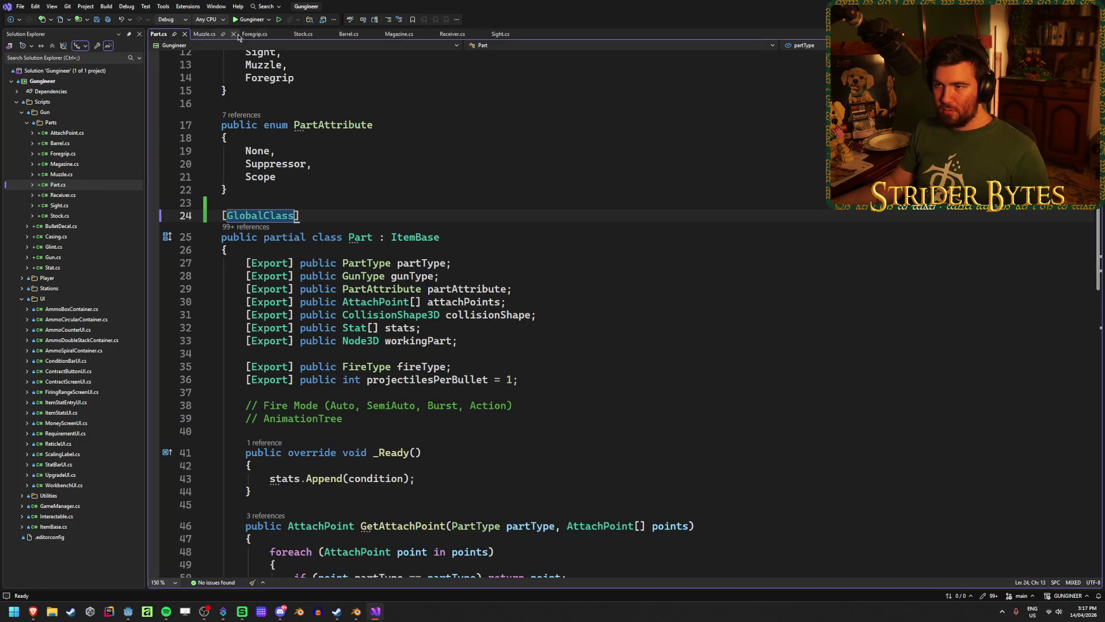
pyautogui.moveTo(453, 34); pyautogui.dragTo(205, 36)
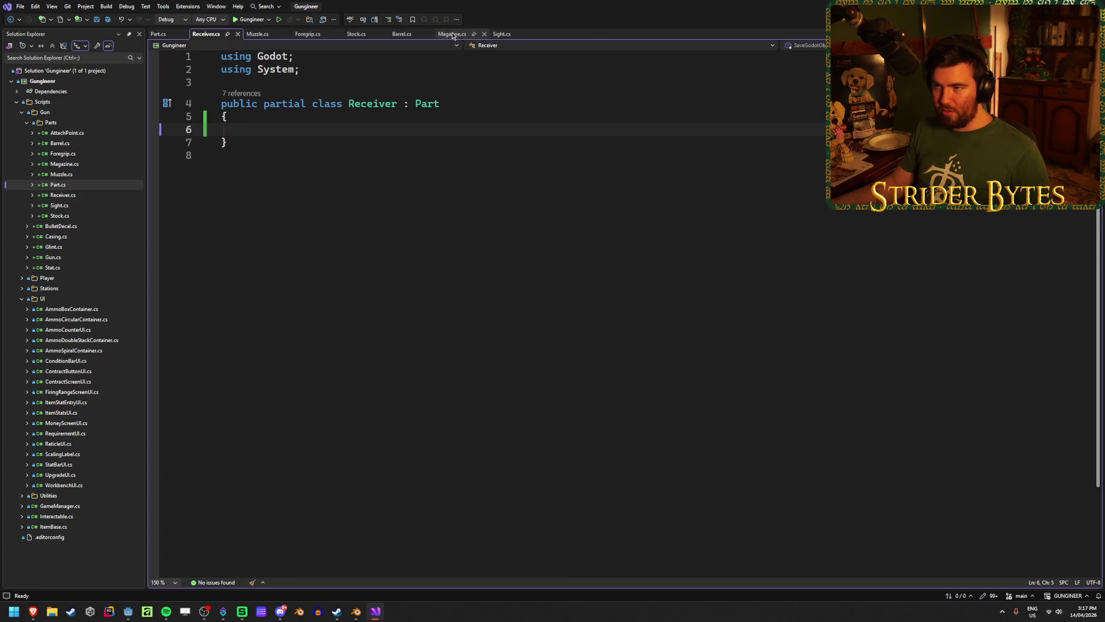
pyautogui.moveTo(452, 35); pyautogui.dragTo(287, 40)
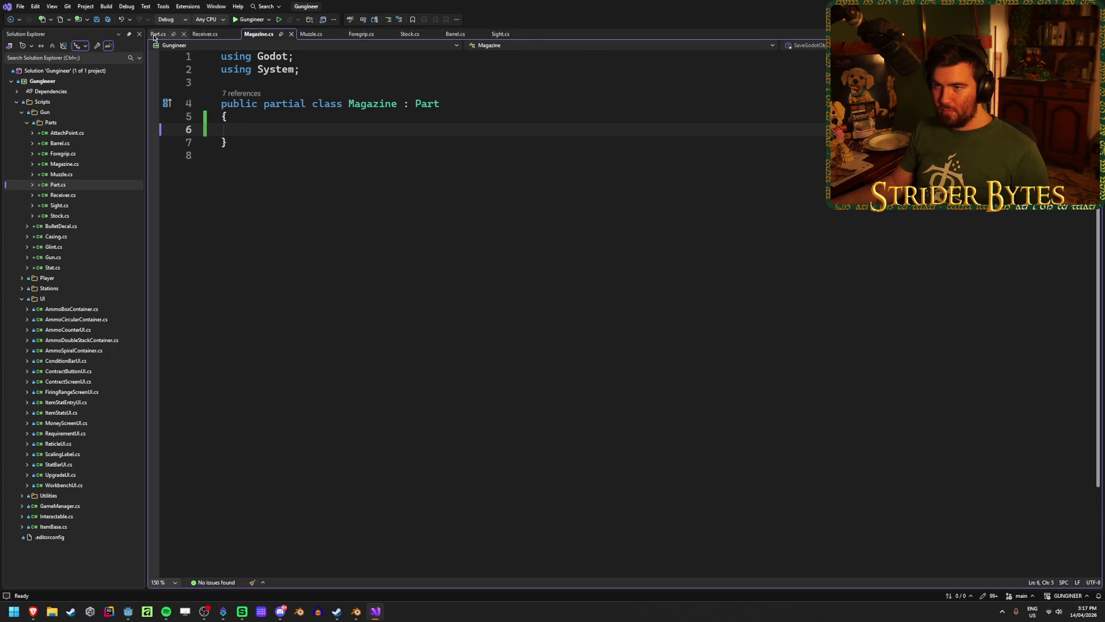
pyautogui.moveTo(454, 34); pyautogui.dragTo(273, 35)
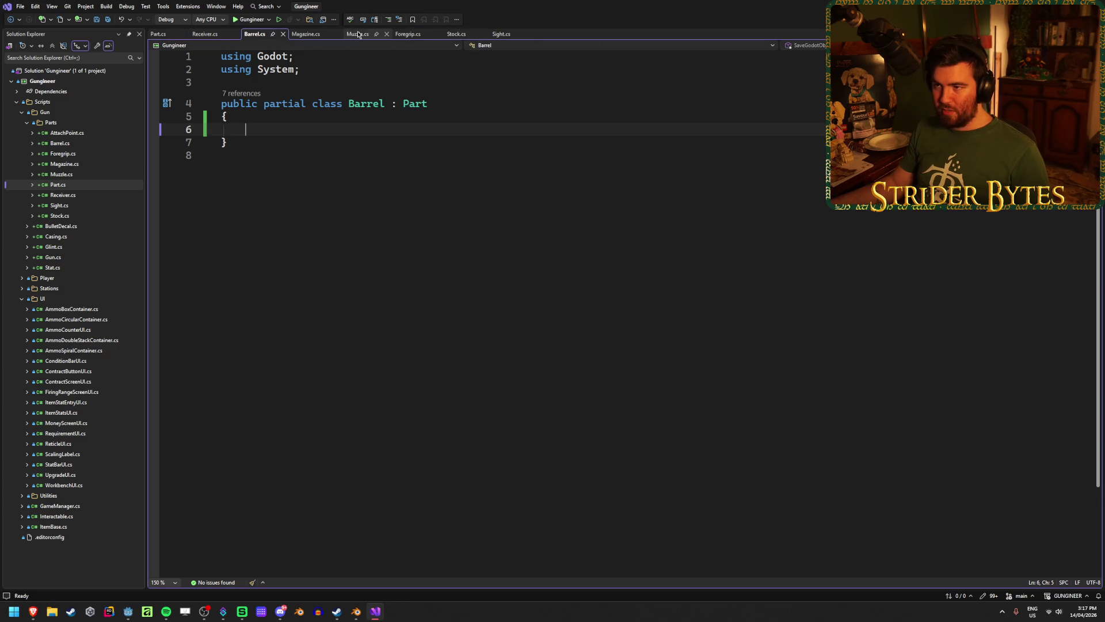
pyautogui.moveTo(457, 34); pyautogui.dragTo(384, 35)
pyautogui.moveTo(501, 35); pyautogui.dragTo(405, 36)
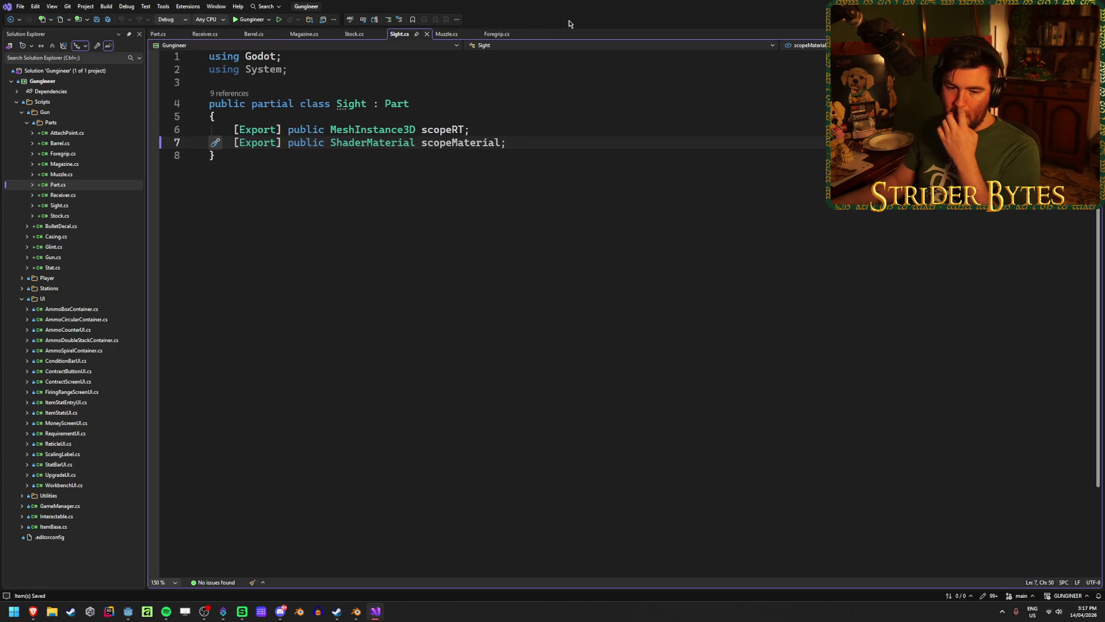
pyautogui.click(161, 35)
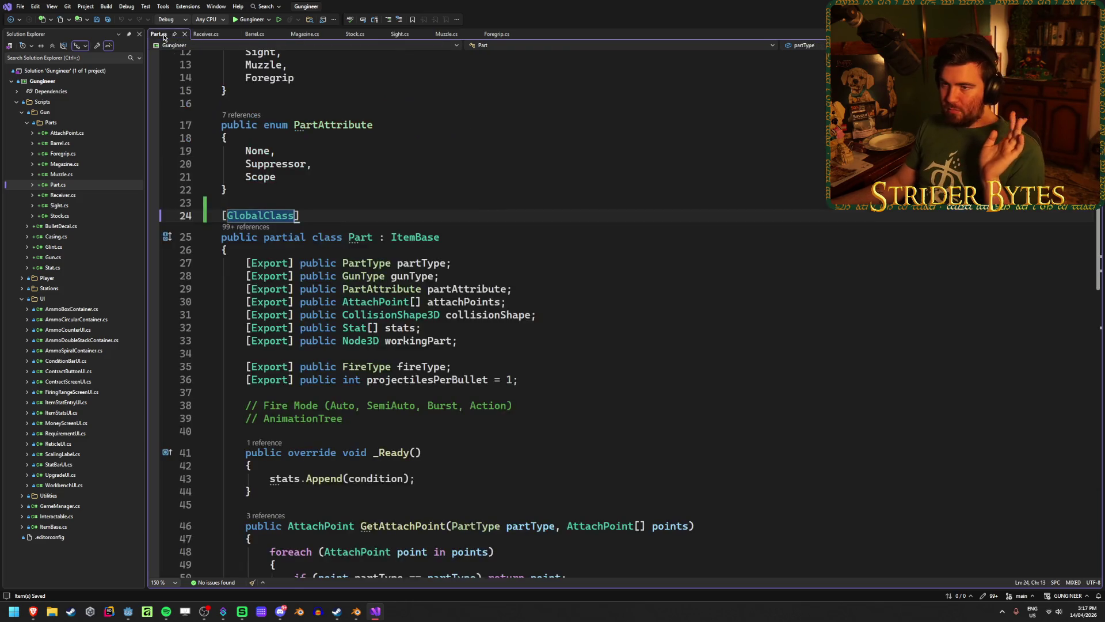
# Step: List PartType's references from the partType field, collapsed into a per-file list
pyautogui.click(556, 260)
pyautogui.scroll(4, 556, 259)
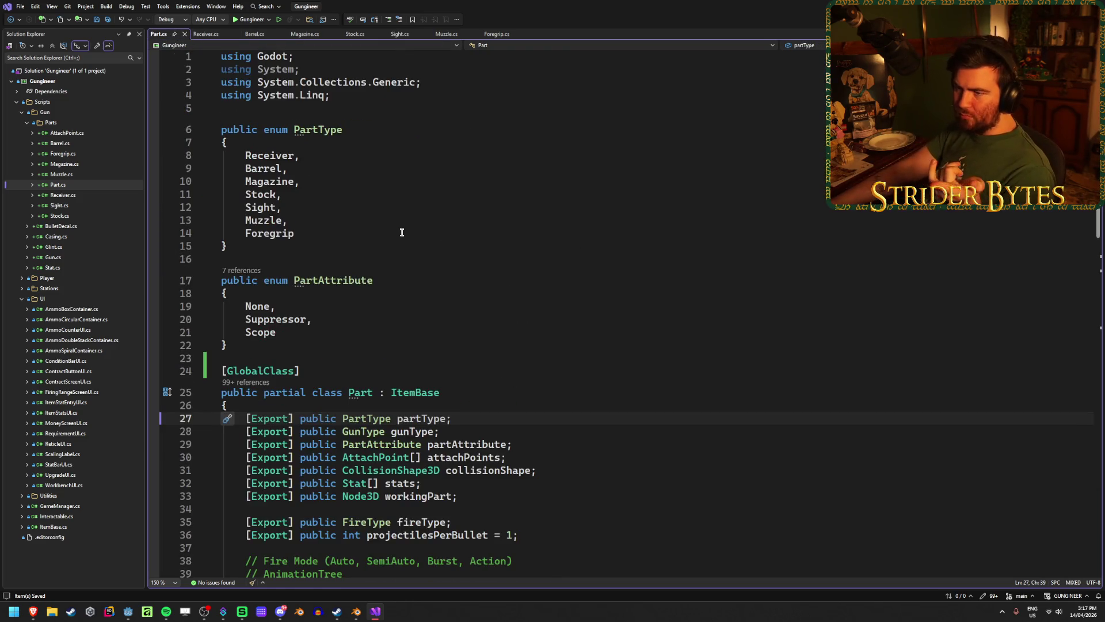
pyautogui.click(312, 129)
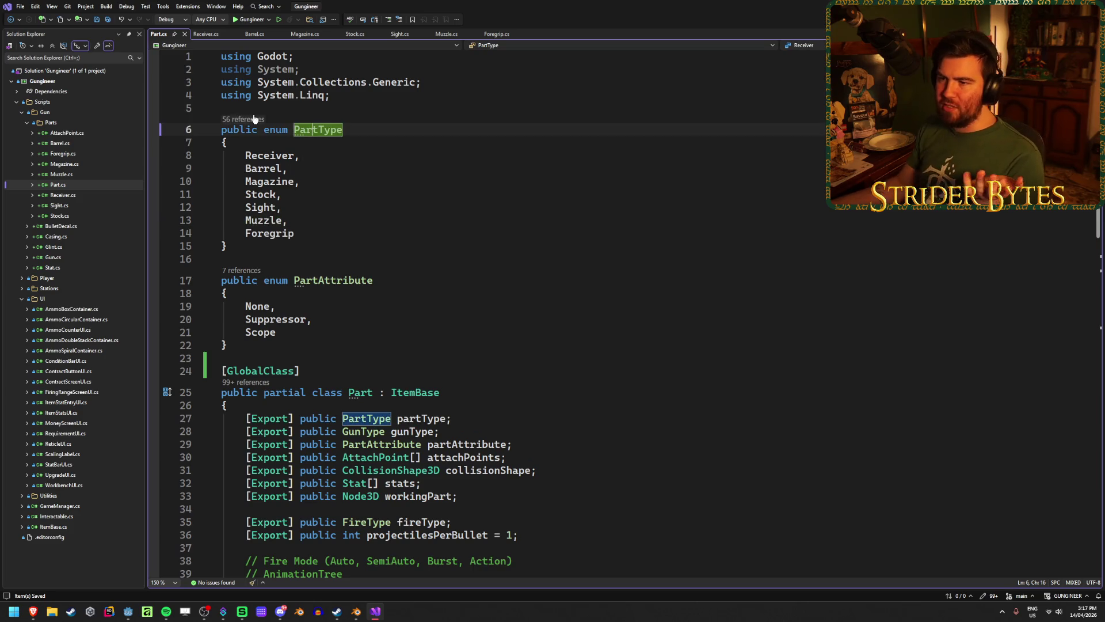
pyautogui.click(248, 119)
pyautogui.click(228, 101)
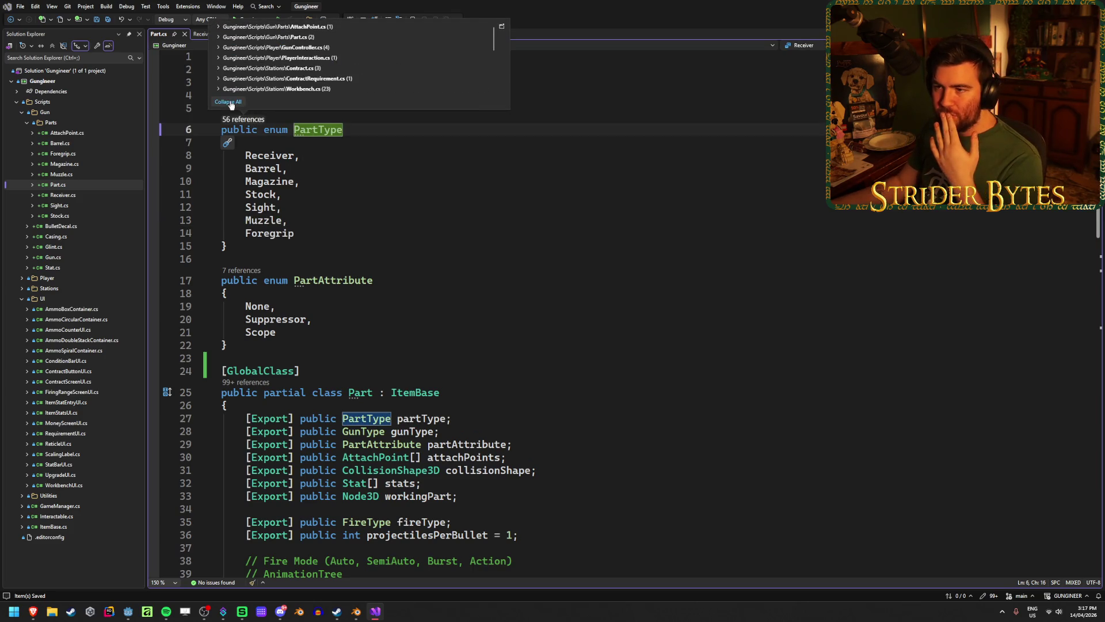
# Step: Browse the 56 references and expand Workbench.cs's switch-case uses of PartType
pyautogui.scroll(-2, 388, 46)
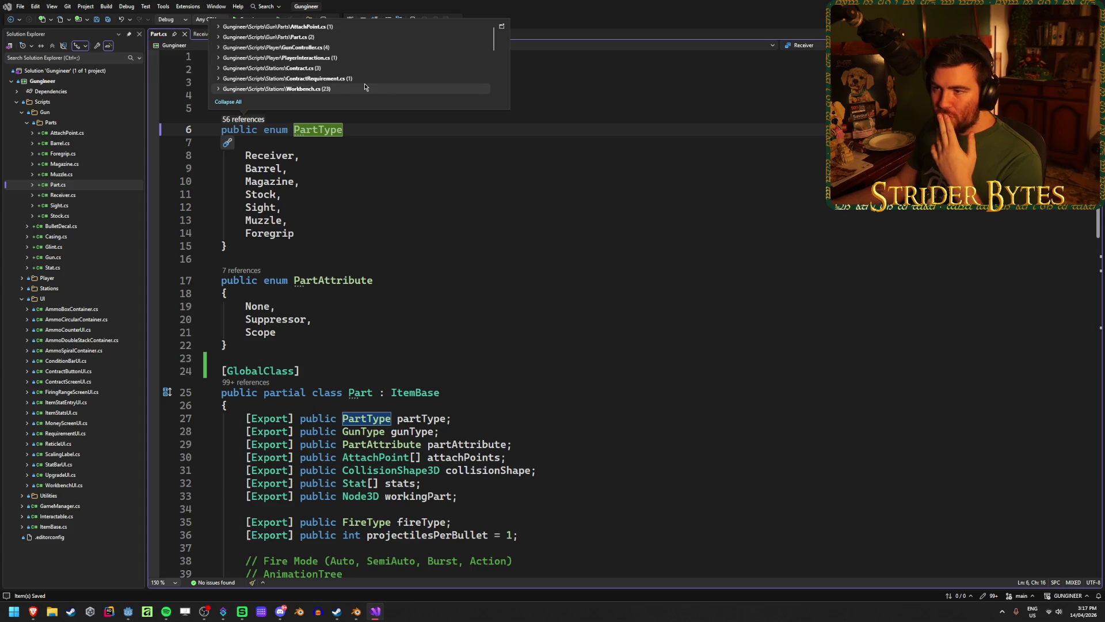
pyautogui.scroll(2, 343, 51)
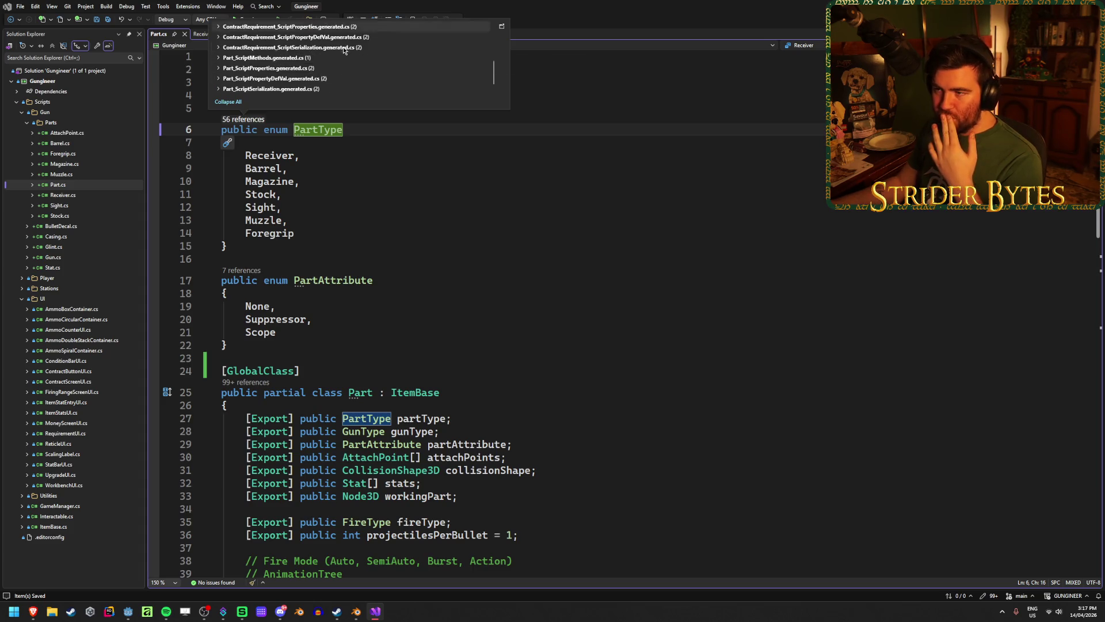
pyautogui.scroll(-1, 362, 72)
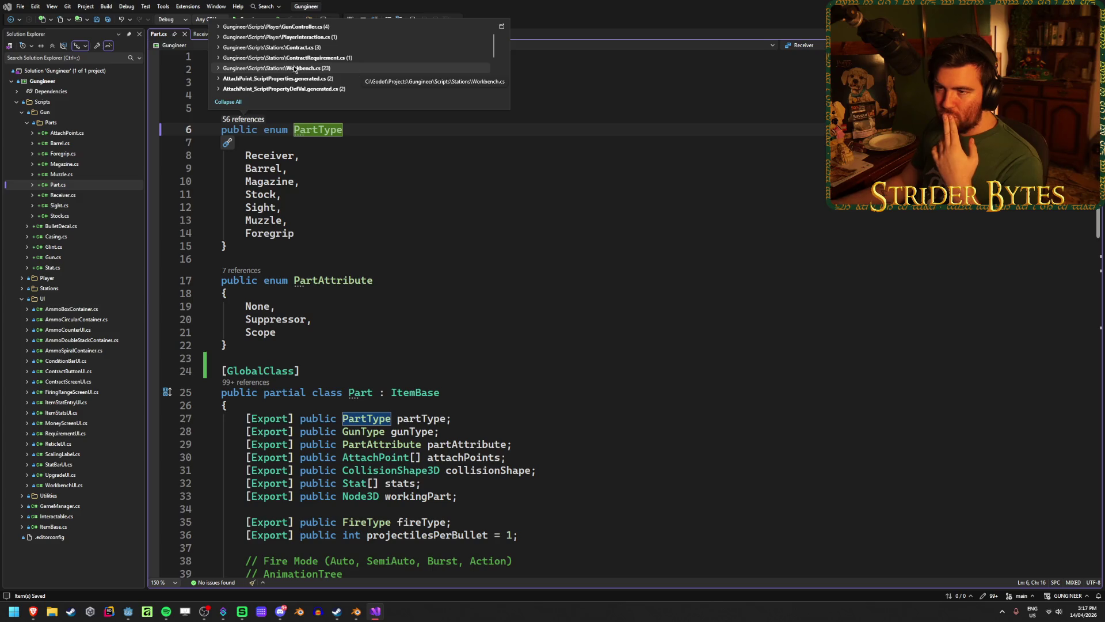
pyautogui.scroll(1, 363, 63)
pyautogui.scroll(-1, 223, 70)
pyautogui.click(218, 67)
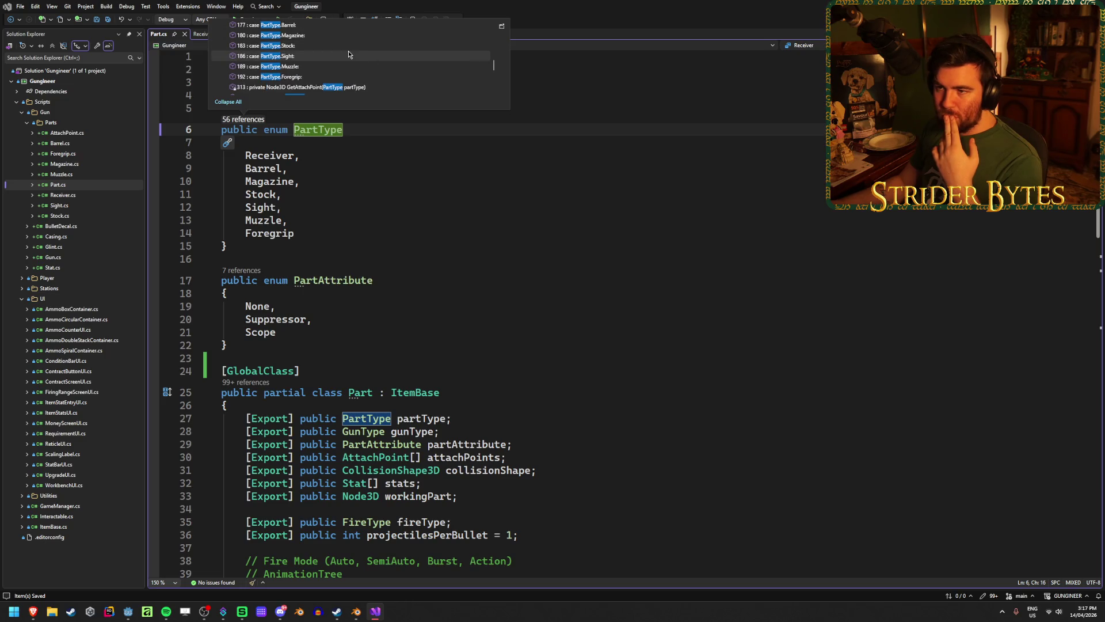
pyautogui.press('Escape')
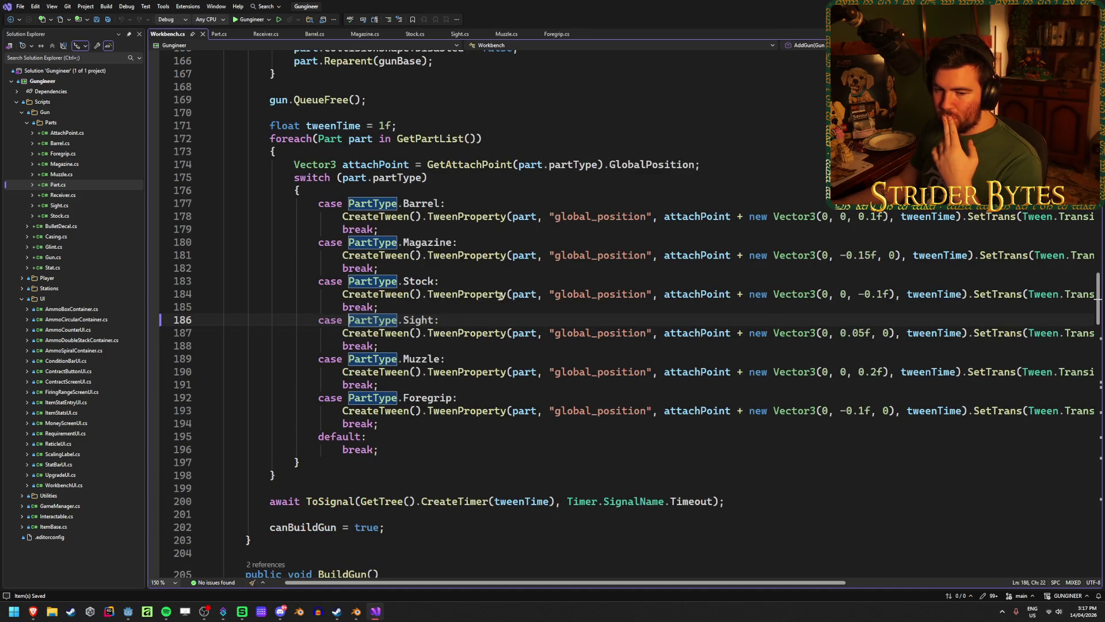
pyautogui.click(701, 163)
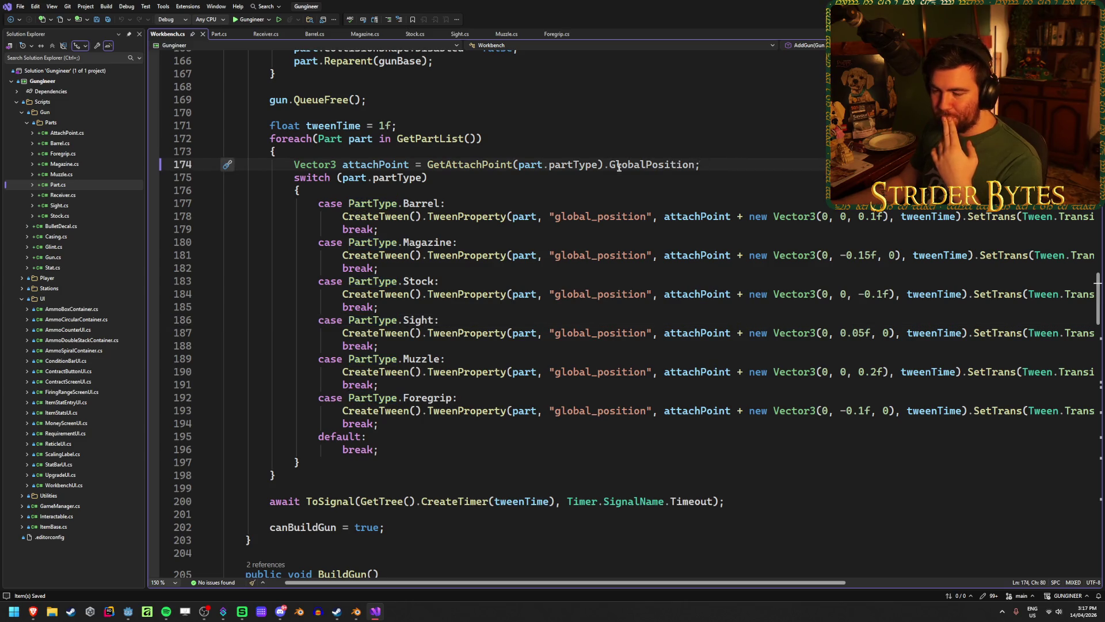
pyautogui.scroll(-8, 404, 394)
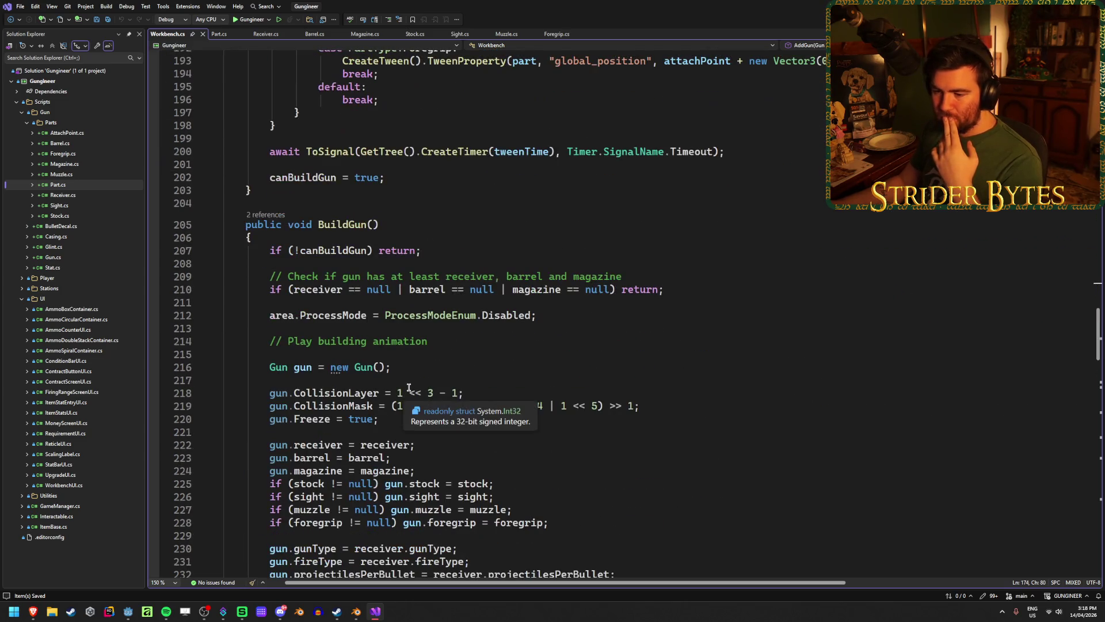
pyautogui.scroll(-3, 454, 415)
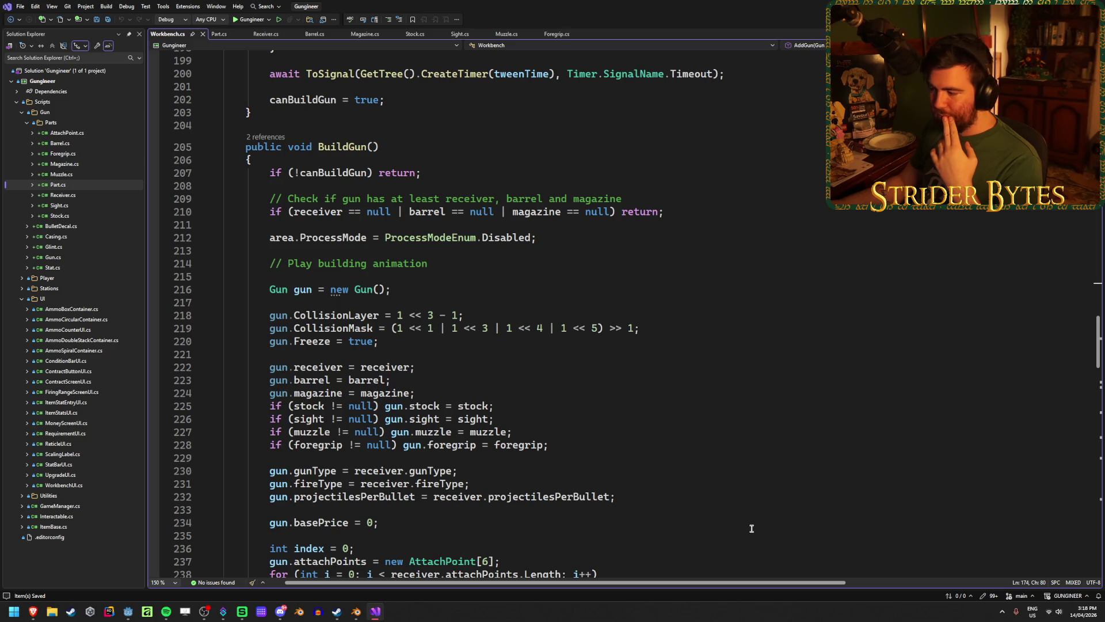
pyautogui.click(1050, 612)
pyautogui.click(1033, 471)
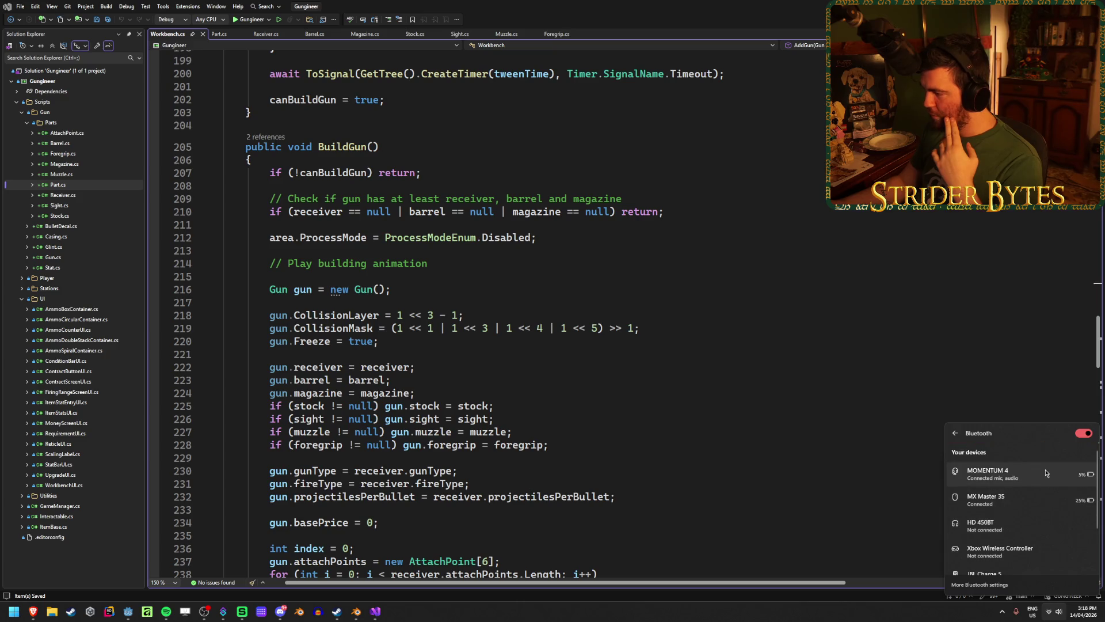
pyautogui.click(575, 445)
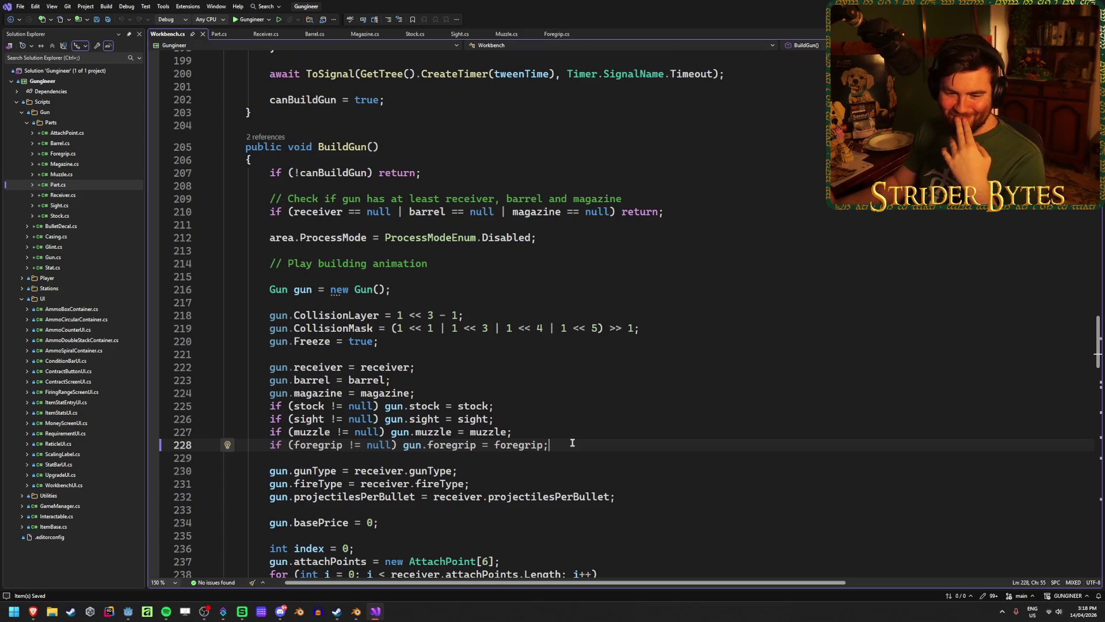
pyautogui.scroll(-4, 572, 443)
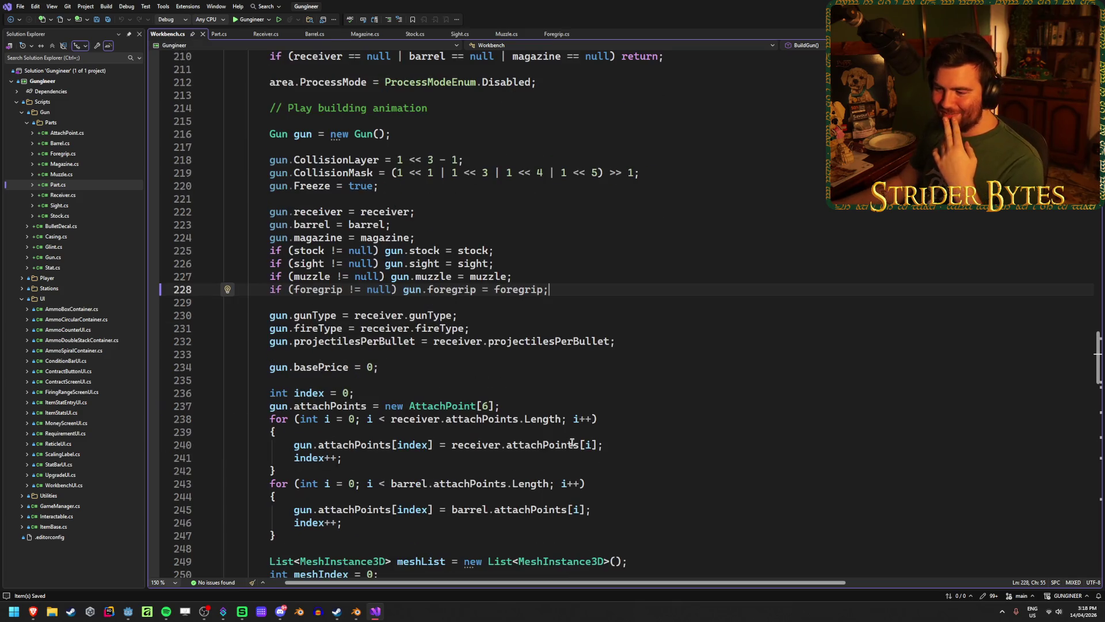
pyautogui.click(492, 277)
pyautogui.scroll(3, 562, 334)
pyautogui.scroll(-5, 561, 334)
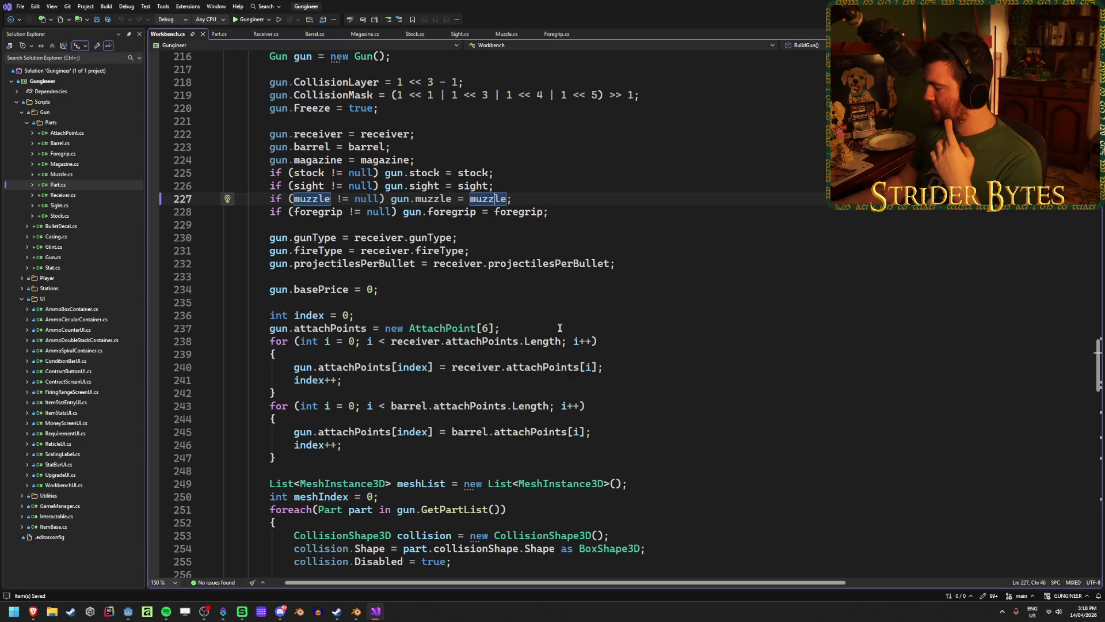
pyautogui.scroll(-2, 560, 327)
pyautogui.scroll(-5, 560, 327)
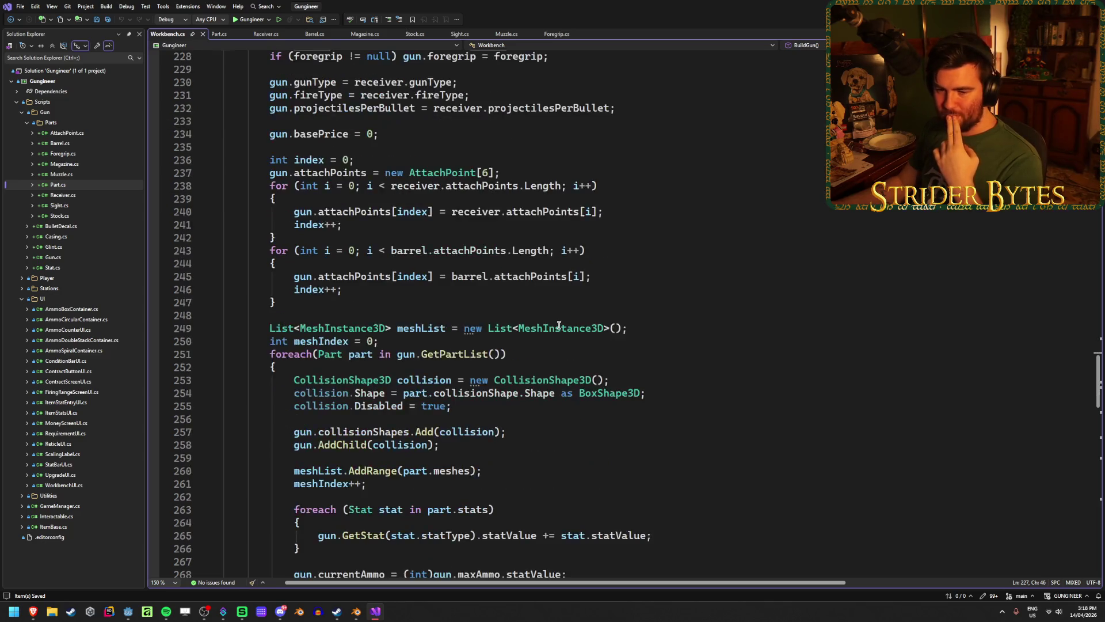
pyautogui.scroll(-3, 591, 423)
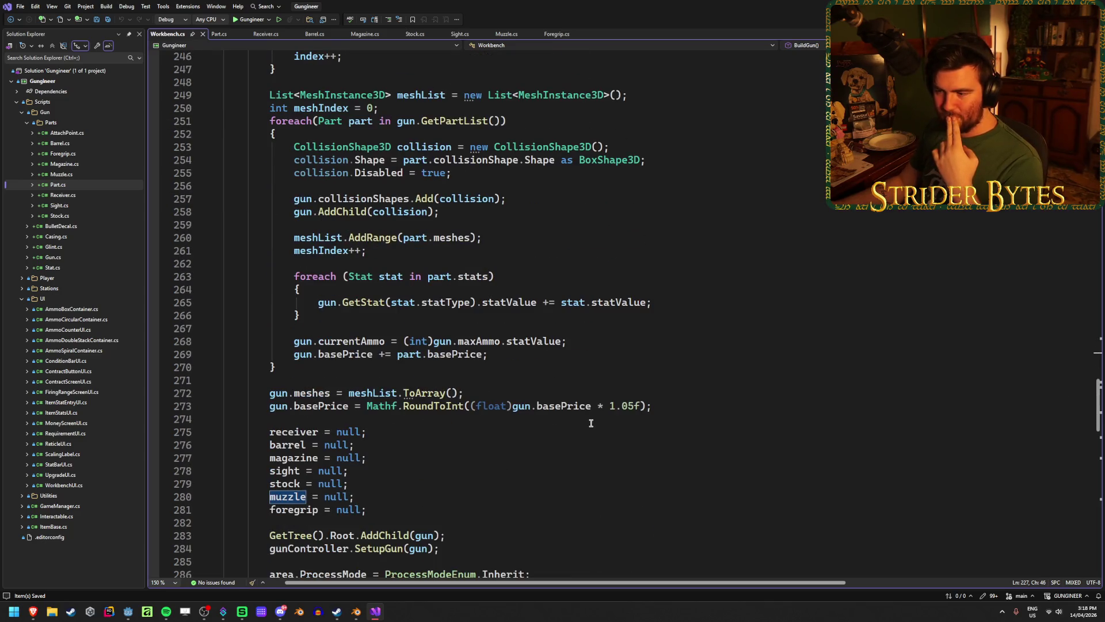
pyautogui.scroll(-2, 555, 402)
pyautogui.click(554, 396)
pyautogui.scroll(6, 530, 392)
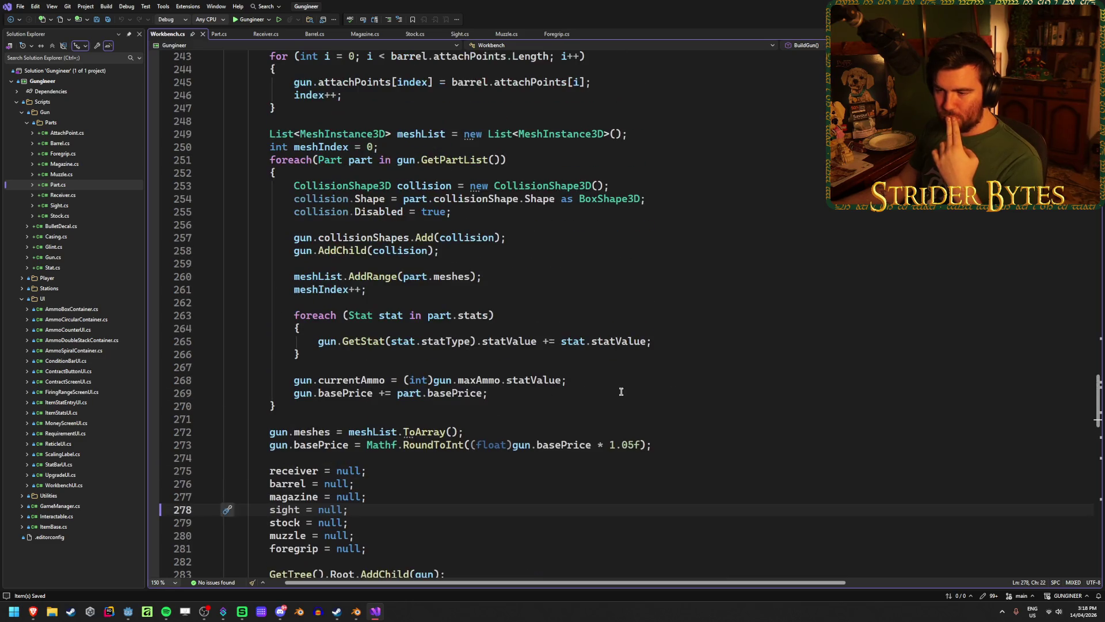
pyautogui.scroll(13, 869, 406)
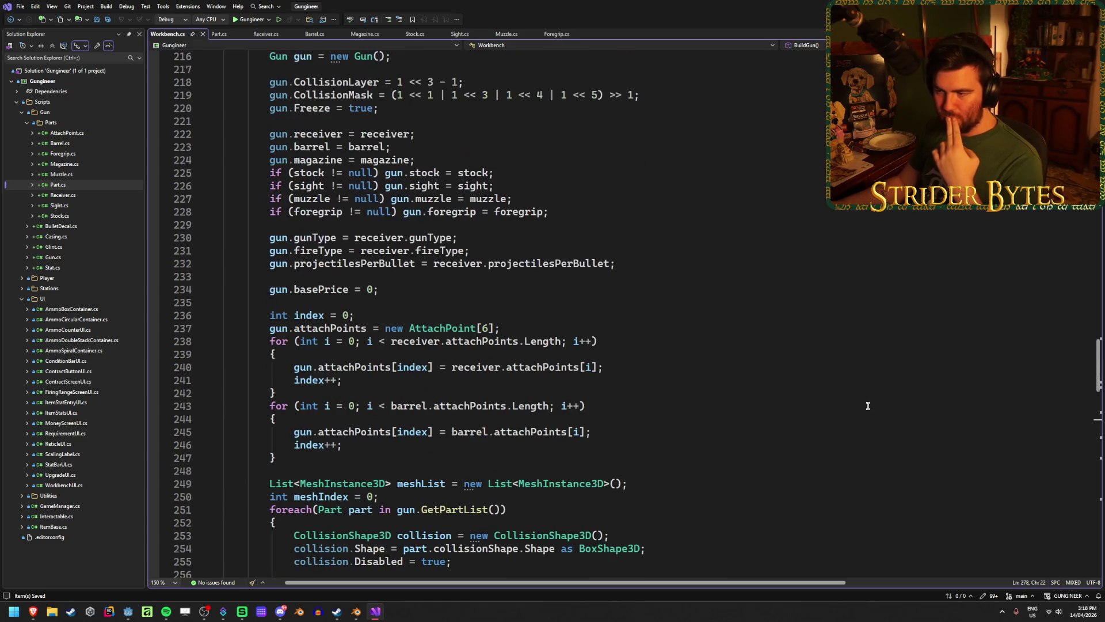
pyautogui.scroll(1, 863, 405)
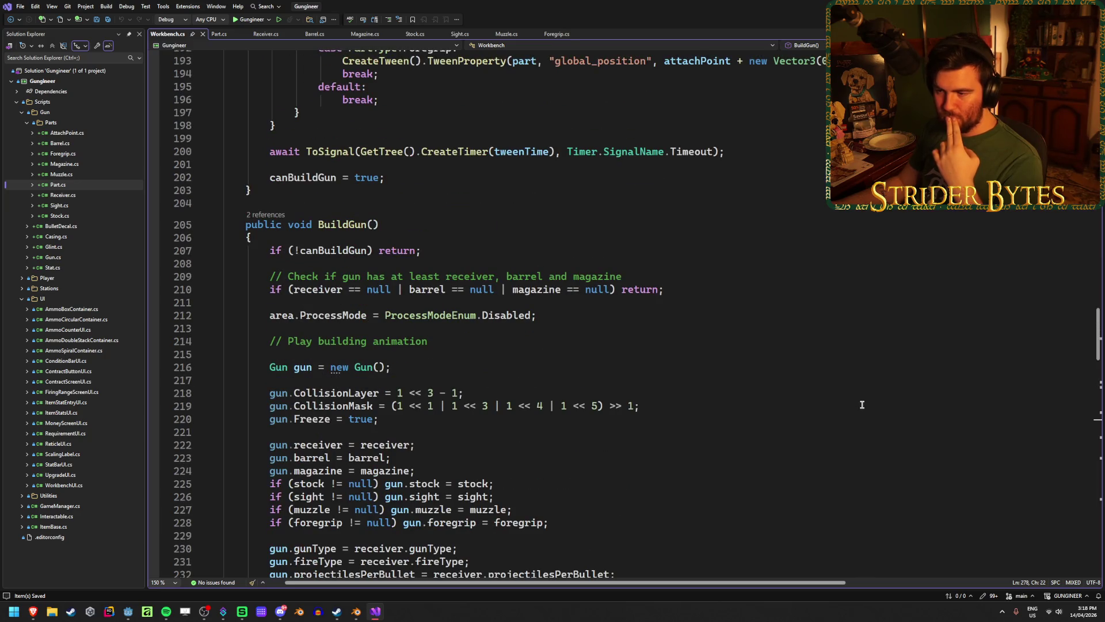
pyautogui.scroll(3, 862, 404)
pyautogui.scroll(20, 861, 404)
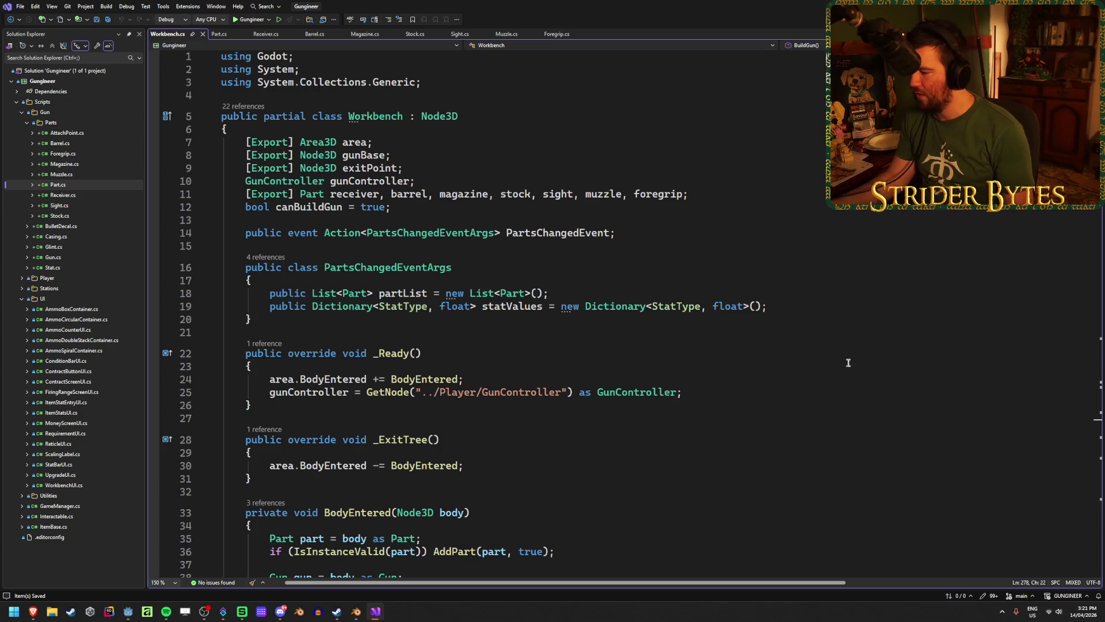
pyautogui.click(1056, 614)
pyautogui.click(1036, 472)
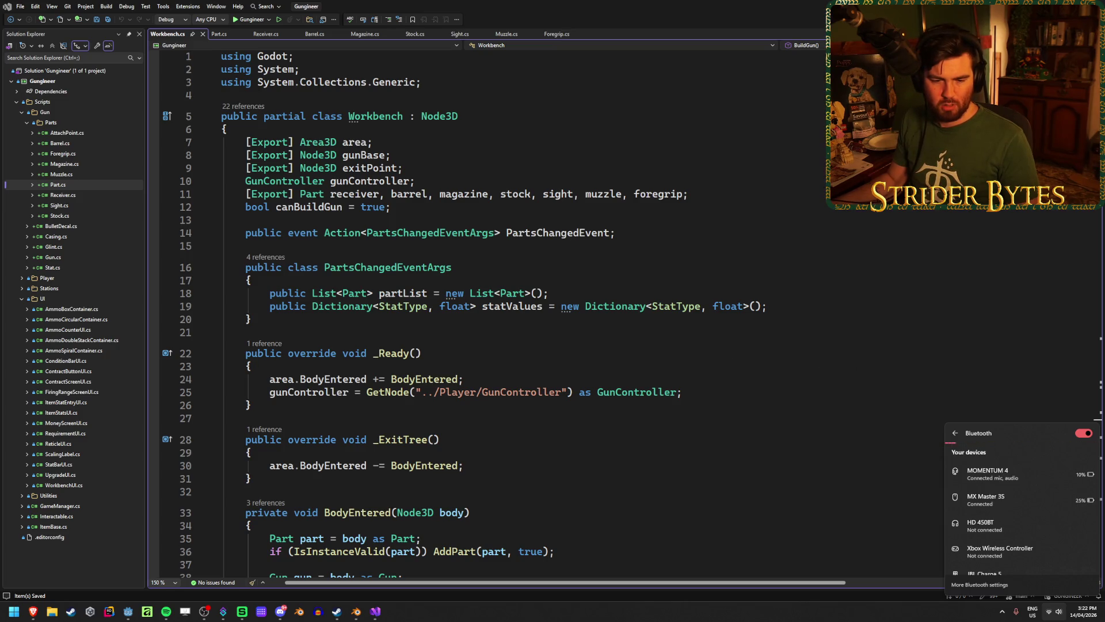
pyautogui.press('Escape')
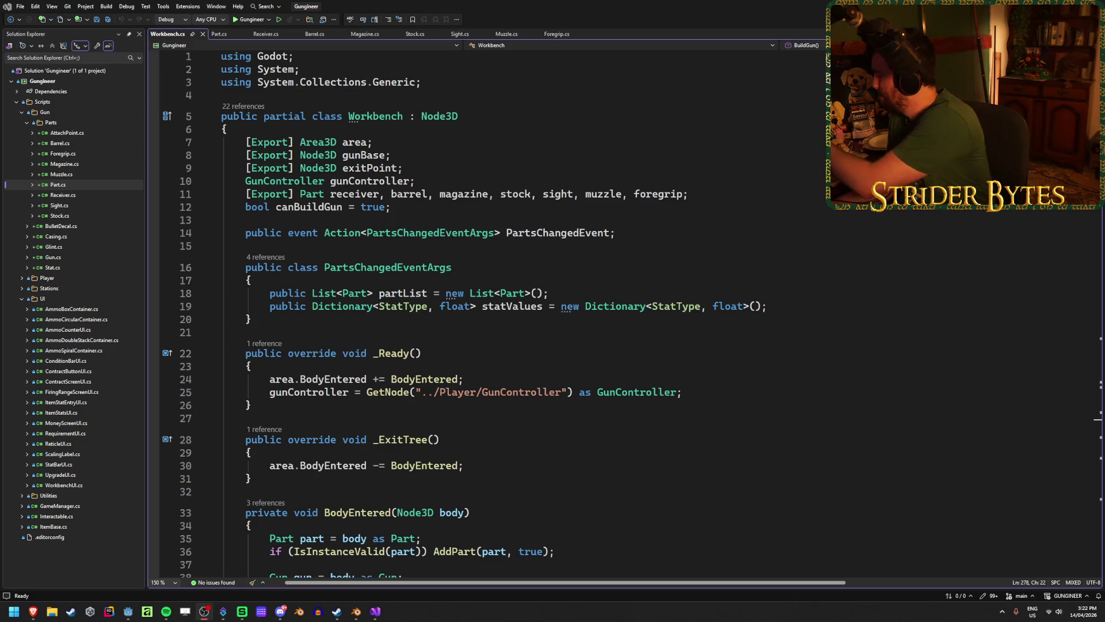
pyautogui.click(1053, 611)
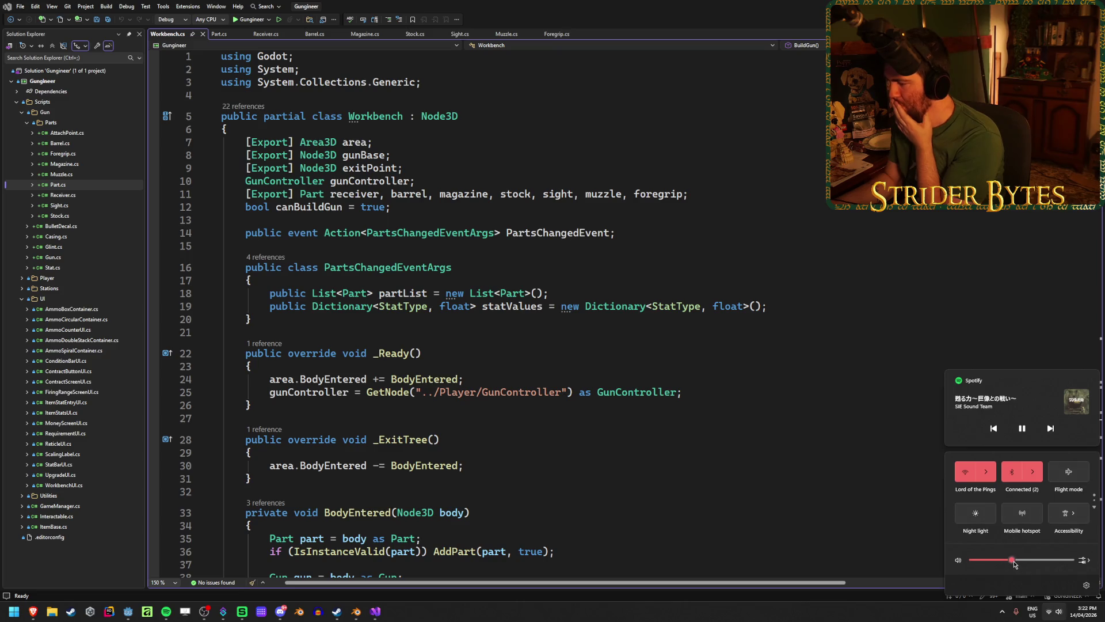
pyautogui.click(1081, 560)
pyautogui.scroll(-2, 1040, 525)
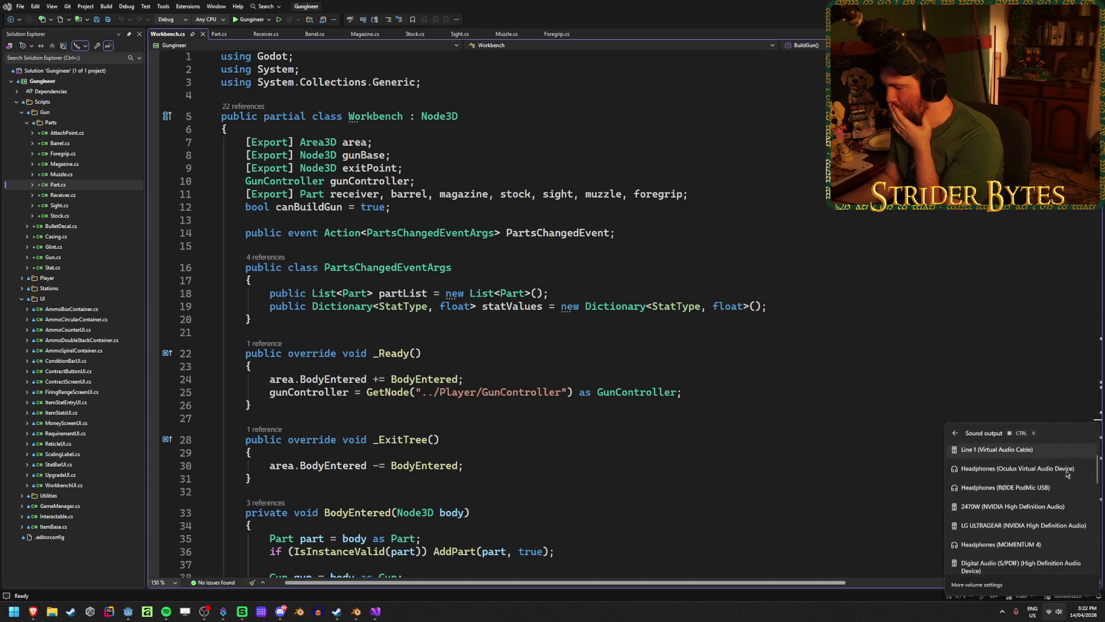
pyautogui.click(955, 434)
pyautogui.click(875, 431)
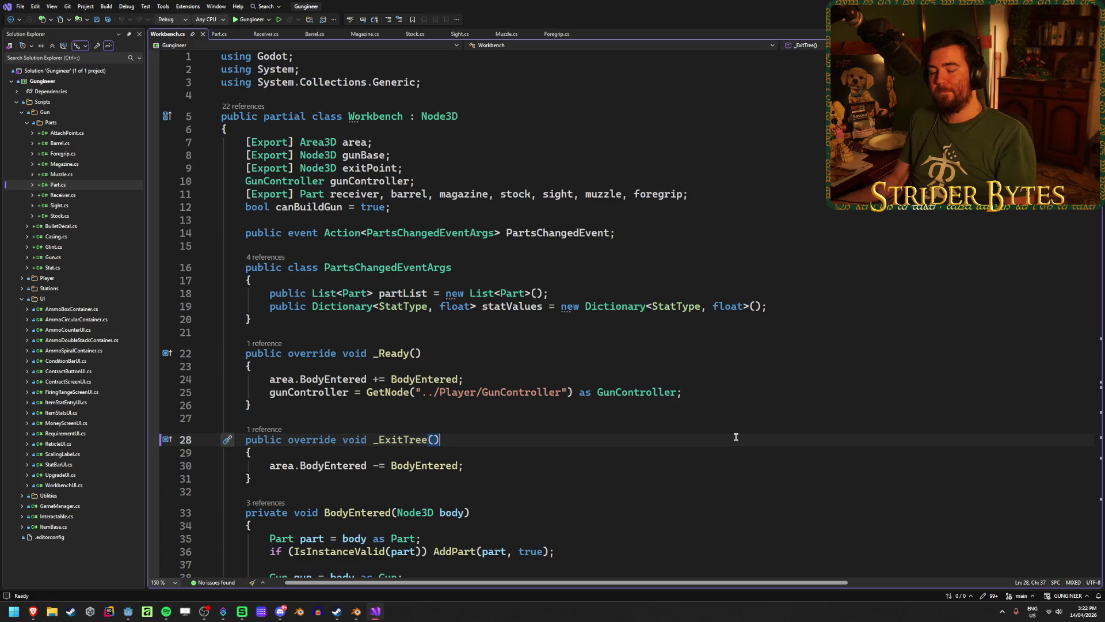
pyautogui.click(706, 389)
pyautogui.hotkey('ctrl', 's')
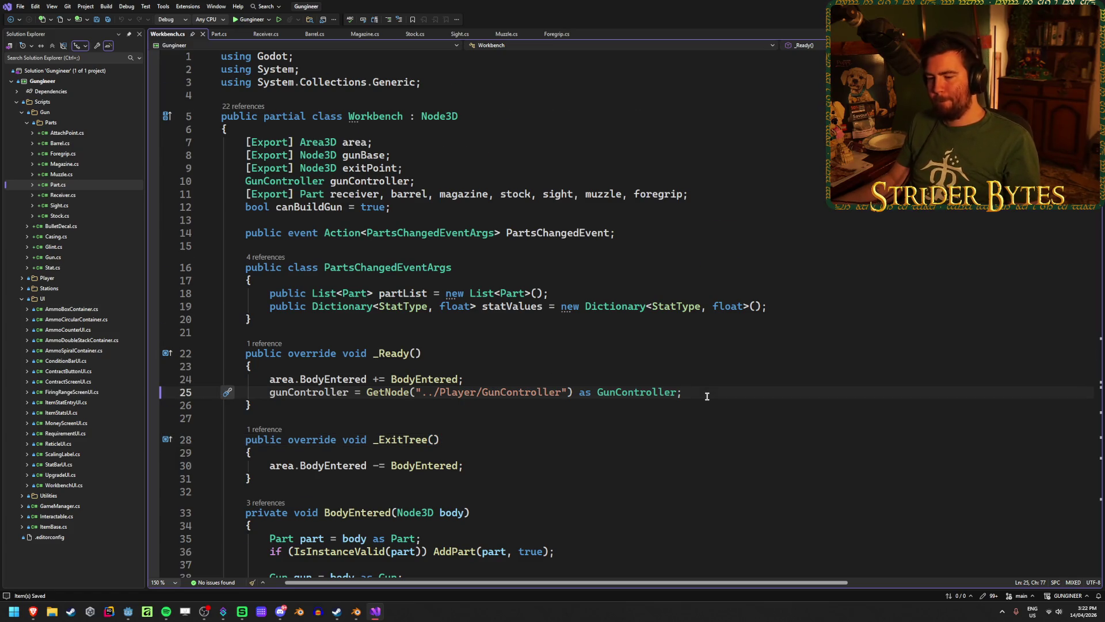
pyautogui.scroll(-6, 617, 456)
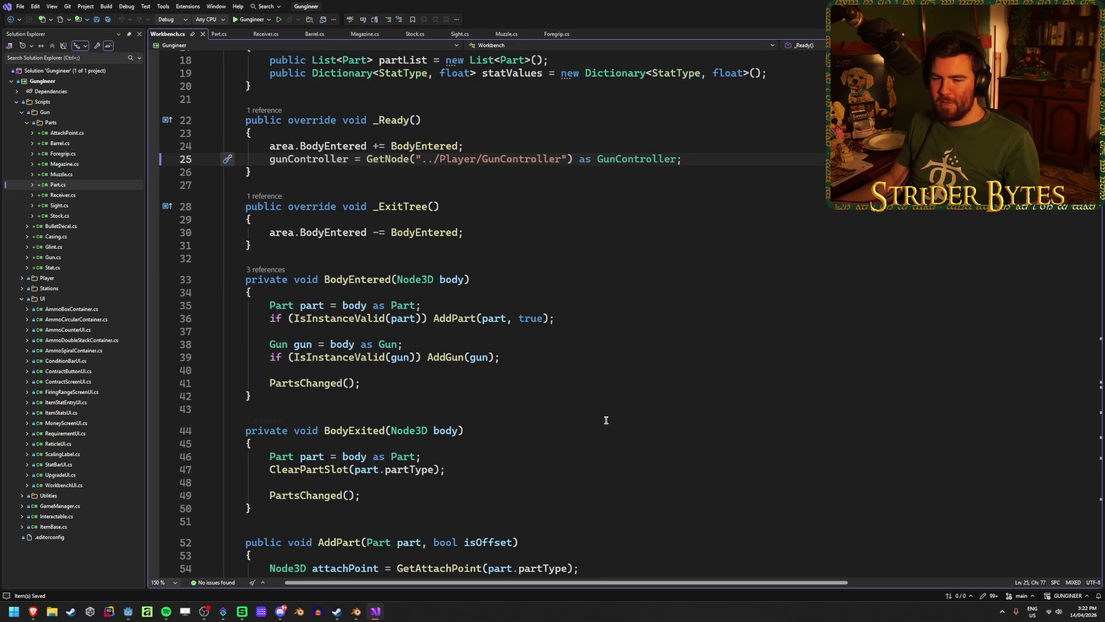
pyautogui.scroll(-4, 605, 420)
pyautogui.scroll(10, 605, 420)
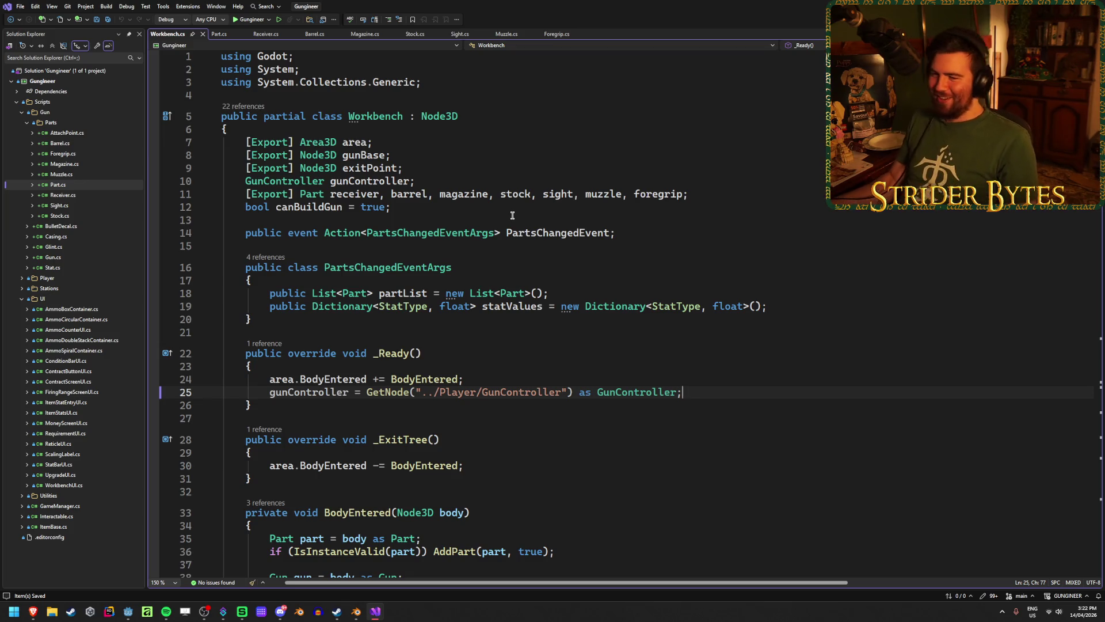
pyautogui.click(696, 190)
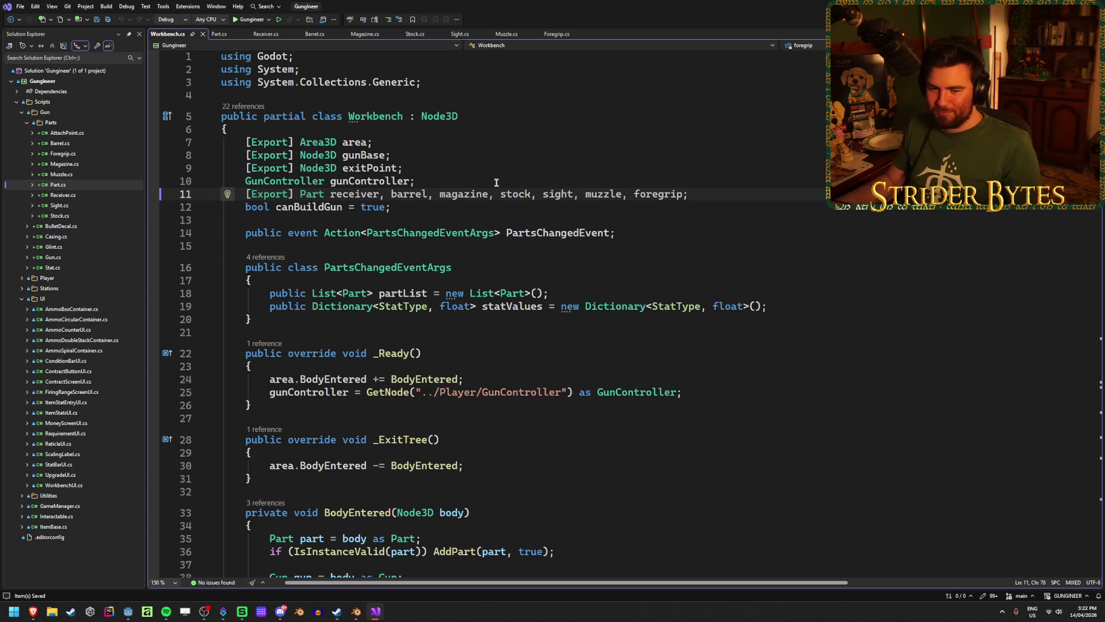
pyautogui.scroll(-7, 420, 157)
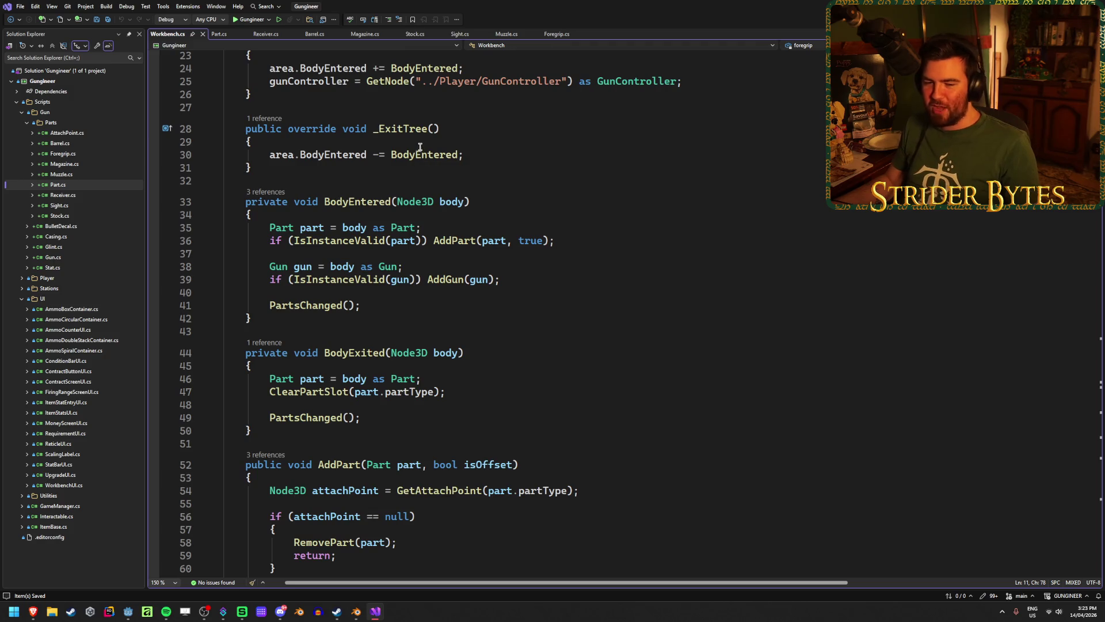
pyautogui.scroll(-3, 462, 251)
pyautogui.scroll(-20, 462, 251)
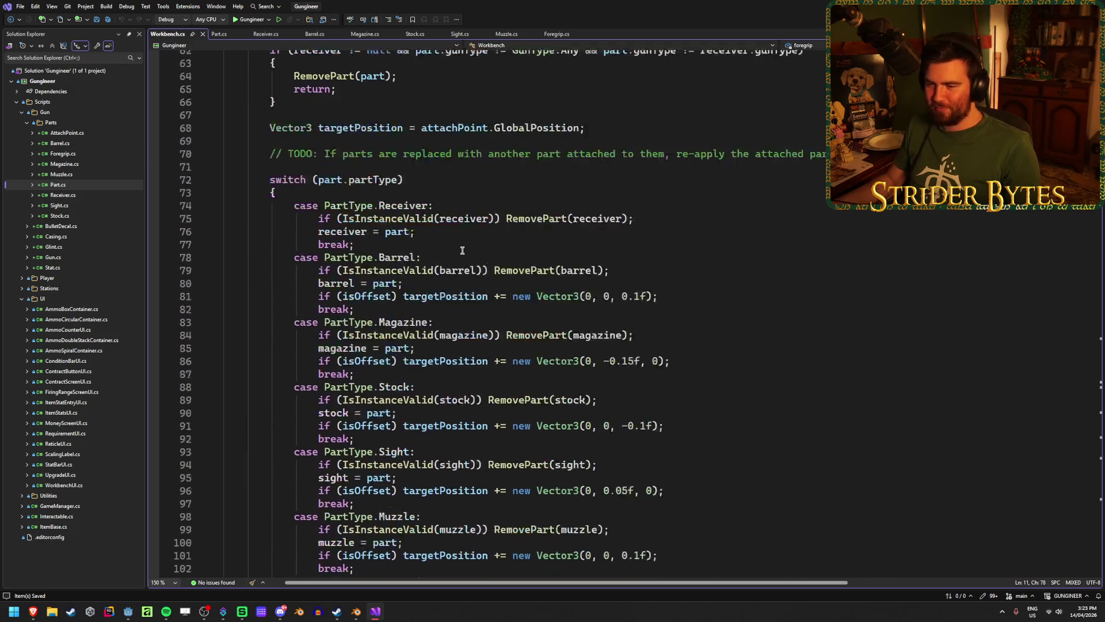
pyautogui.scroll(20, 462, 251)
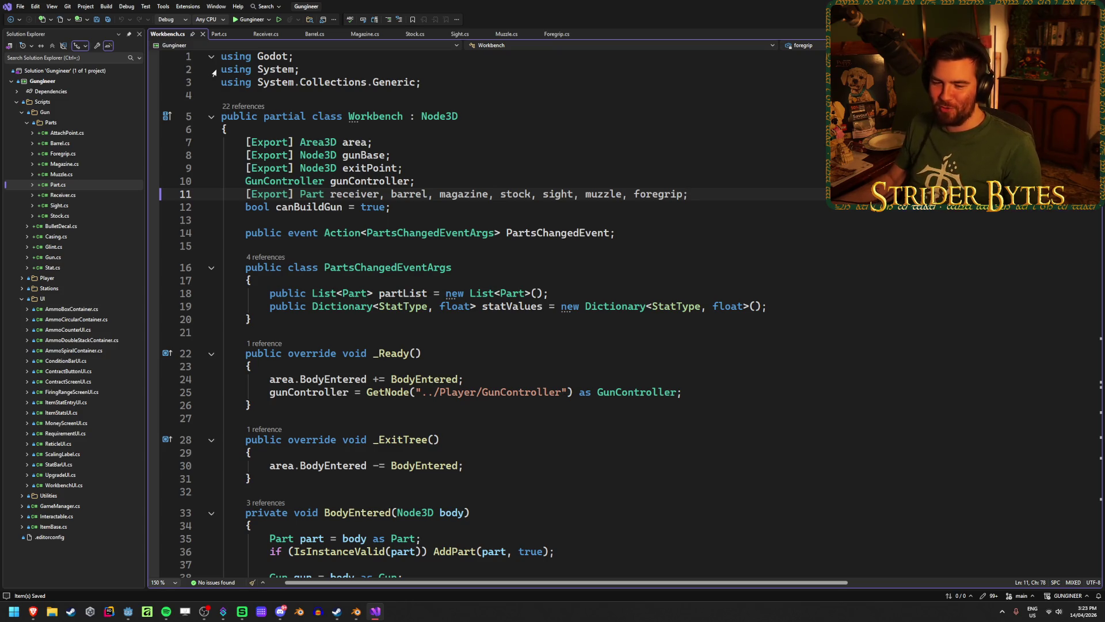
pyautogui.click(214, 34)
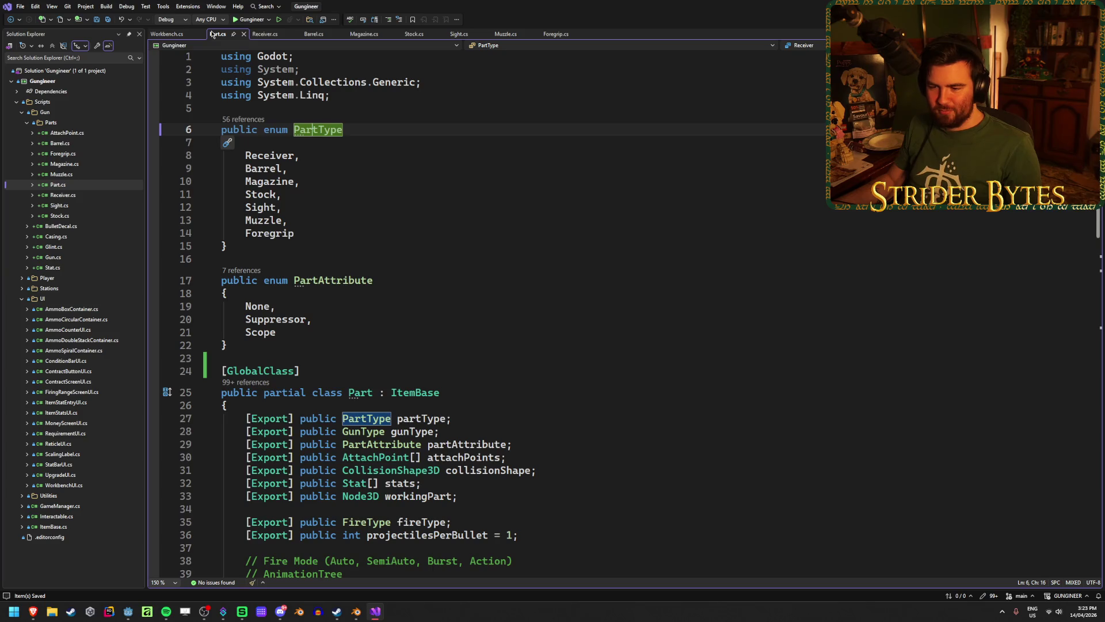
# Step: Try commenting the PartType enum with // in Part.cs, then undo it
pyautogui.click(387, 181)
pyautogui.click(287, 245)
pyautogui.click(168, 34)
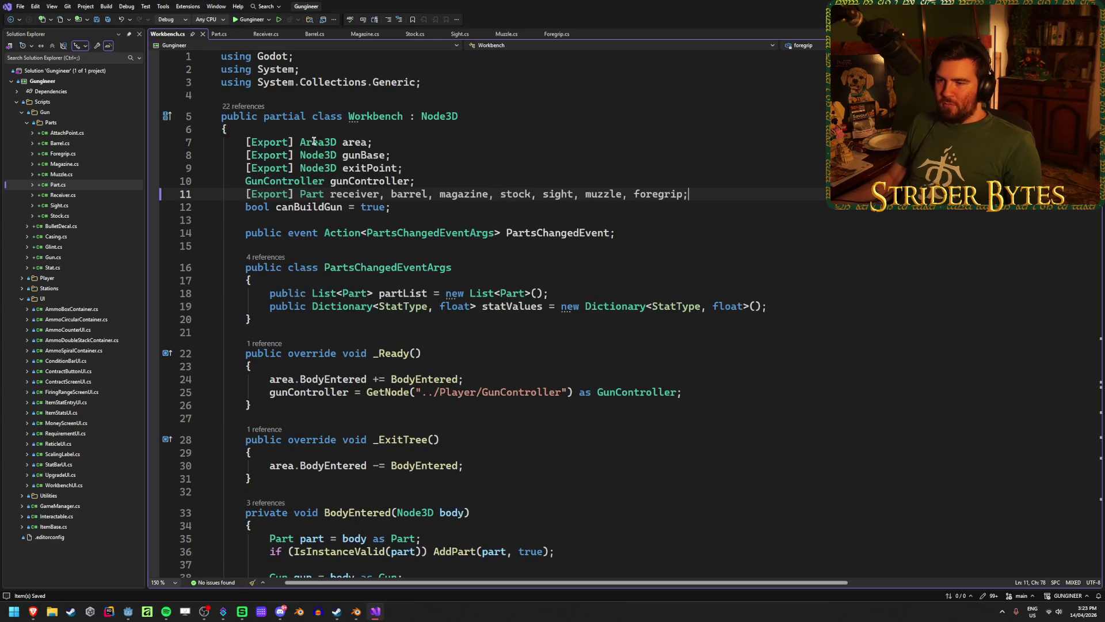
pyautogui.click(219, 34)
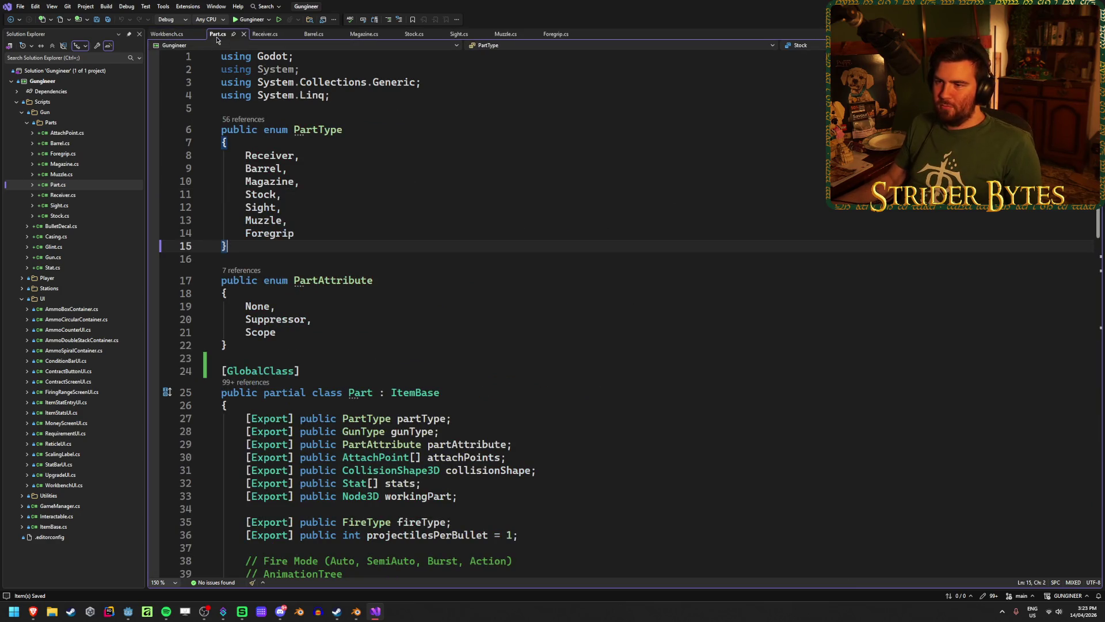
pyautogui.click(222, 131)
pyautogui.write('//')
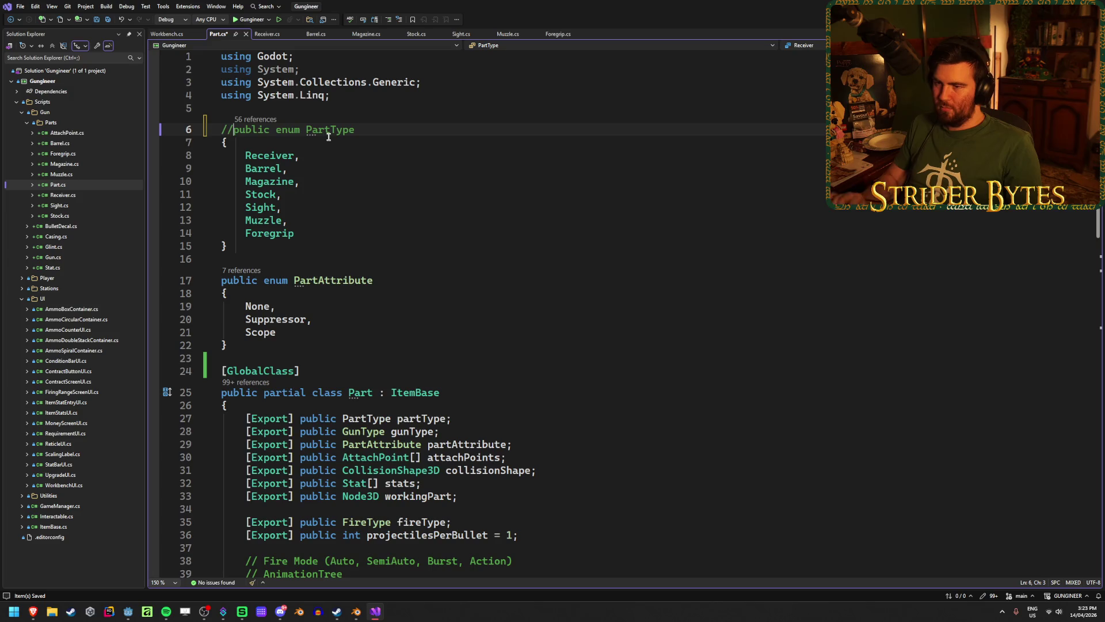
pyautogui.hotkey('ctrl', 'z')
# Step: Select the whole PartType enum block and comment it out with Ctrl+K, Ctrl+C
pyautogui.moveTo(229, 246); pyautogui.dragTo(188, 129)
pyautogui.hotkey('ctrl', 'k')
pyautogui.hotkey('ctrl', 'c')
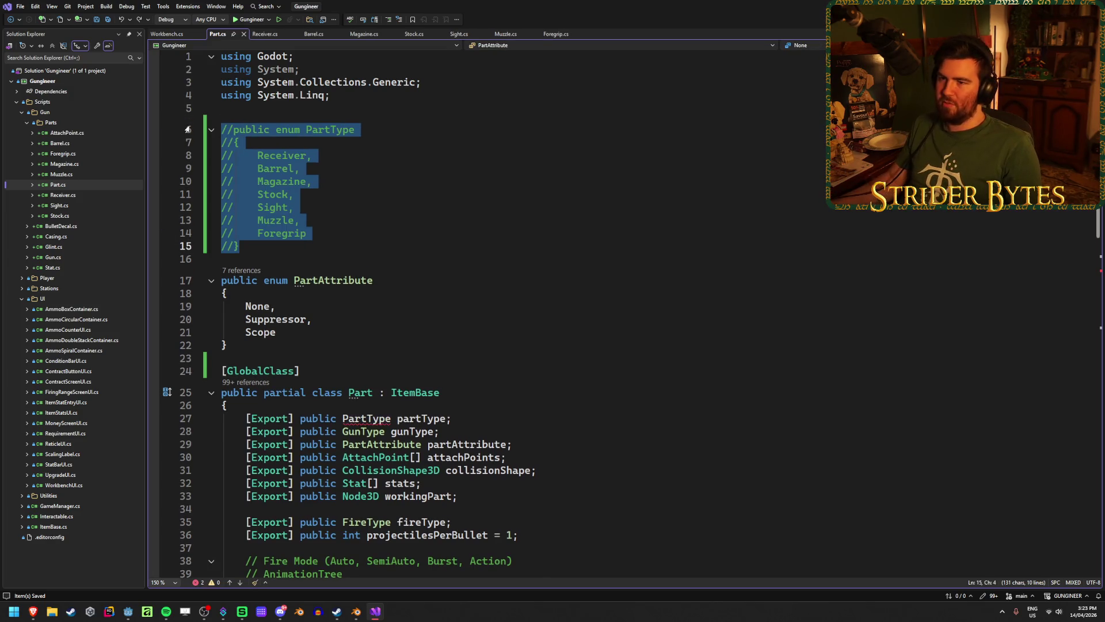
pyautogui.click(167, 34)
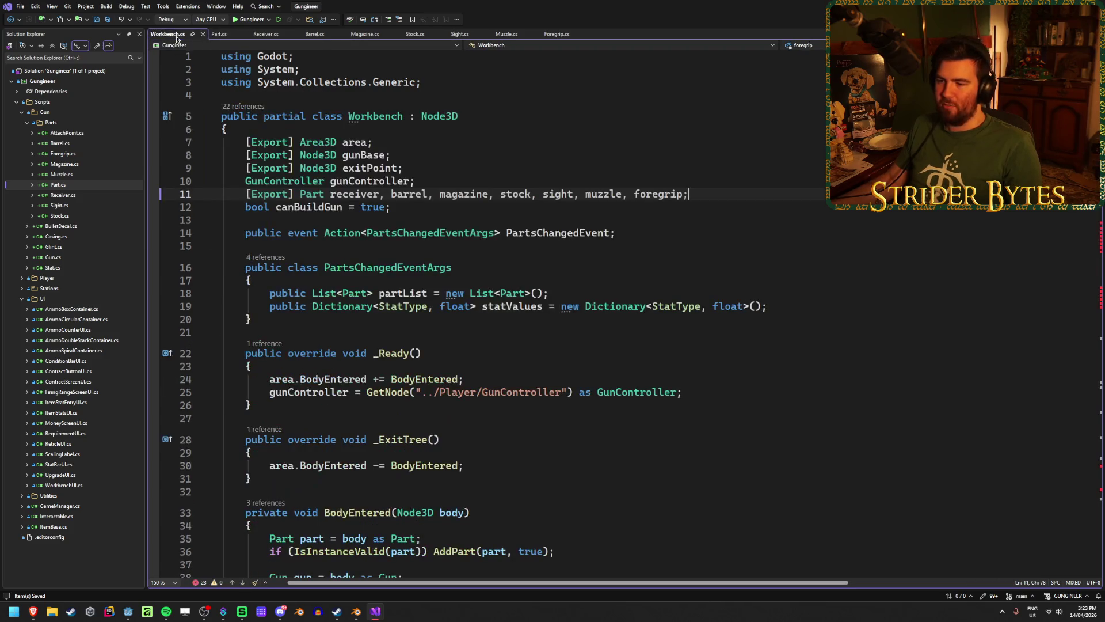
pyautogui.scroll(-10, 446, 243)
pyautogui.scroll(-12, 446, 243)
pyautogui.scroll(2, 448, 238)
pyautogui.click(417, 181)
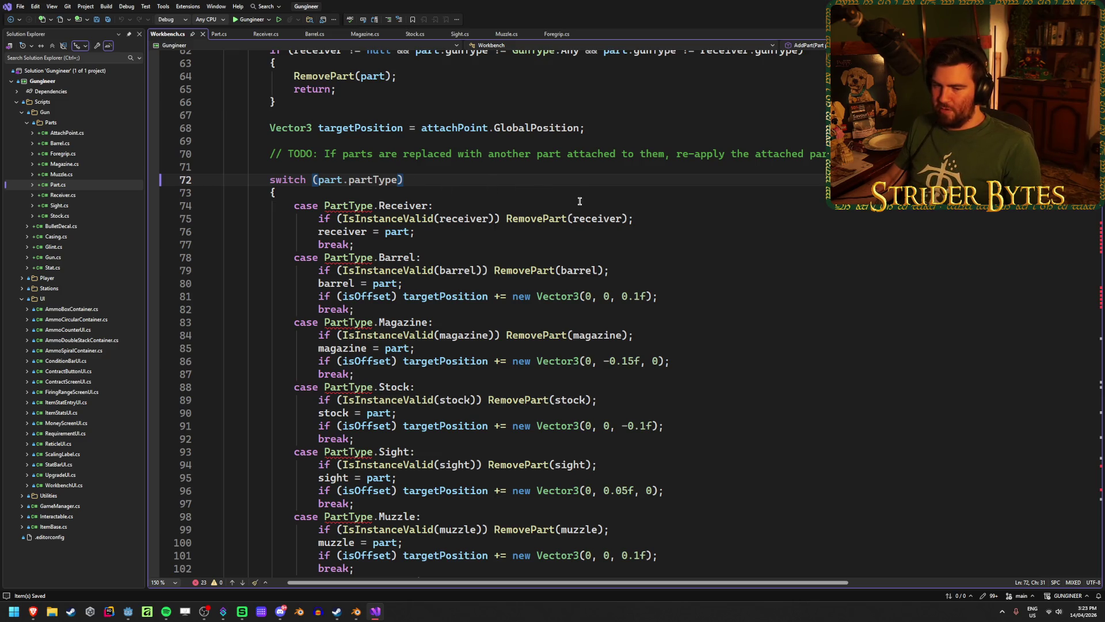
pyautogui.scroll(5, 580, 200)
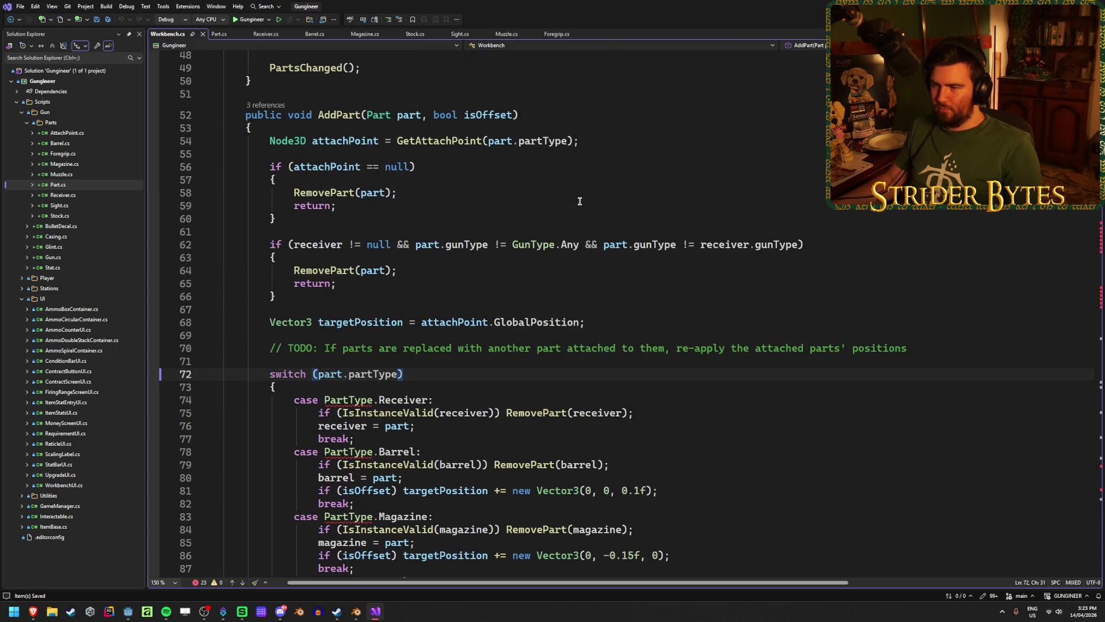
pyautogui.scroll(2, 579, 200)
pyautogui.scroll(-1, 381, 242)
pyautogui.scroll(-4, 381, 242)
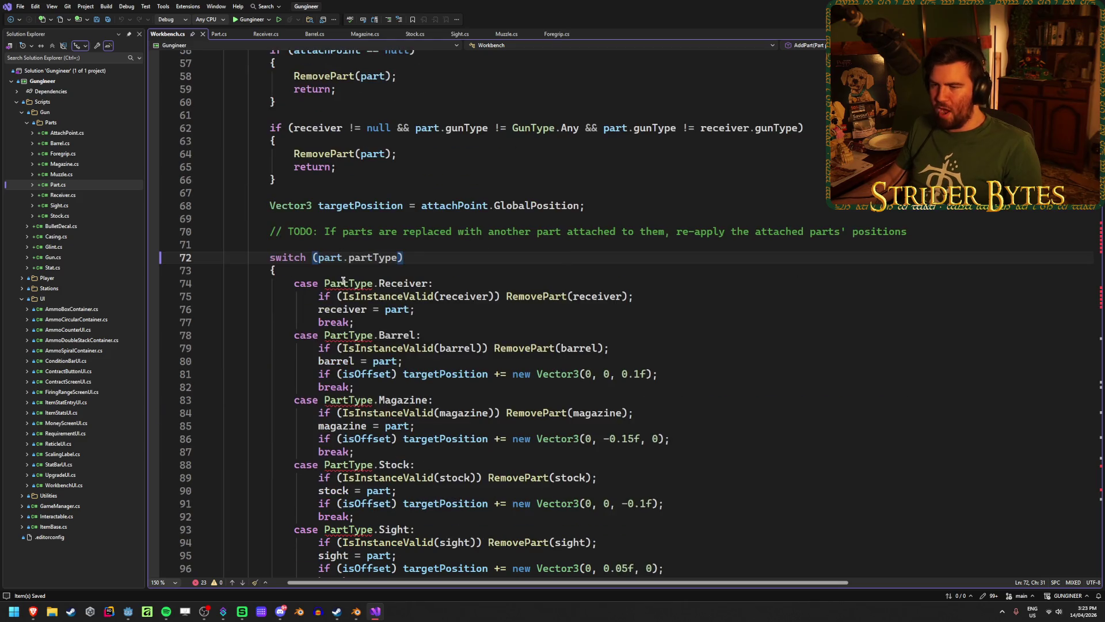
pyautogui.click(359, 283)
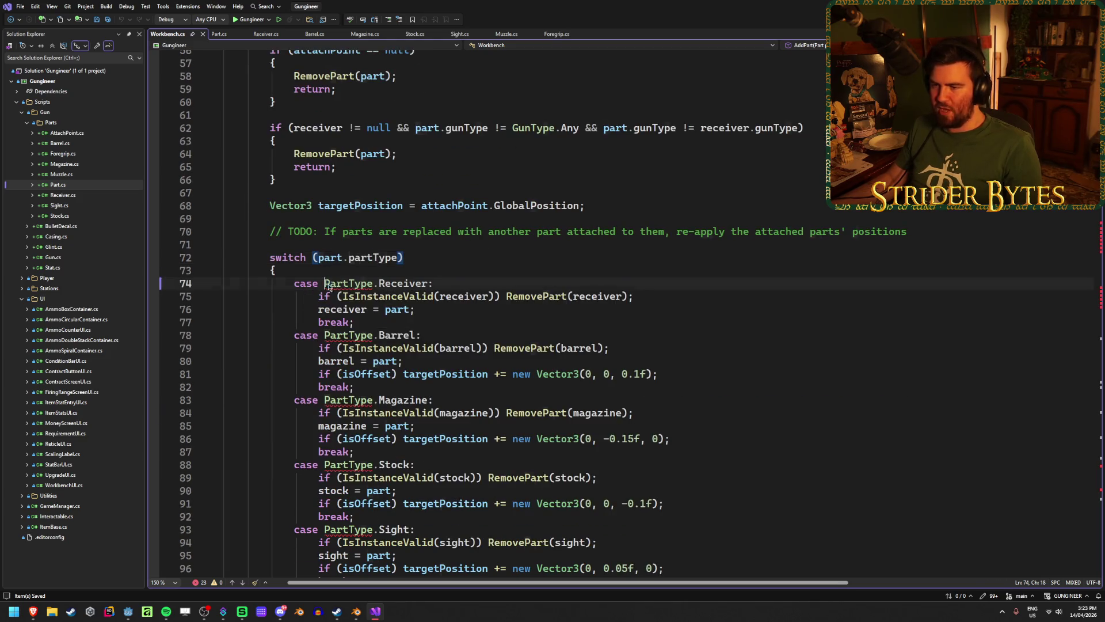
pyautogui.moveTo(433, 282); pyautogui.dragTo(324, 283)
pyautogui.click(448, 277)
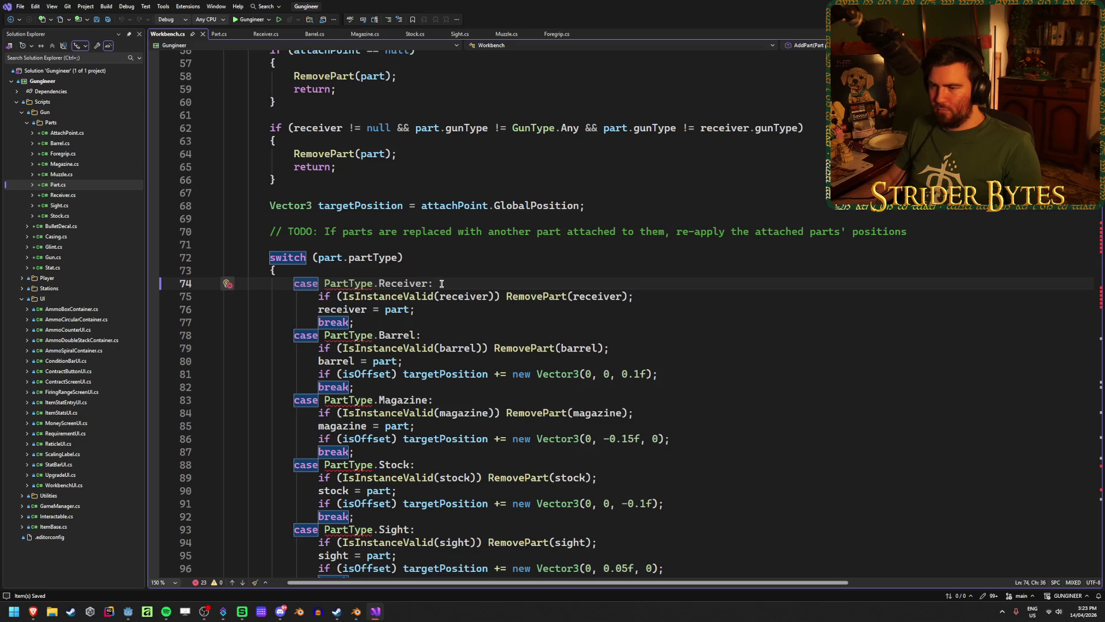
pyautogui.scroll(-15, 442, 283)
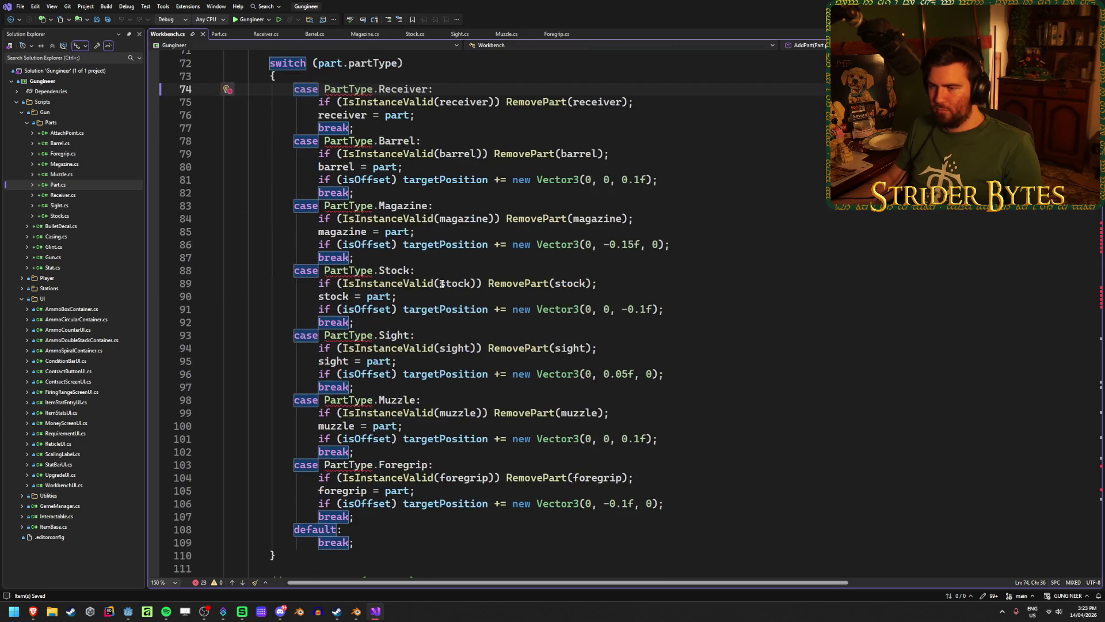
pyautogui.scroll(-7, 441, 282)
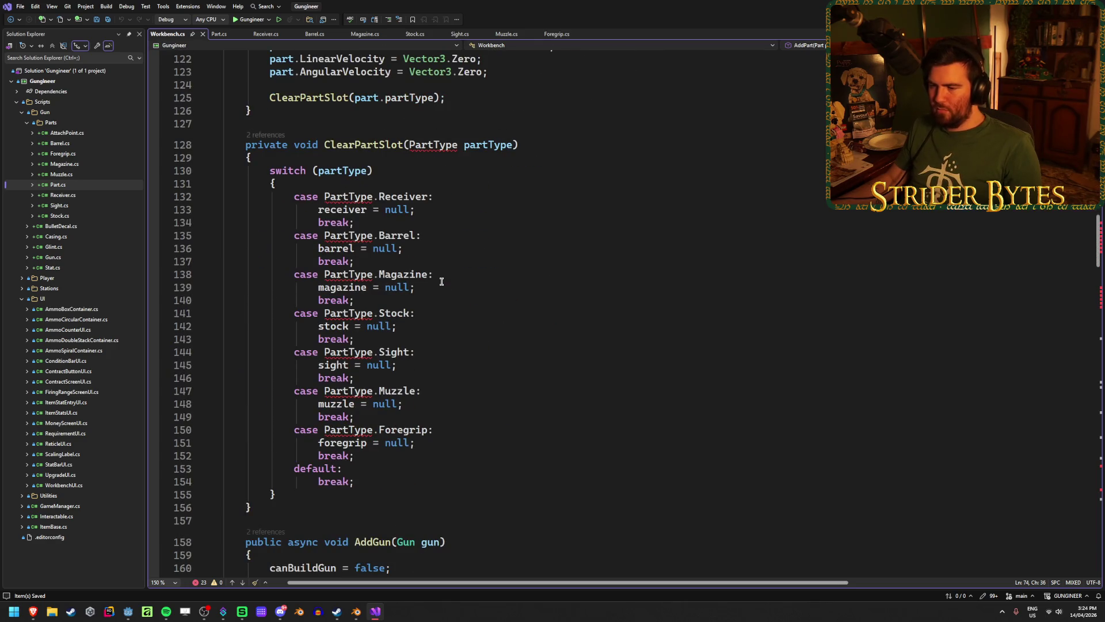
pyautogui.click(443, 274)
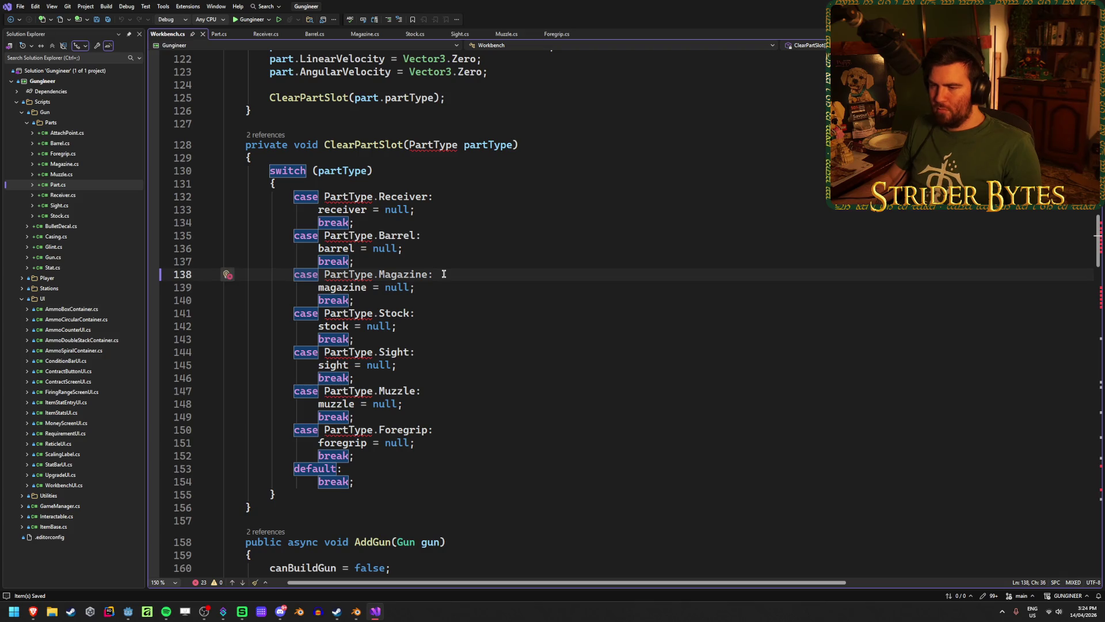
pyautogui.scroll(-8, 444, 274)
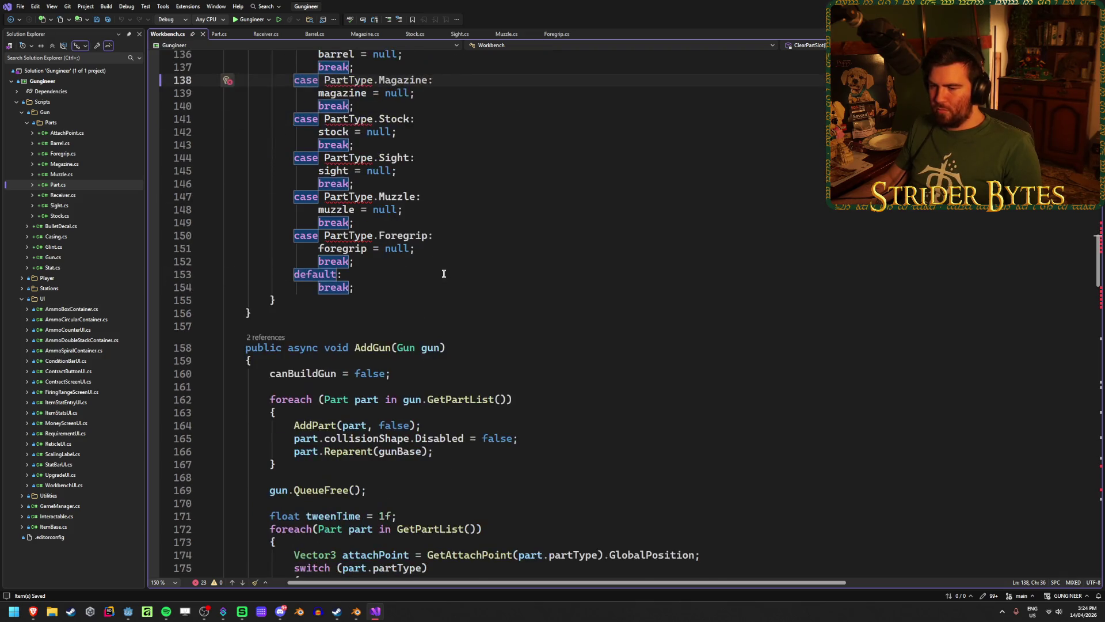
pyautogui.click(222, 35)
# Step: Undo the commenting to restore the PartType enum, then check the partType field and Part class
pyautogui.click(344, 235)
pyautogui.hotkey('ctrl', 'z')
pyautogui.scroll(-2, 348, 242)
pyautogui.click(301, 332)
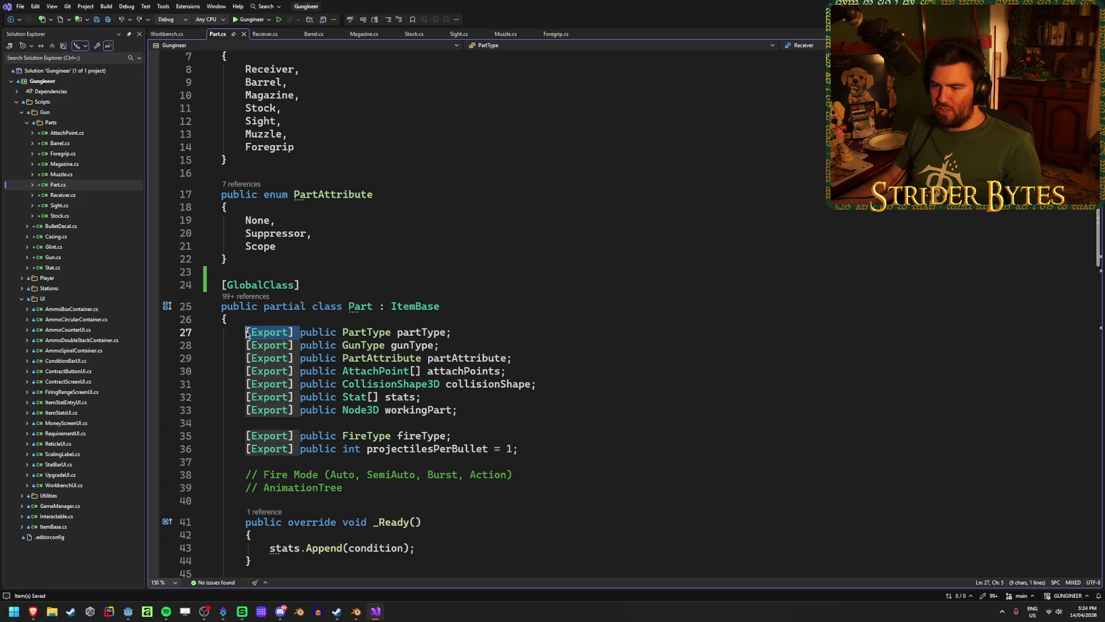
pyautogui.press('End')
pyautogui.click(354, 305)
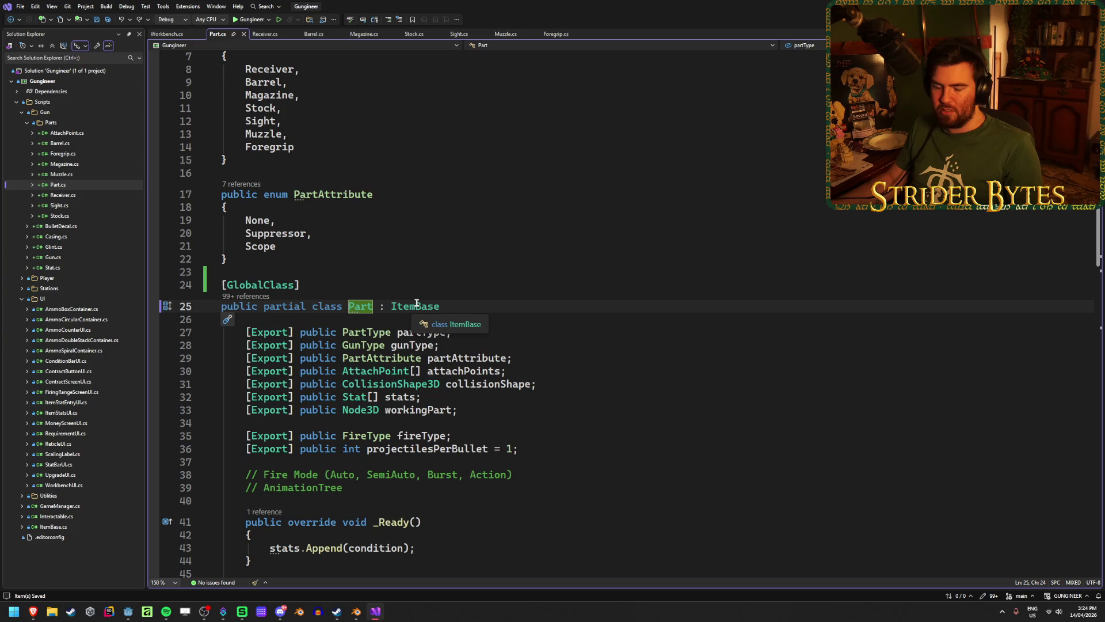
# Step: In Workbench.cs, review ClearPartSlot's default and Receiver cases and the Part-typed fields
pyautogui.click(167, 34)
pyautogui.click(401, 172)
pyautogui.scroll(8, 437, 190)
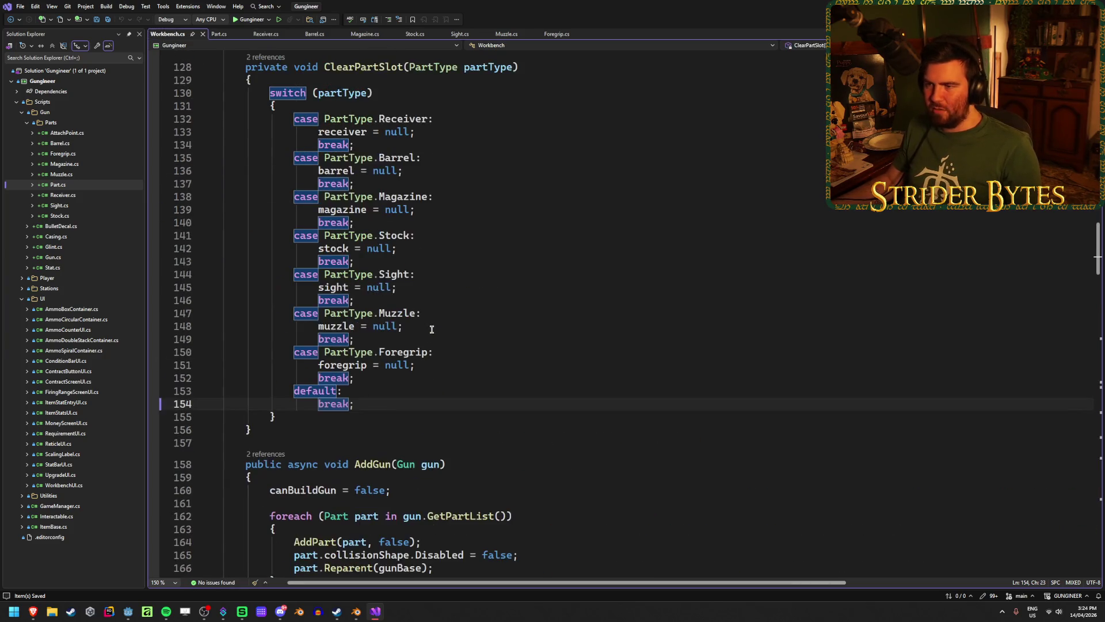
pyautogui.click(478, 193)
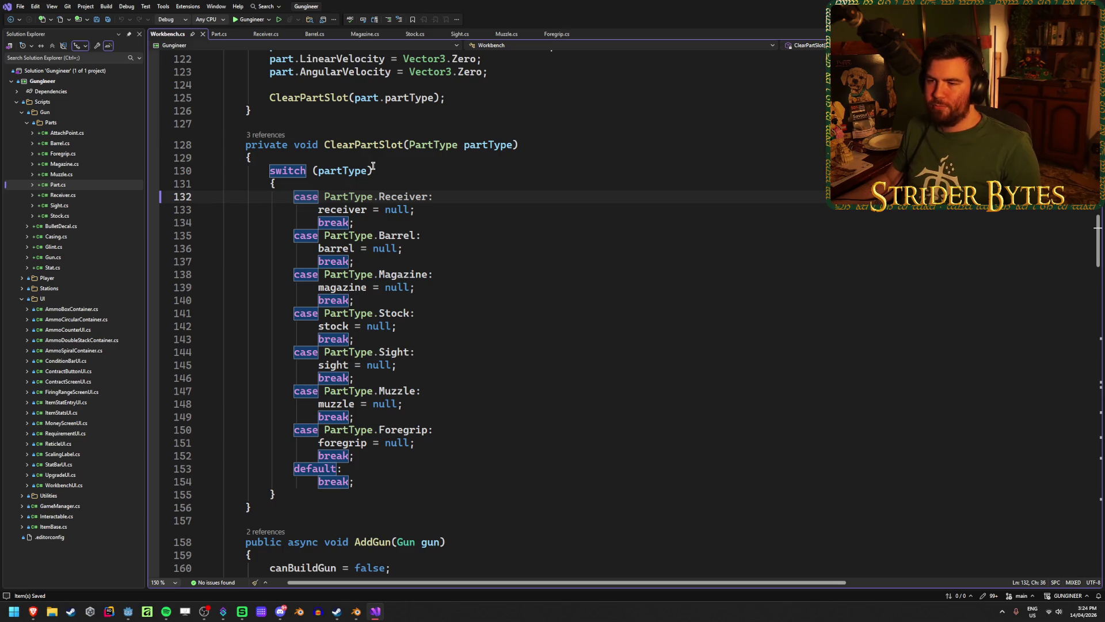
pyautogui.scroll(20, 440, 287)
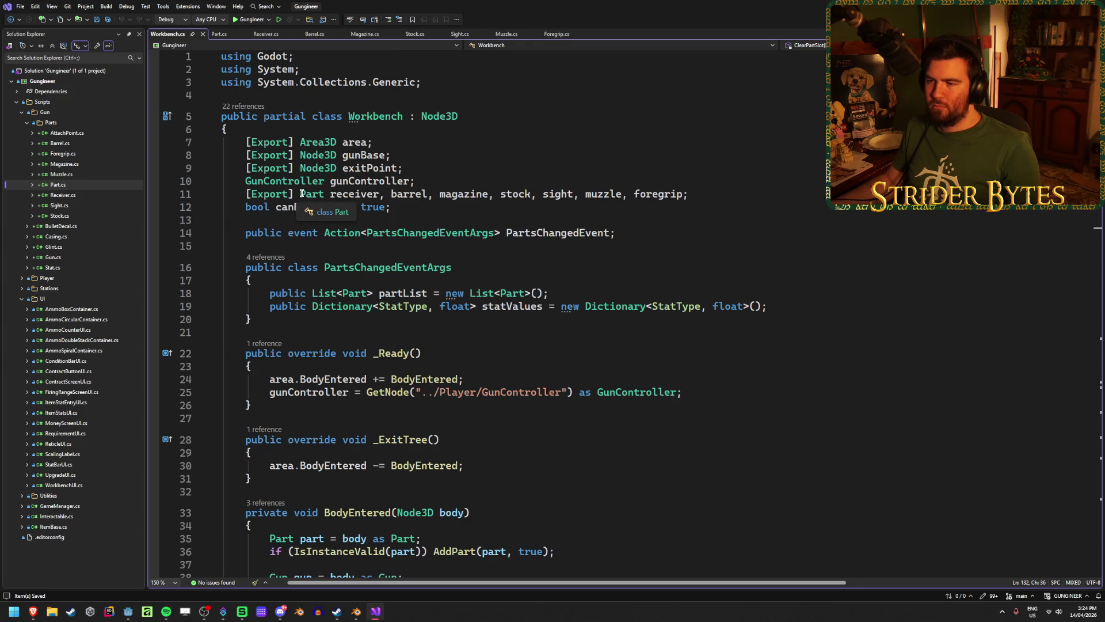
pyautogui.click(320, 195)
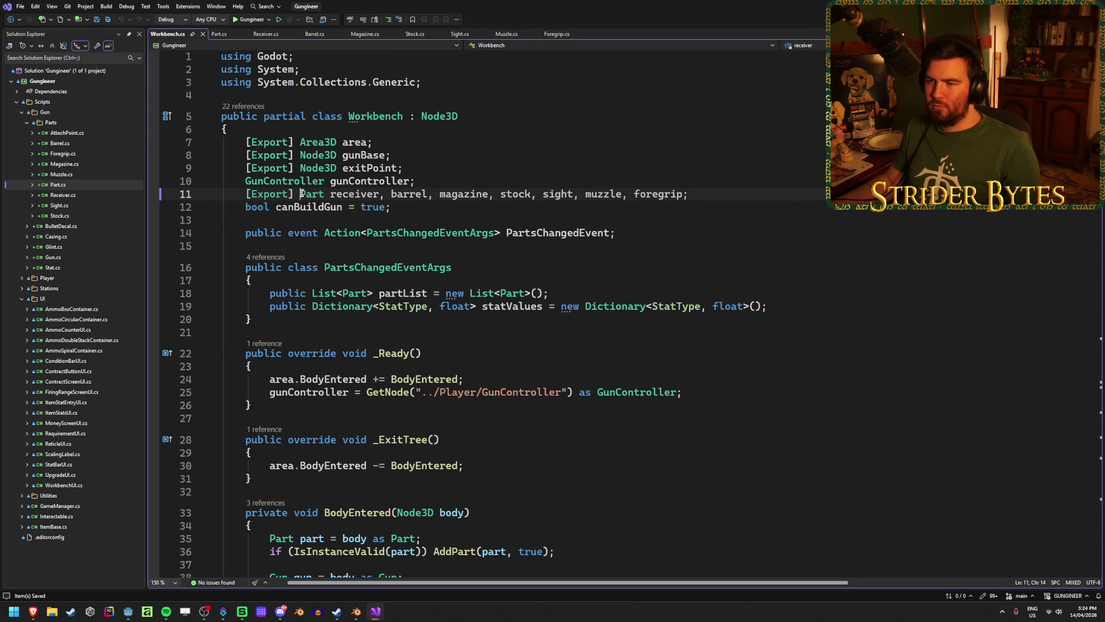
# Step: Inspect the receiver, sight and foregrip Part fields on line 11 of Workbench.cs
pyautogui.click(353, 195)
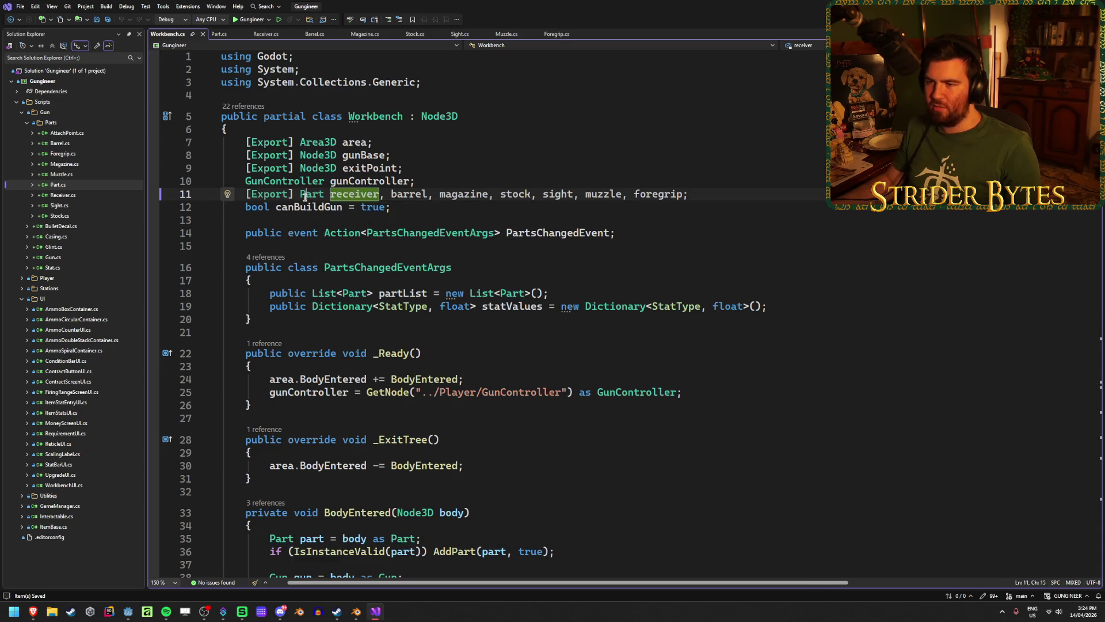
pyautogui.click(463, 194)
pyautogui.click(555, 194)
pyautogui.click(613, 193)
pyautogui.click(636, 194)
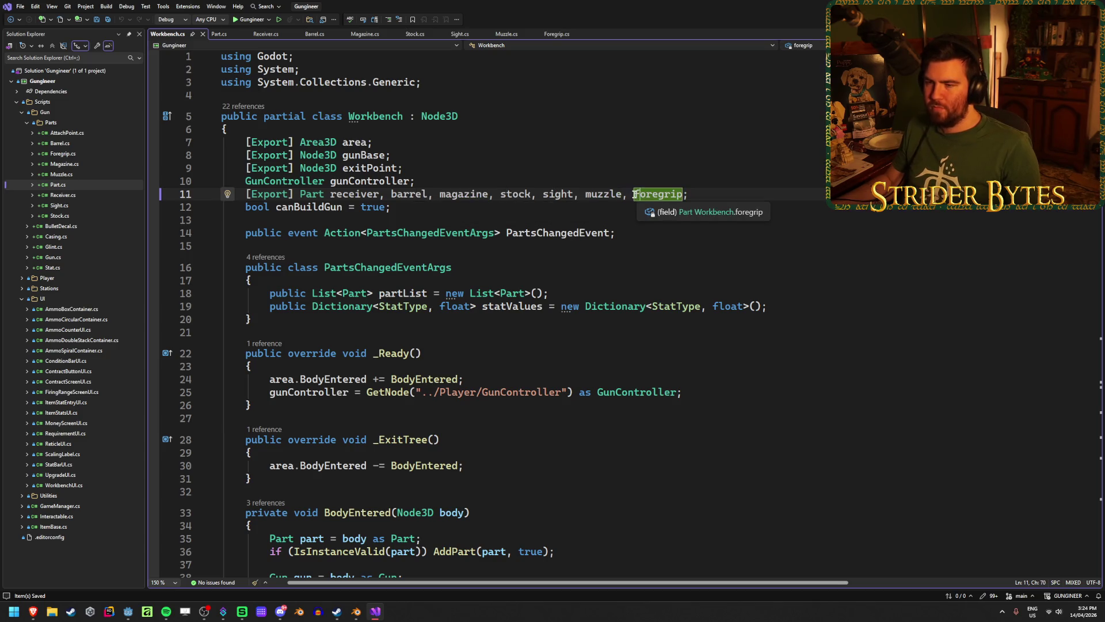
# Step: Delete the "[Export] " attribute before the part fields on line 11 and save Workbench.cs
pyautogui.doubleClick(293, 194)
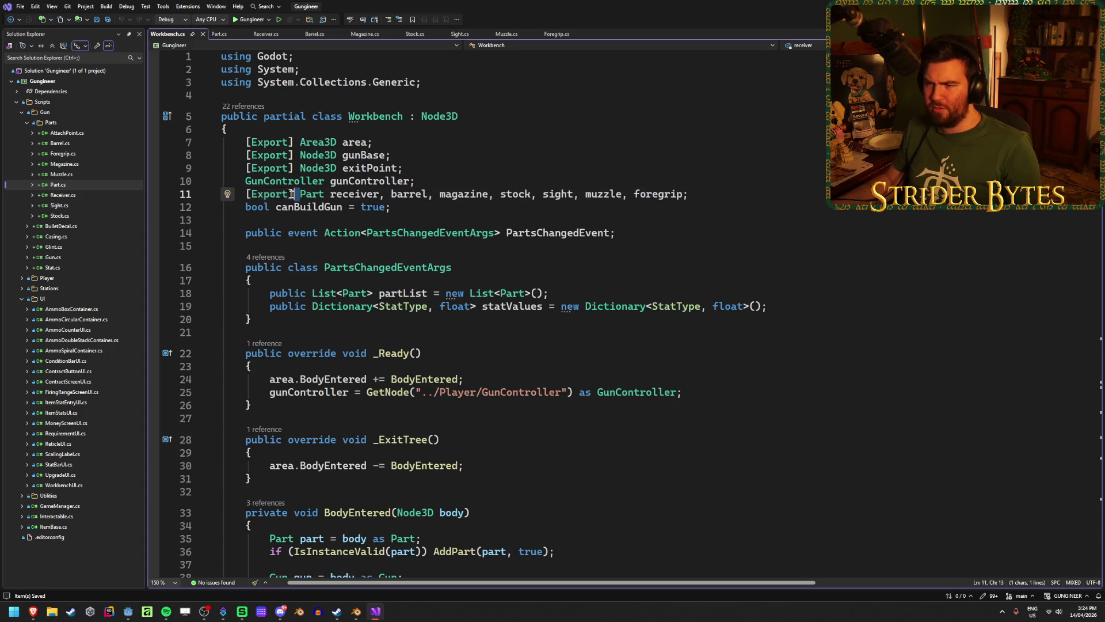
pyautogui.hotkey('shift', 'Home')
pyautogui.press('Delete')
pyautogui.hotkey('ctrl', 's')
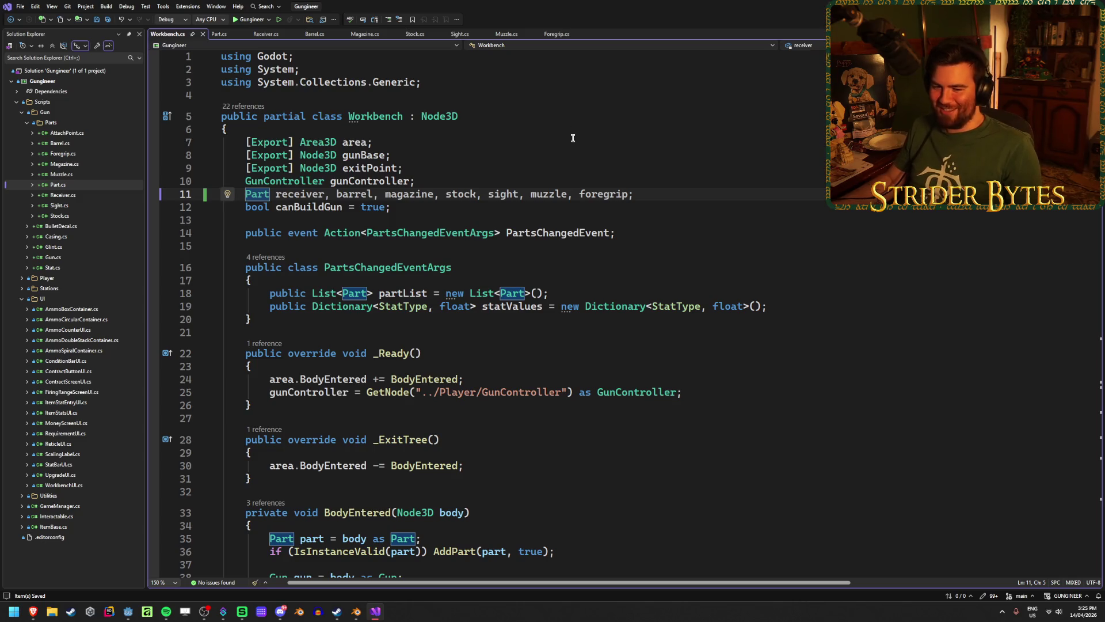
pyautogui.scroll(-13, 564, 258)
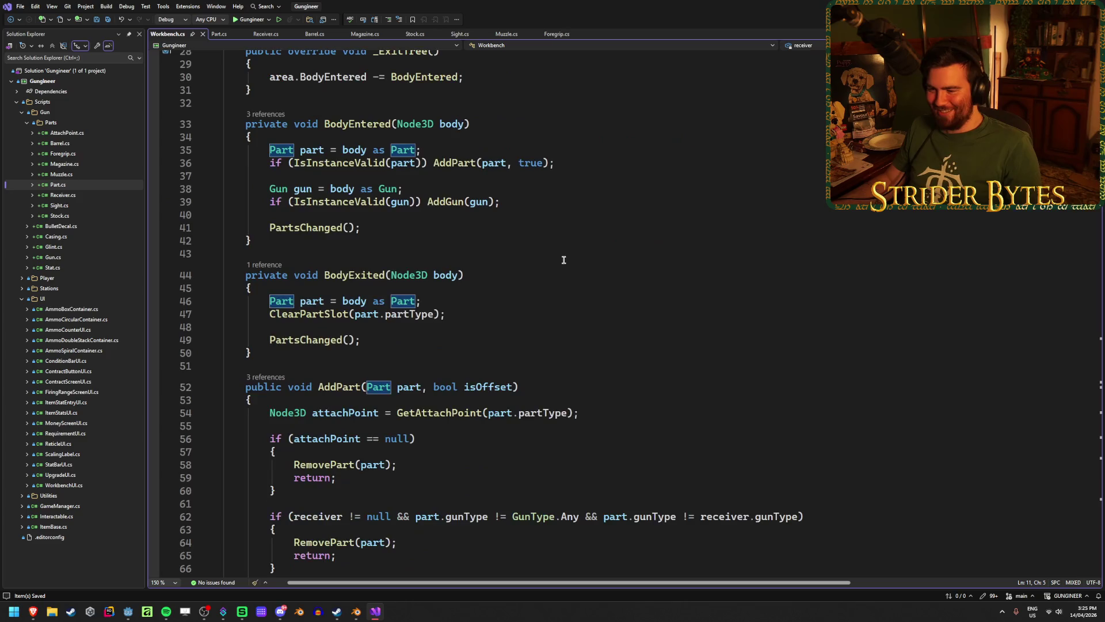
pyautogui.scroll(-11, 562, 259)
pyautogui.scroll(3, 563, 253)
pyautogui.scroll(-3, 563, 247)
pyautogui.scroll(2, 562, 250)
pyautogui.scroll(-1, 562, 253)
pyautogui.scroll(1, 460, 230)
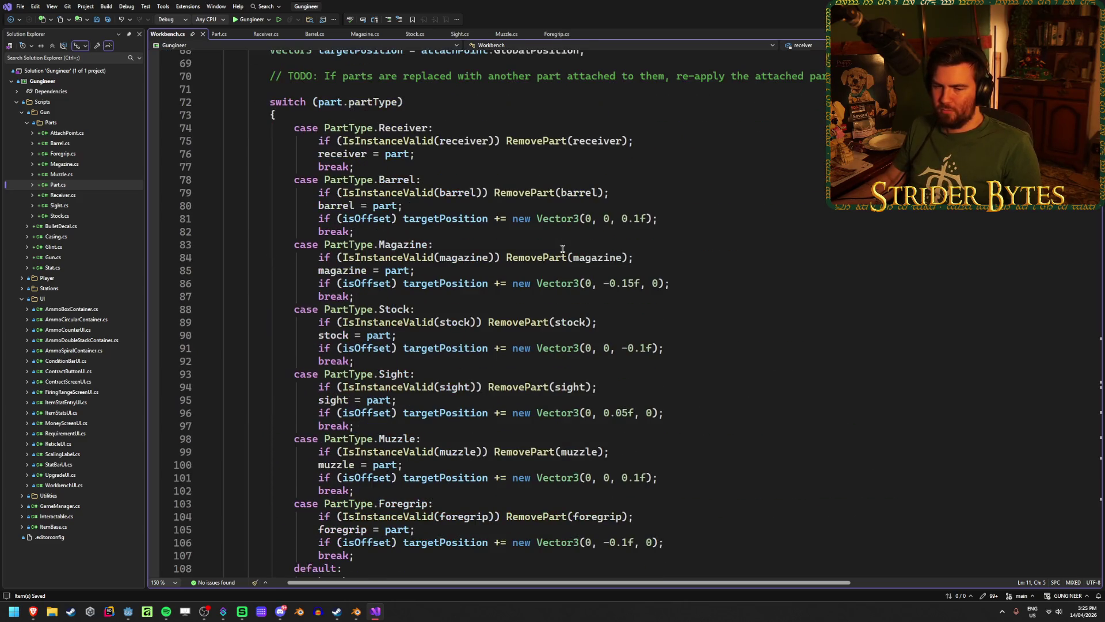
pyautogui.click(345, 244)
pyautogui.moveTo(432, 244); pyautogui.dragTo(396, 244)
pyautogui.hotkey('ctrl', 'shift', 'Left')
pyautogui.hotkey('ctrl', 'shift', 'Left')
pyautogui.hotkey('ctrl', 'shift', 'Left')
pyautogui.hotkey('shift', 'Left')
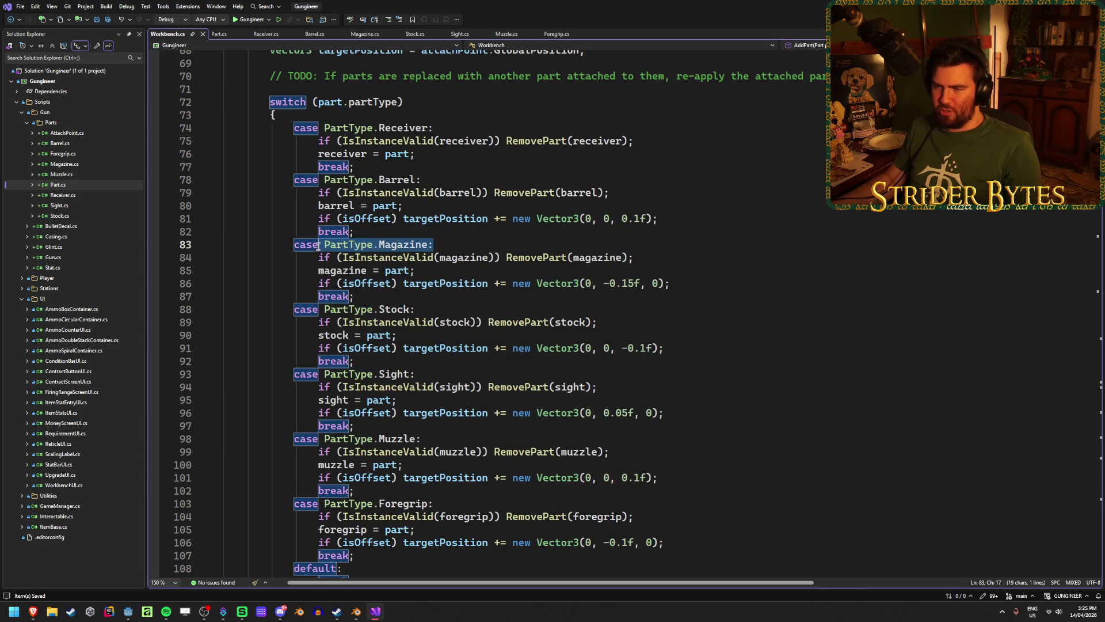
pyautogui.click(440, 244)
pyautogui.scroll(5, 455, 271)
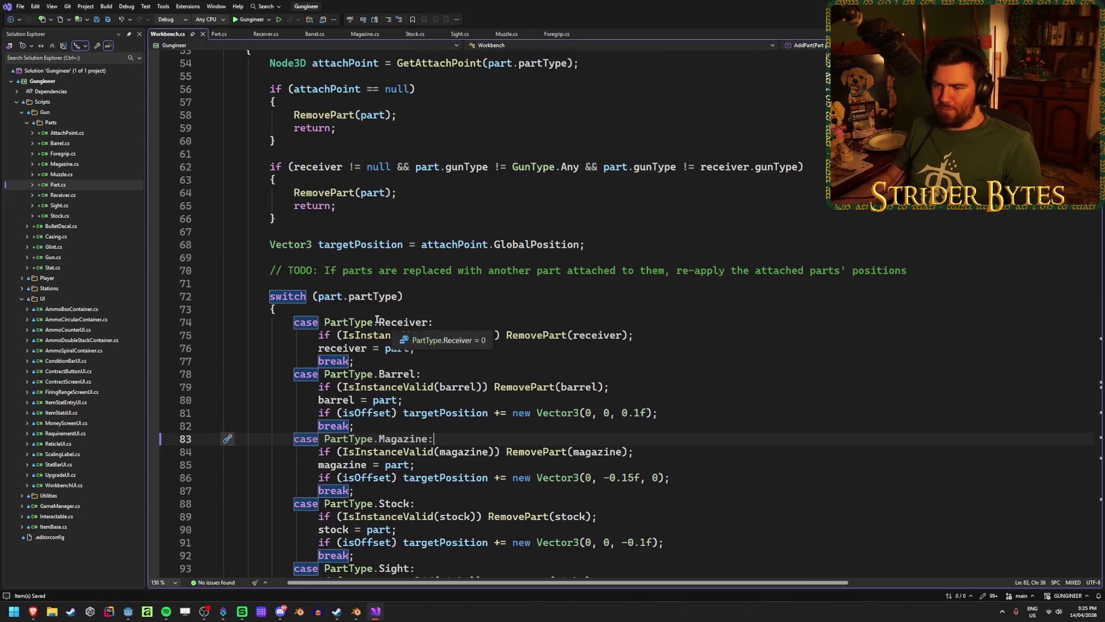
pyautogui.click(409, 322)
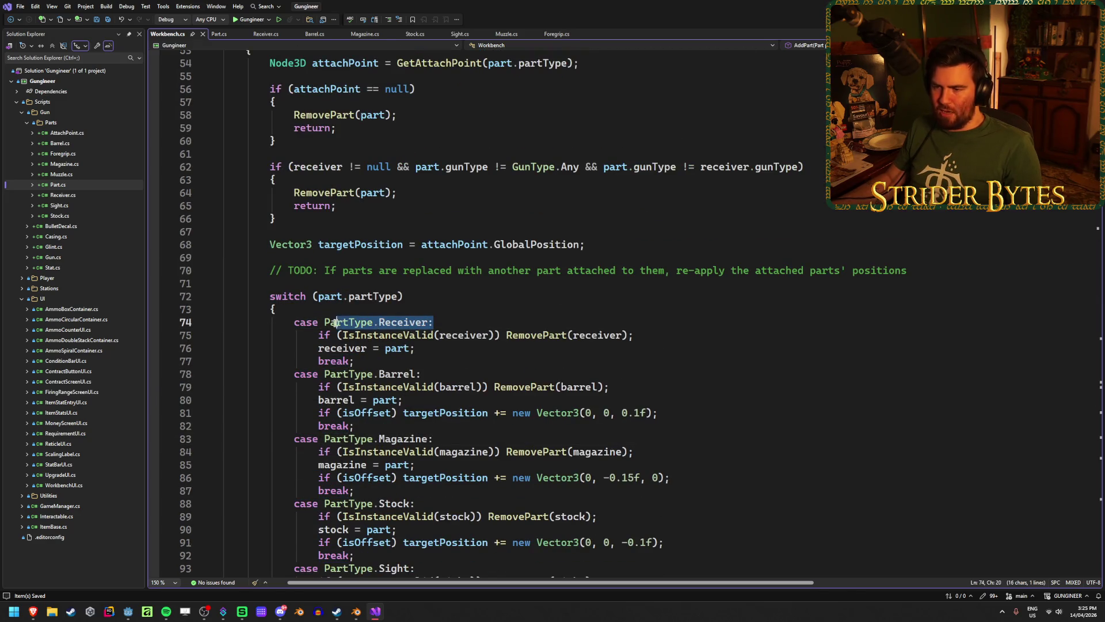
pyautogui.click(268, 36)
pyautogui.click(369, 103)
pyautogui.click(314, 34)
pyautogui.click(365, 34)
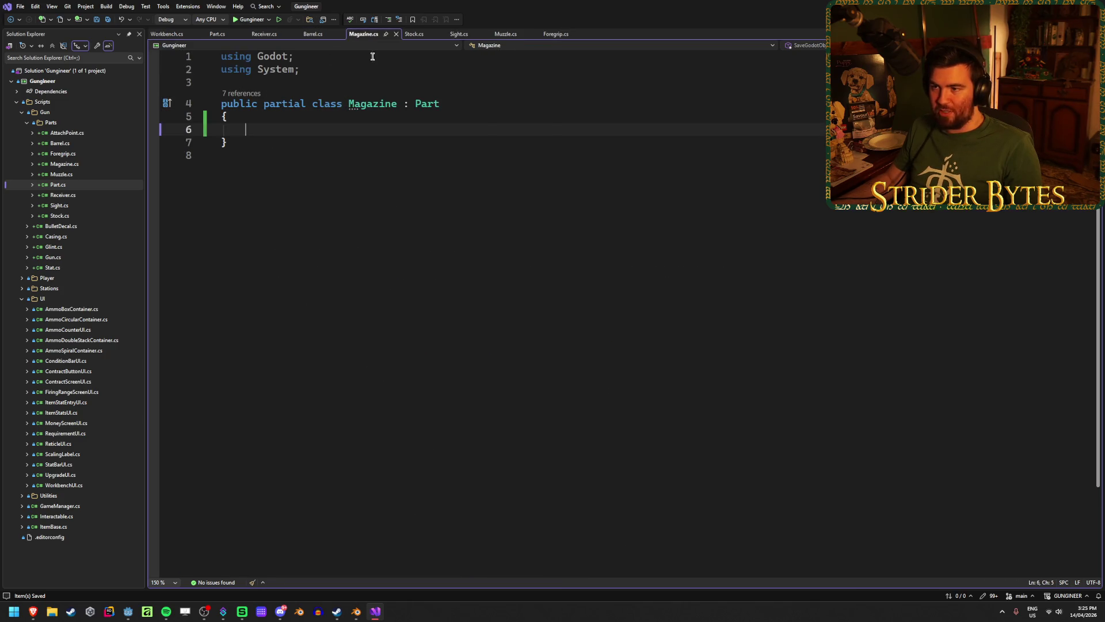
pyautogui.click(375, 104)
pyautogui.click(167, 34)
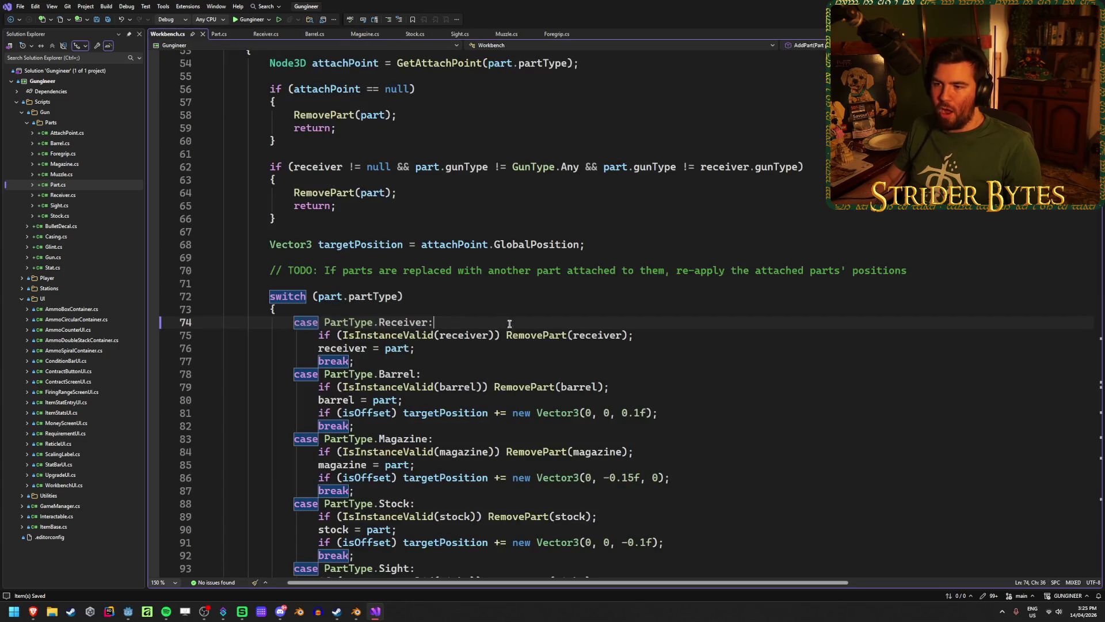
pyautogui.scroll(2, 393, 130)
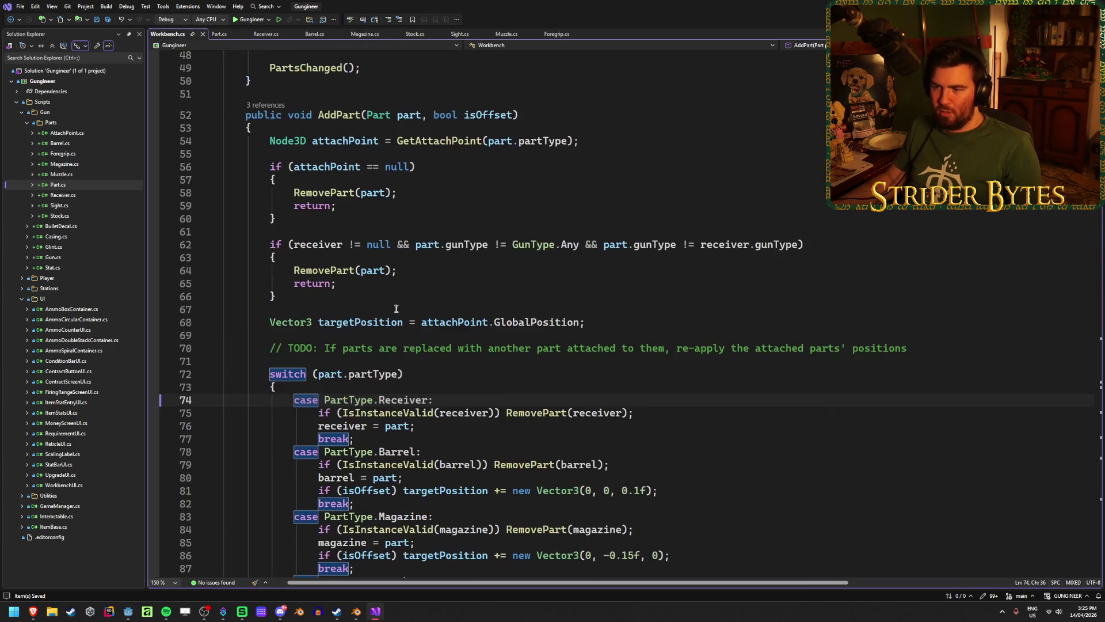
pyautogui.moveTo(366, 115); pyautogui.dragTo(421, 115)
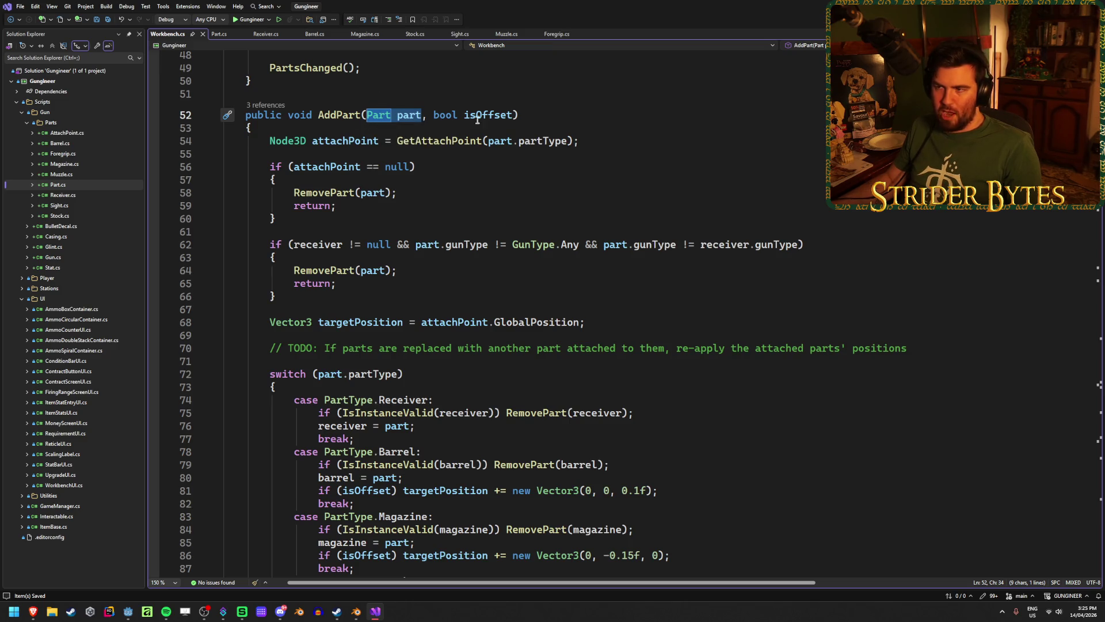
pyautogui.click(541, 111)
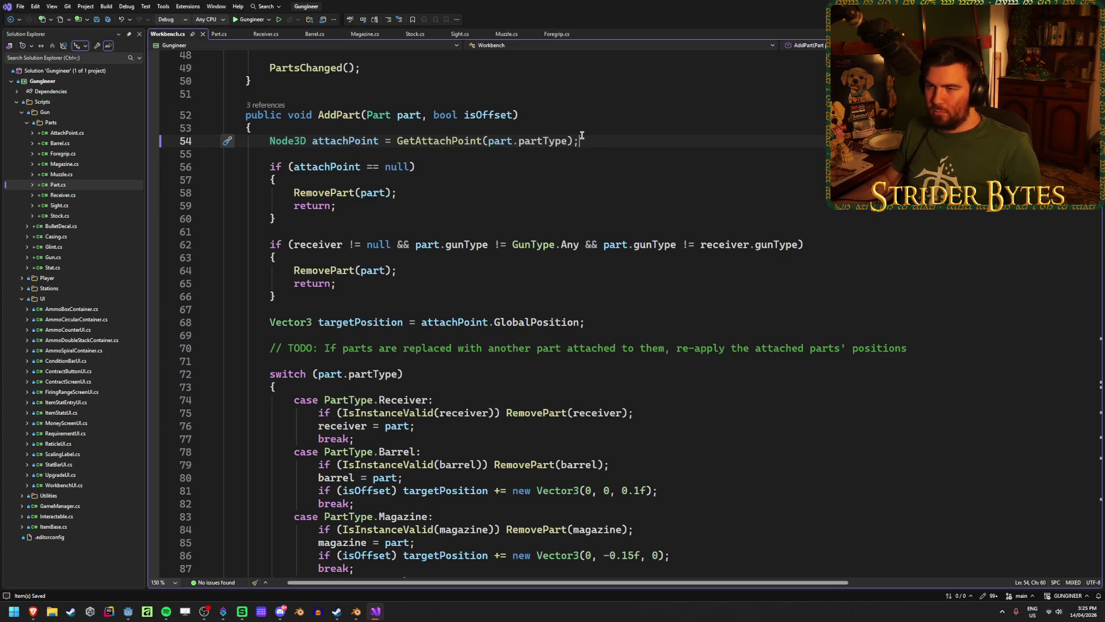
pyautogui.click(221, 38)
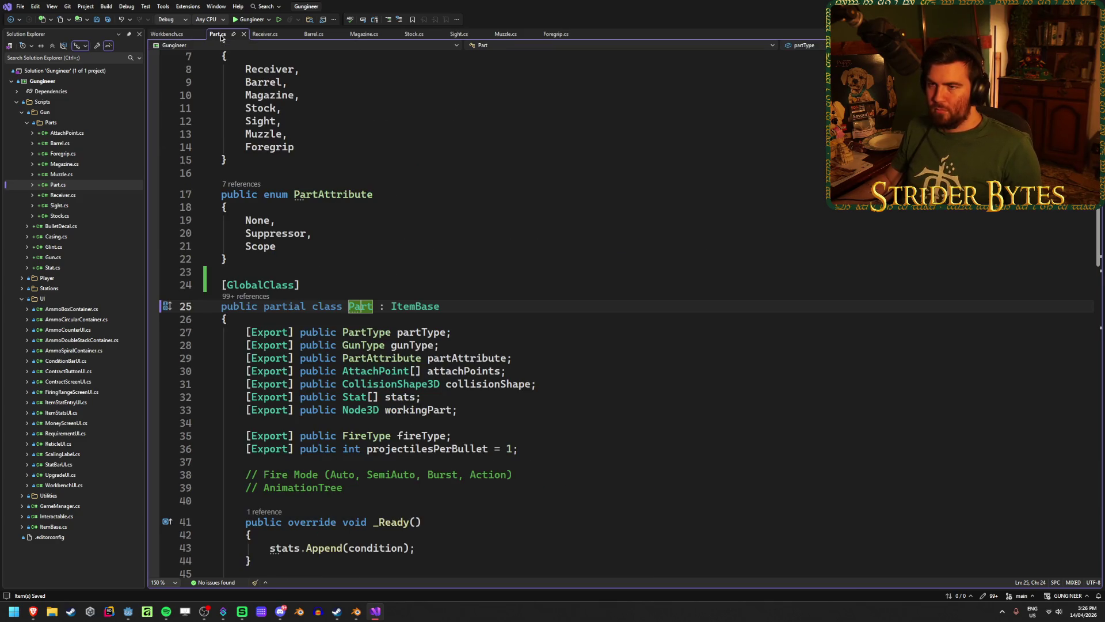
# Step: Look over the Part class declaration in Part.cs
pyautogui.click(463, 311)
pyautogui.scroll(-9, 463, 311)
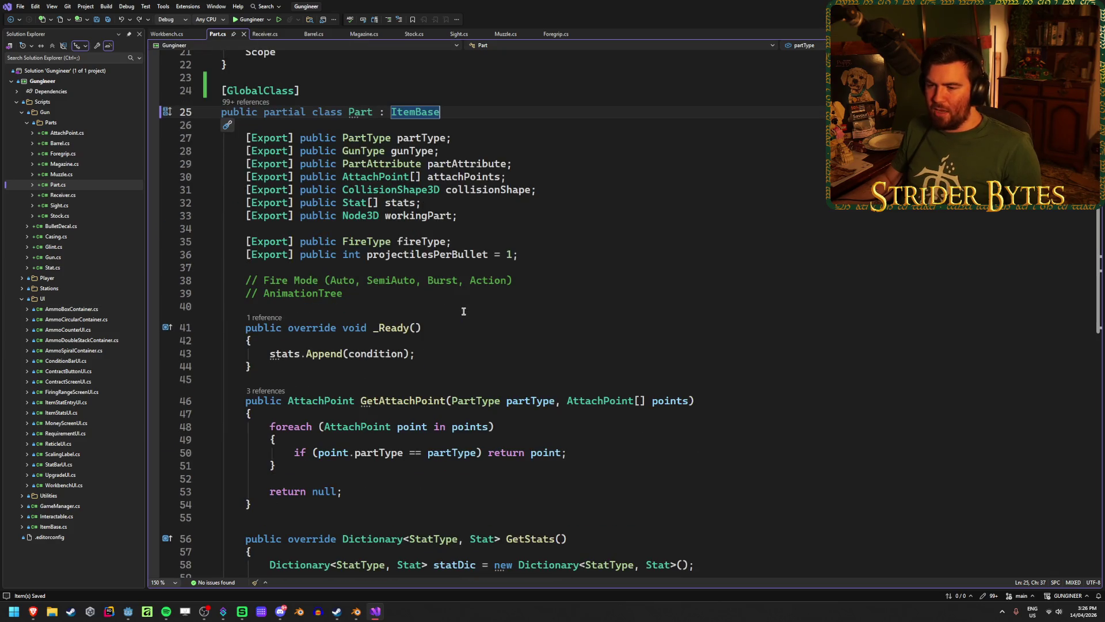
pyautogui.scroll(6, 525, 459)
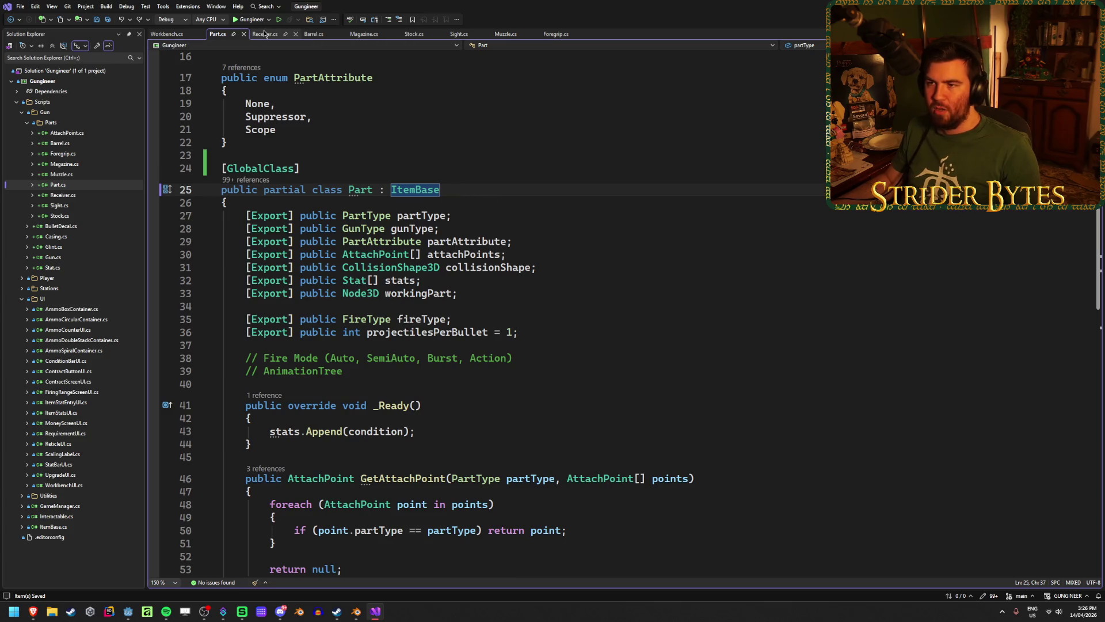
# Step: Review the receiver case in AddPart, then the ClearPartSlot and AddGun switches in Workbench.cs
pyautogui.click(167, 34)
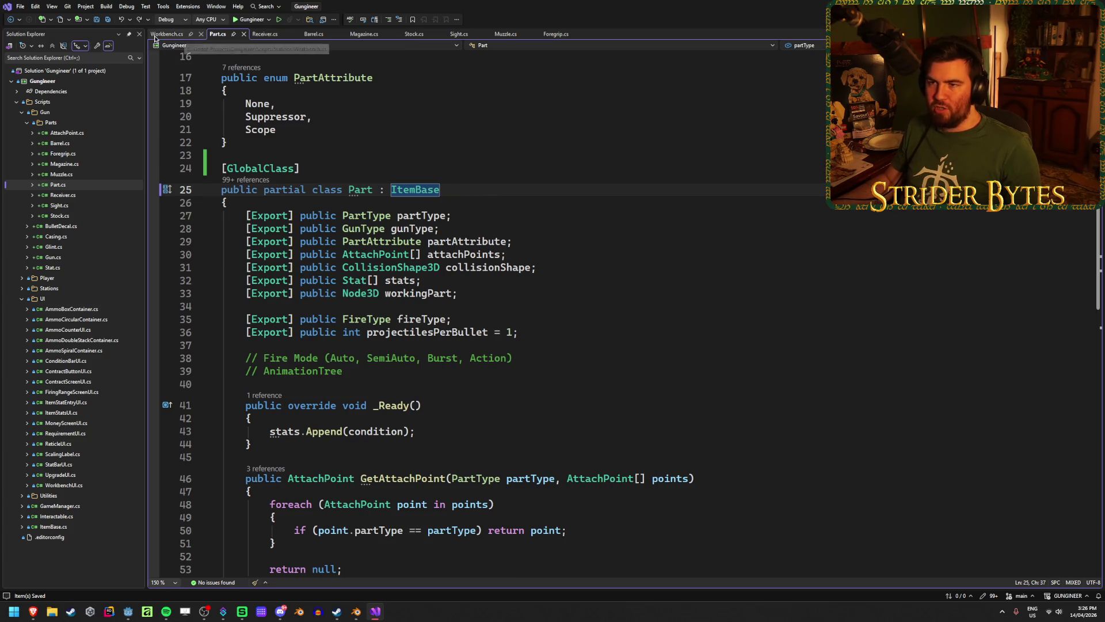
pyautogui.click(427, 283)
pyautogui.click(460, 296)
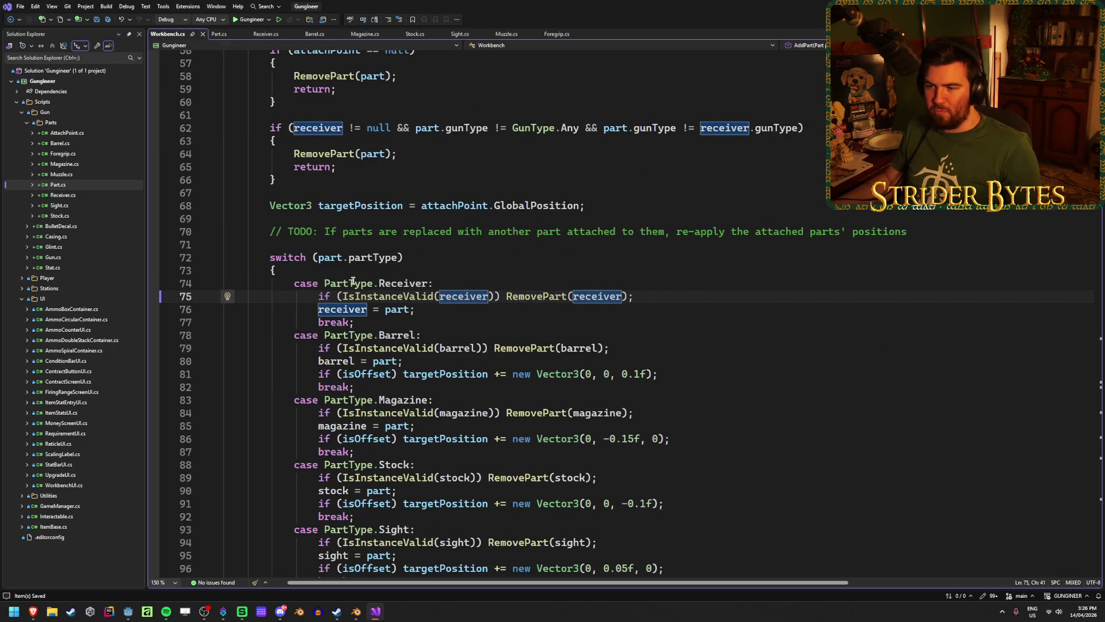
pyautogui.moveTo(673, 299)
pyautogui.mouseDown()
pyautogui.moveTo(417, 311)
pyautogui.moveTo(455, 296)
pyautogui.mouseUp()
pyautogui.click(703, 296)
pyautogui.scroll(-6, 570, 326)
pyautogui.scroll(-15, 570, 326)
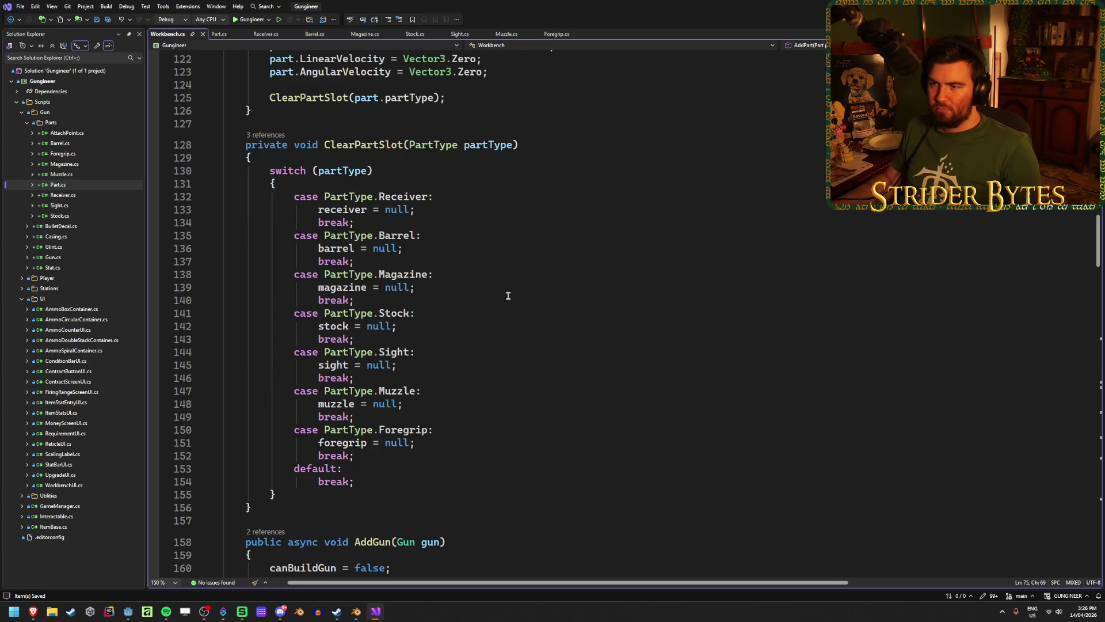
pyautogui.scroll(3, 403, 168)
pyautogui.scroll(-17, 405, 170)
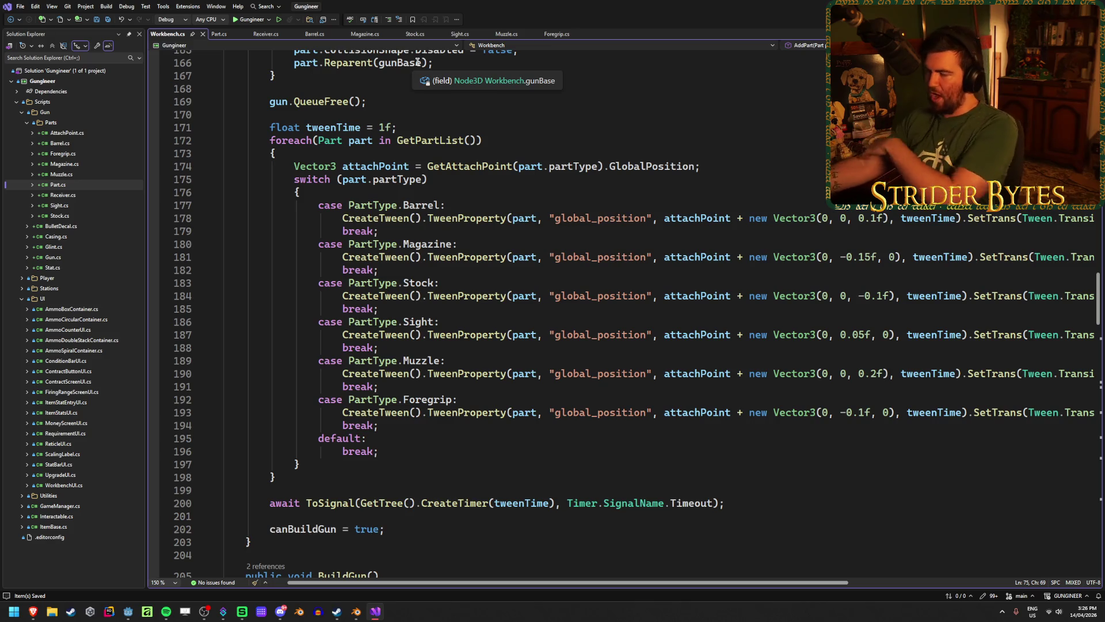
pyautogui.click(218, 35)
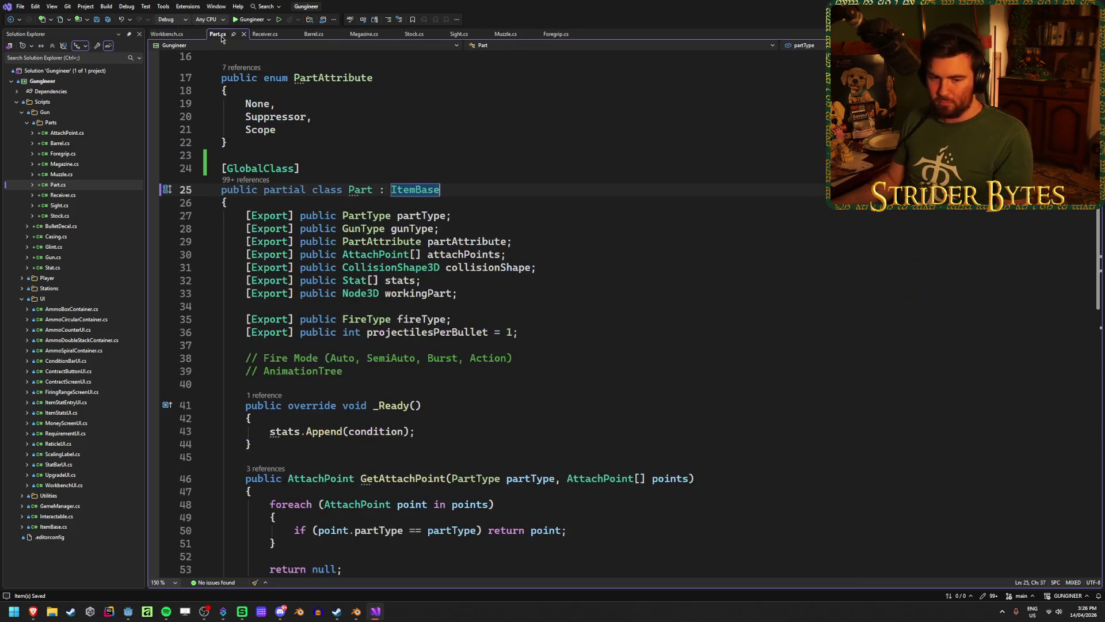
# Step: Examine the attachPoints, collisionShape and stats field declarations in Part.cs
pyautogui.click(600, 255)
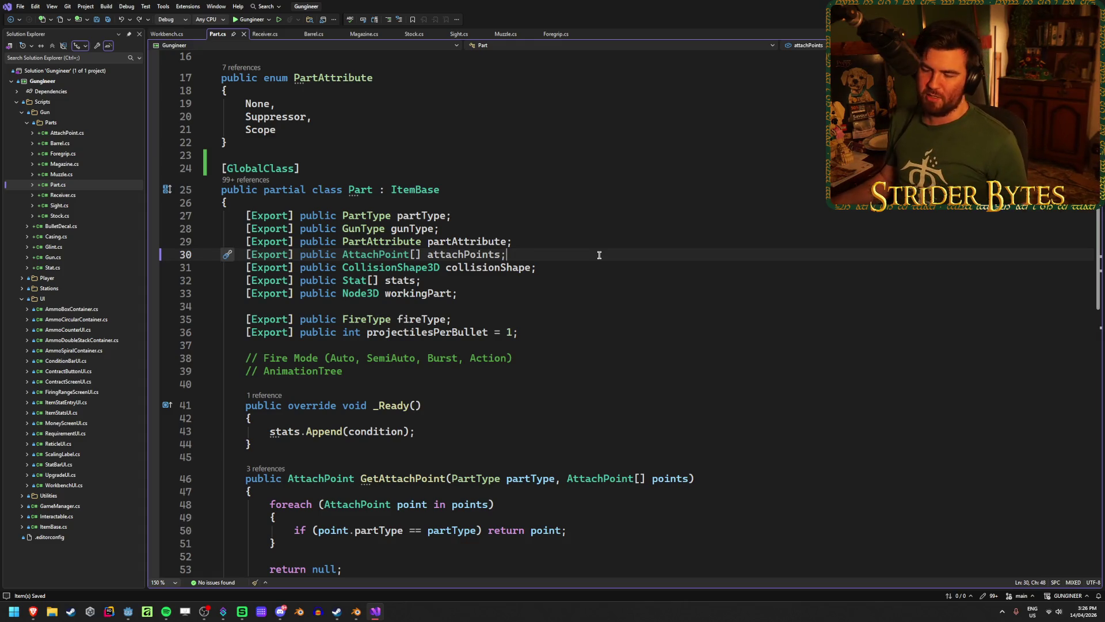
pyautogui.click(437, 281)
pyautogui.moveTo(438, 280); pyautogui.dragTo(221, 267)
pyautogui.click(437, 277)
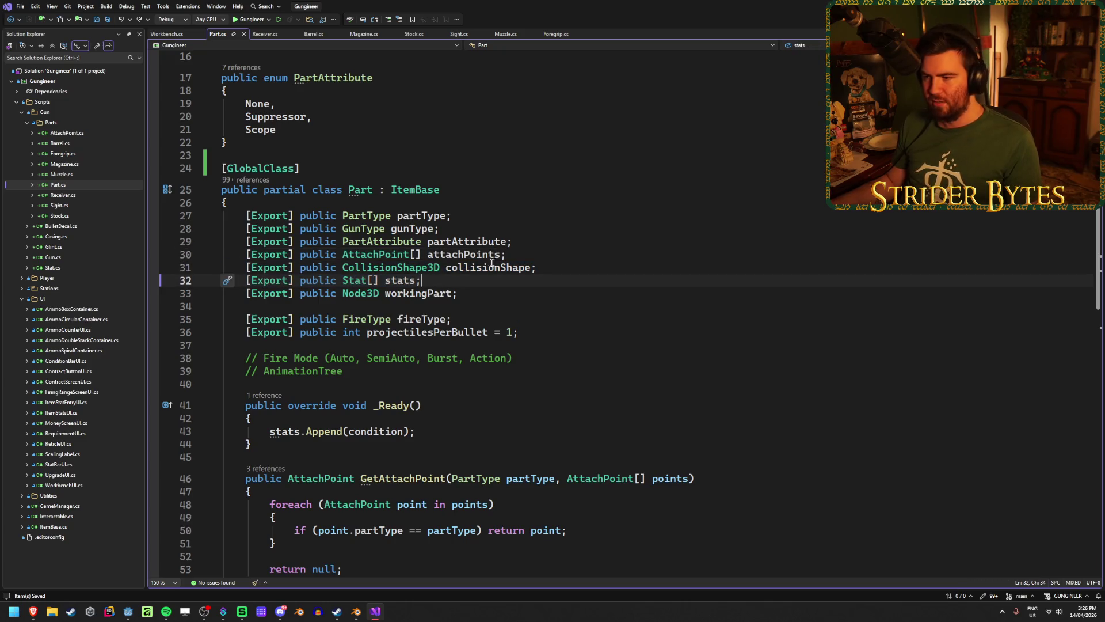
pyautogui.moveTo(522, 255); pyautogui.dragTo(307, 255)
pyautogui.click(533, 258)
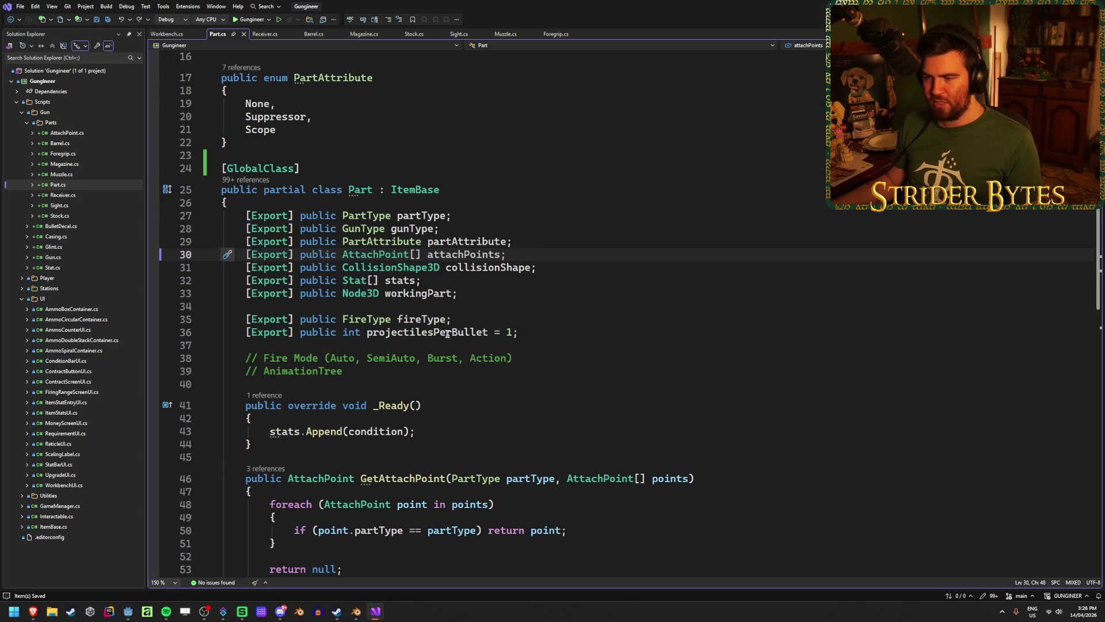
pyautogui.scroll(-8, 502, 293)
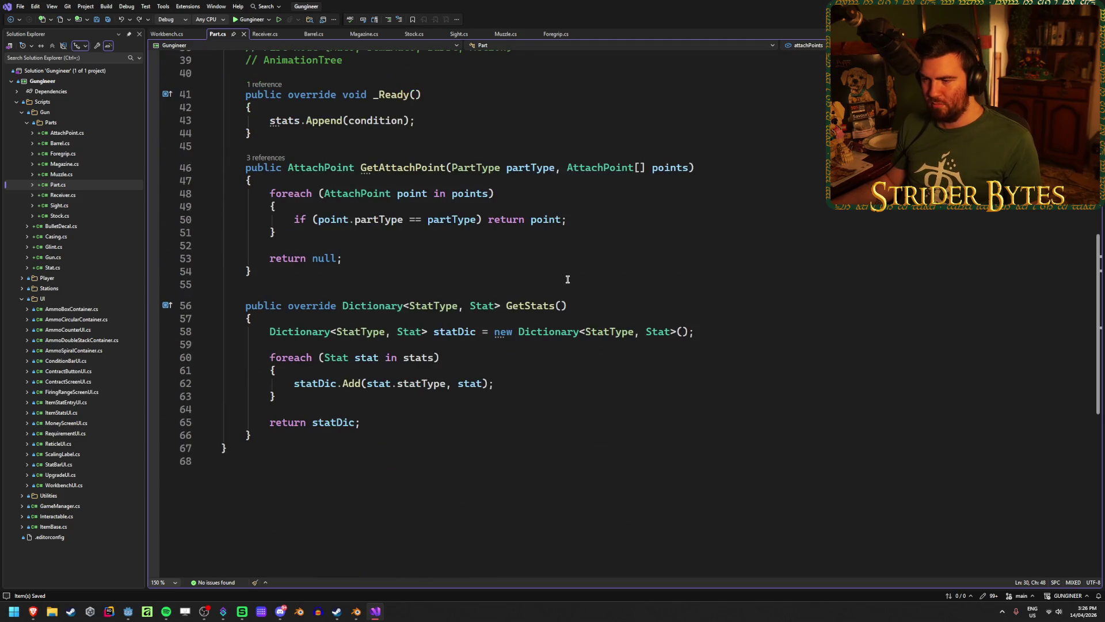
pyautogui.scroll(2, 276, 385)
pyautogui.scroll(7, 576, 322)
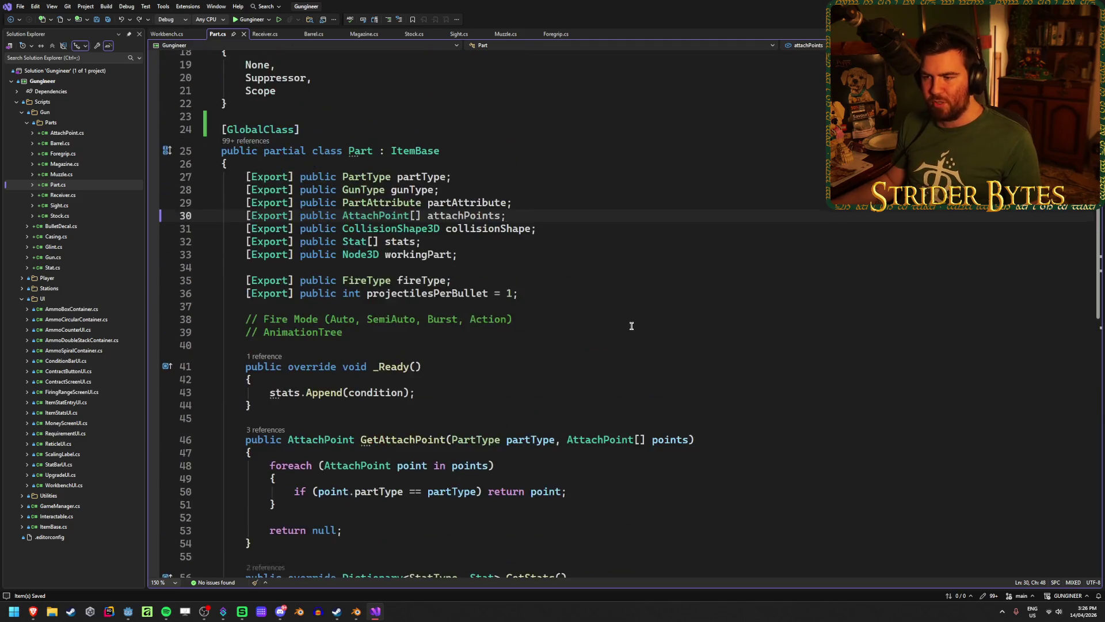
# Step: Check the stats and workingPart fields, glancing at the Receiver.cs subclass
pyautogui.click(465, 319)
pyautogui.click(545, 332)
pyautogui.click(548, 319)
pyautogui.click(542, 332)
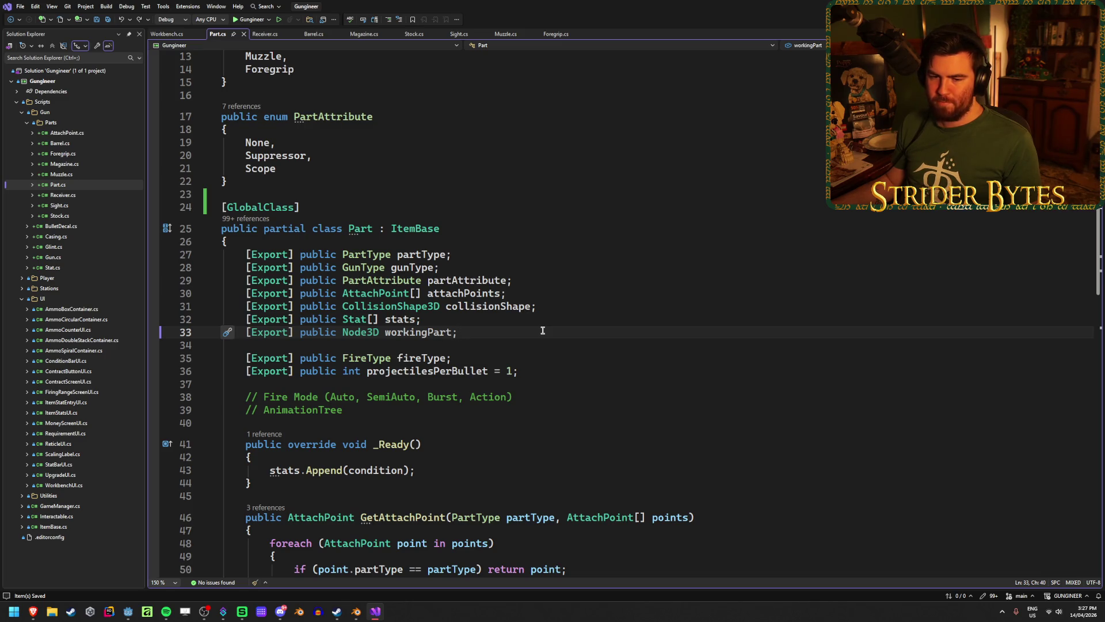
pyautogui.click(265, 34)
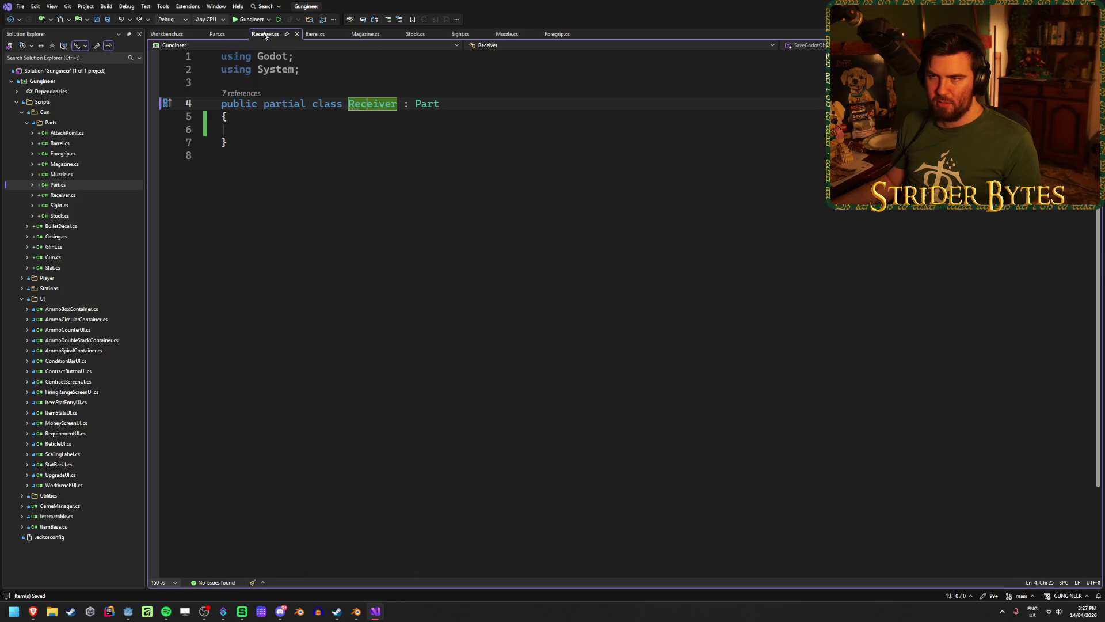
pyautogui.click(217, 34)
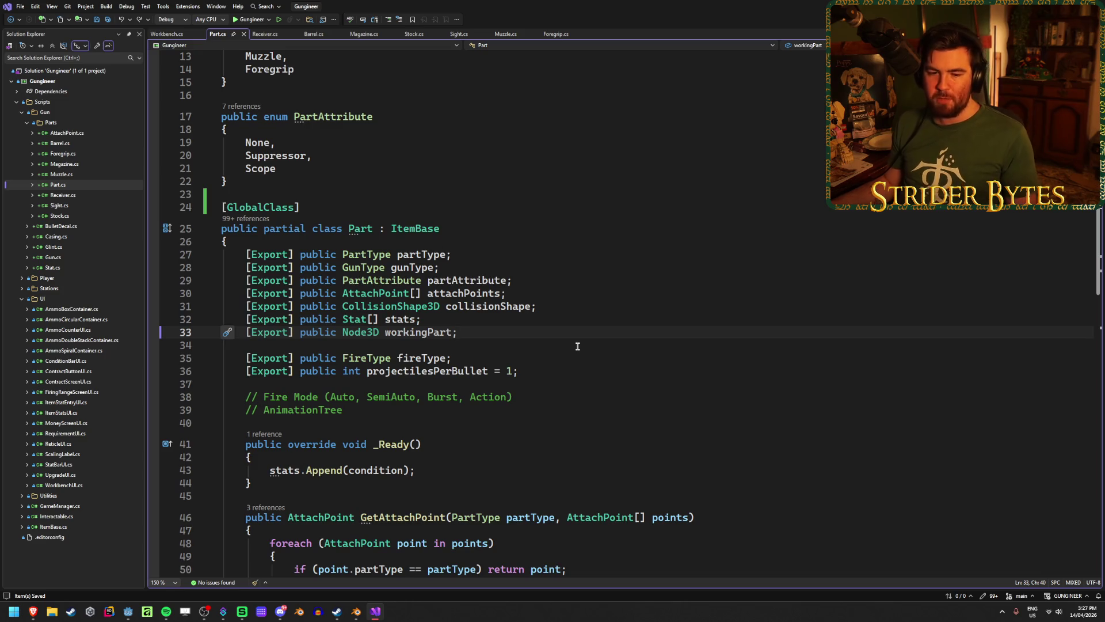
# Step: Recheck the stats, attachPoints and workingPart fields, then return to Workbench.cs's AddGun code
pyautogui.click(525, 319)
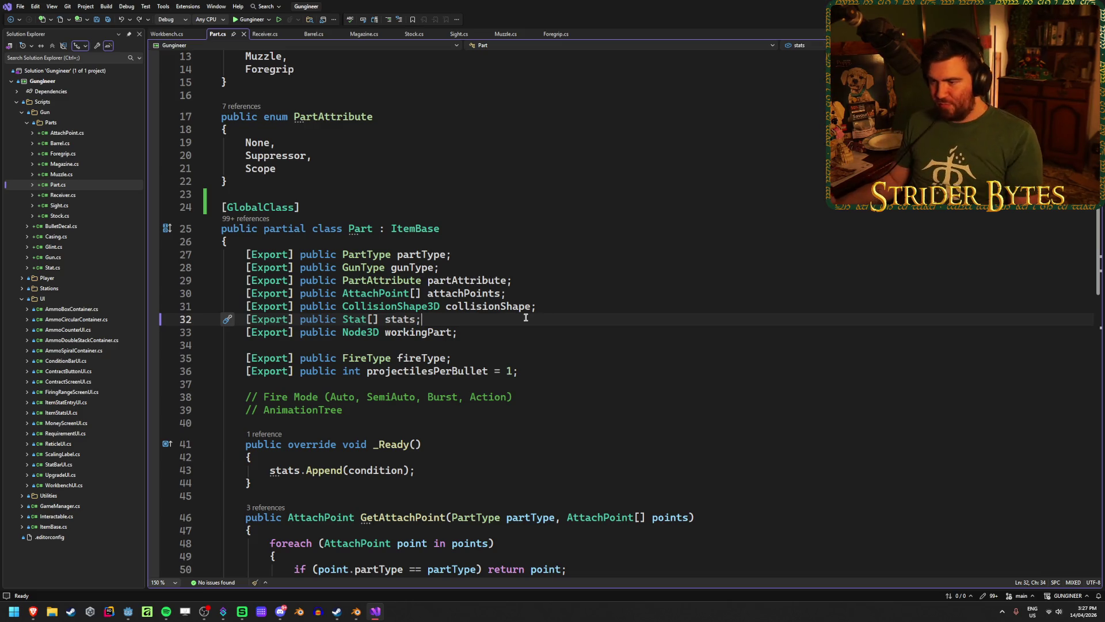
pyautogui.click(439, 293)
pyautogui.click(455, 294)
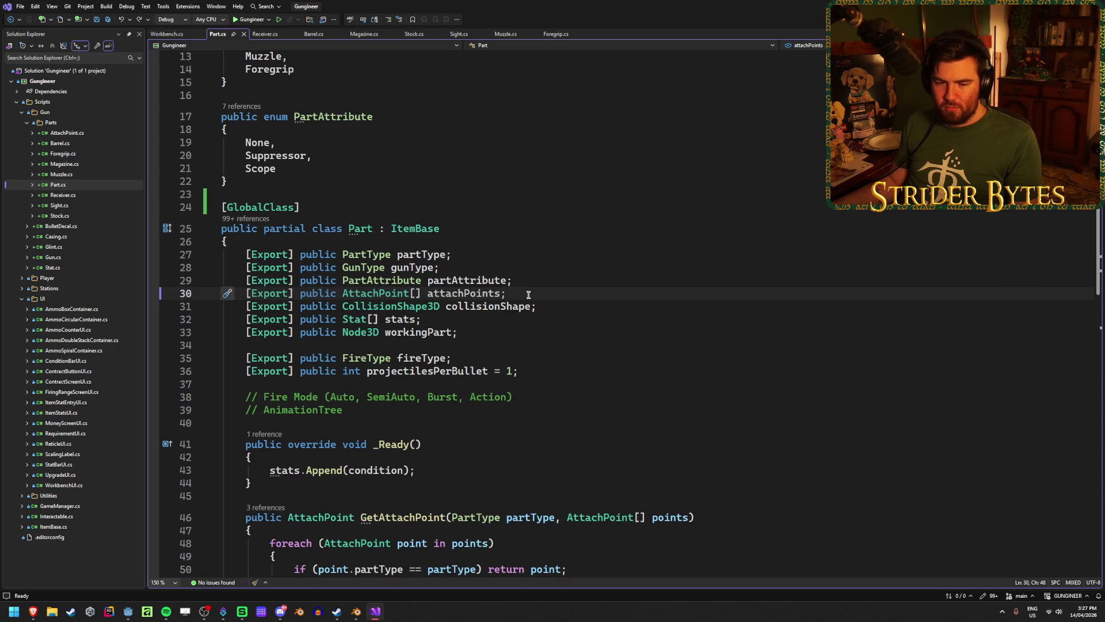
pyautogui.click(572, 332)
pyautogui.click(506, 322)
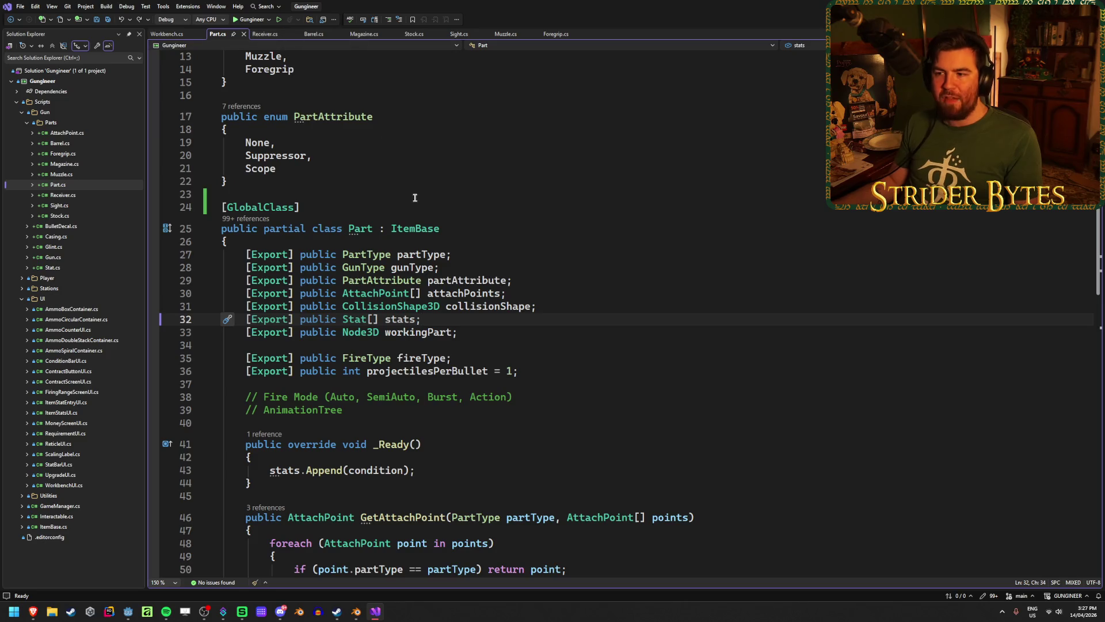
pyautogui.hotkey('ctrl', 'Tab')
pyautogui.scroll(10, 487, 230)
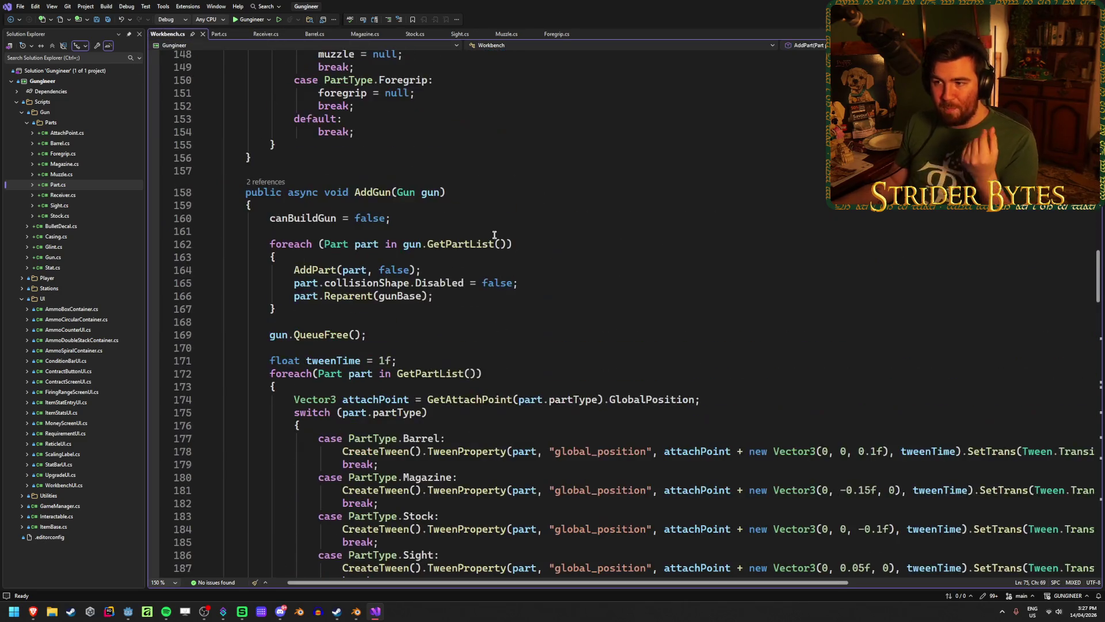
pyautogui.scroll(20, 487, 230)
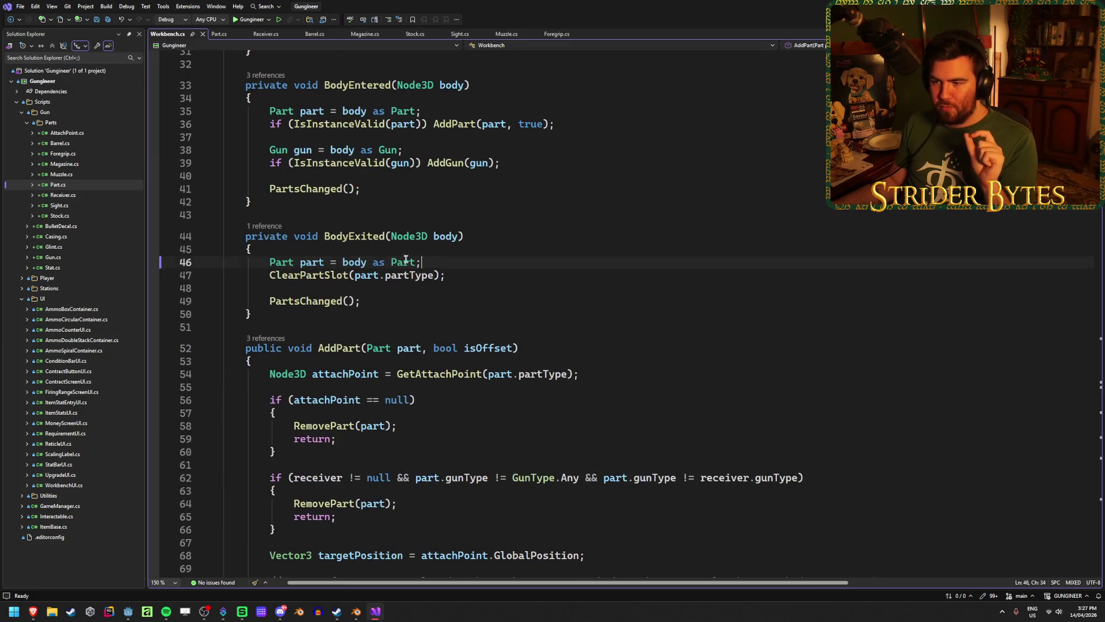
pyautogui.moveTo(423, 263); pyautogui.dragTo(269, 263)
pyautogui.moveTo(465, 237); pyautogui.dragTo(324, 237)
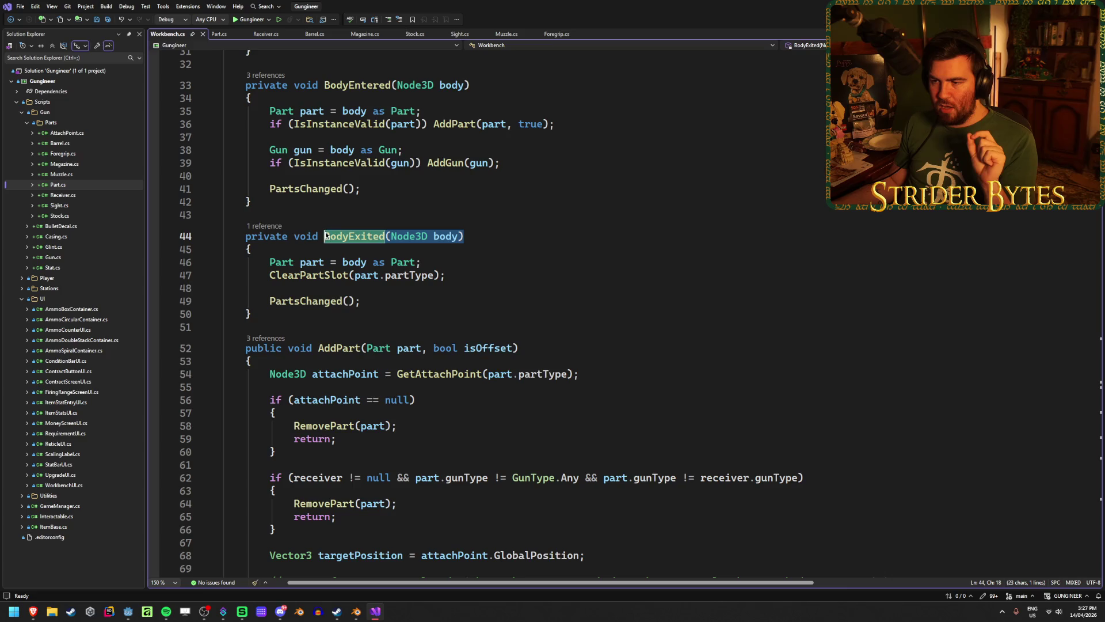
pyautogui.click(472, 238)
pyautogui.scroll(3, 453, 268)
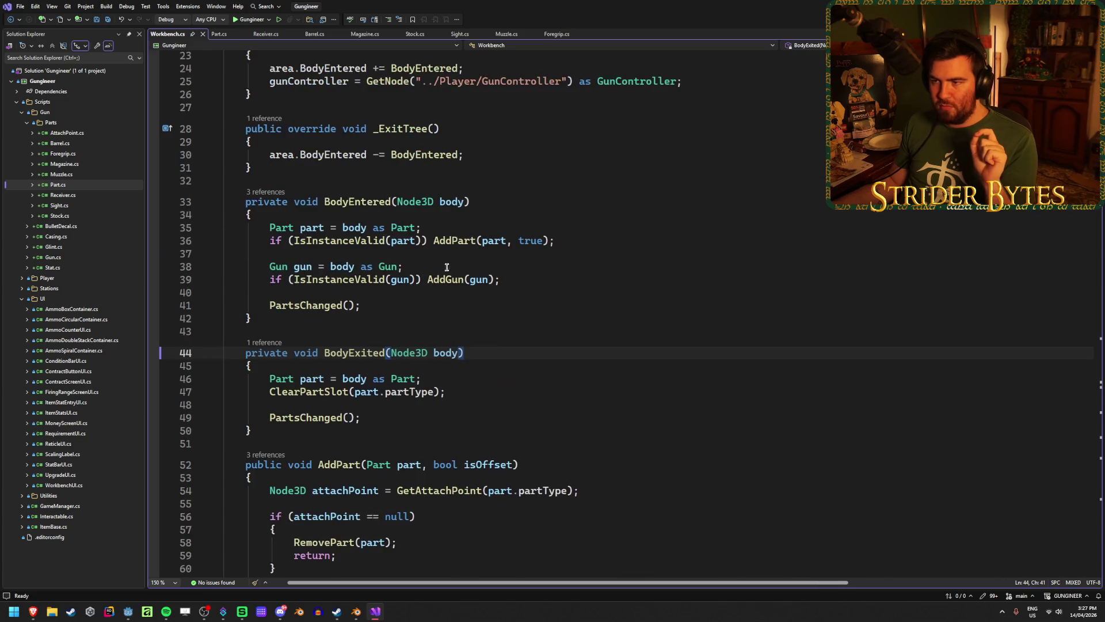
pyautogui.moveTo(444, 225); pyautogui.dragTo(269, 228)
pyautogui.click(440, 228)
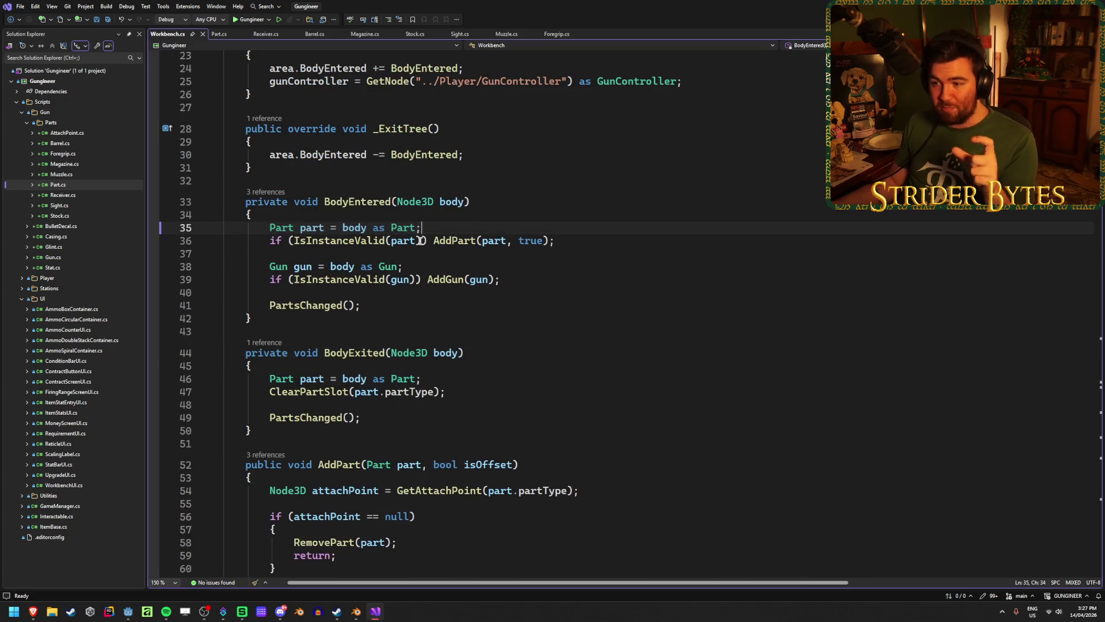
pyautogui.moveTo(371, 239); pyautogui.dragTo(451, 226)
pyautogui.click(493, 239)
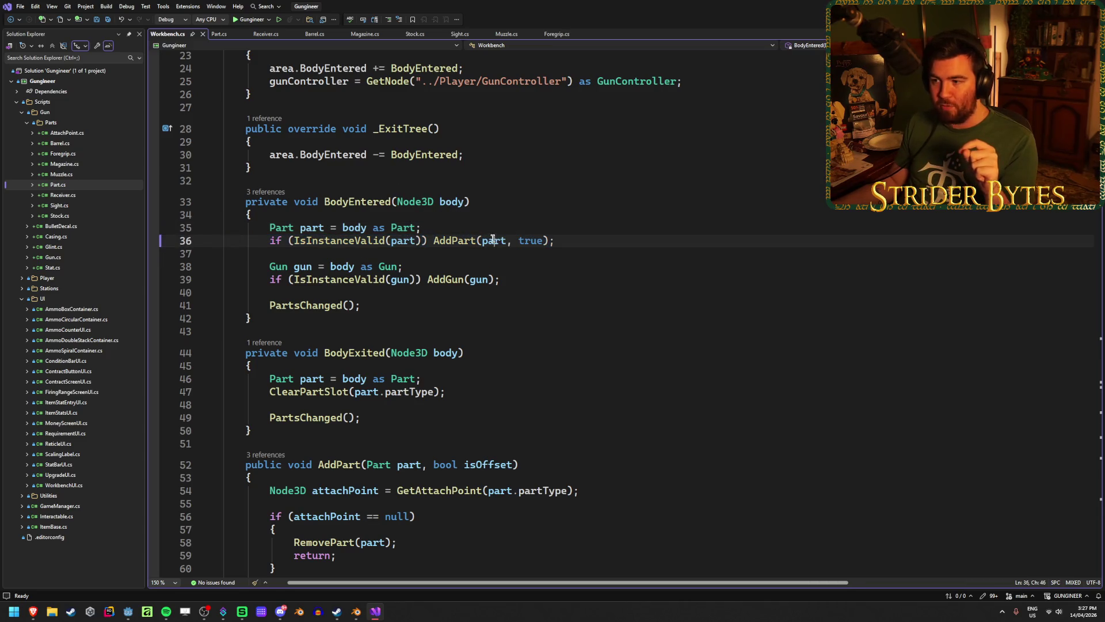
pyautogui.click(266, 34)
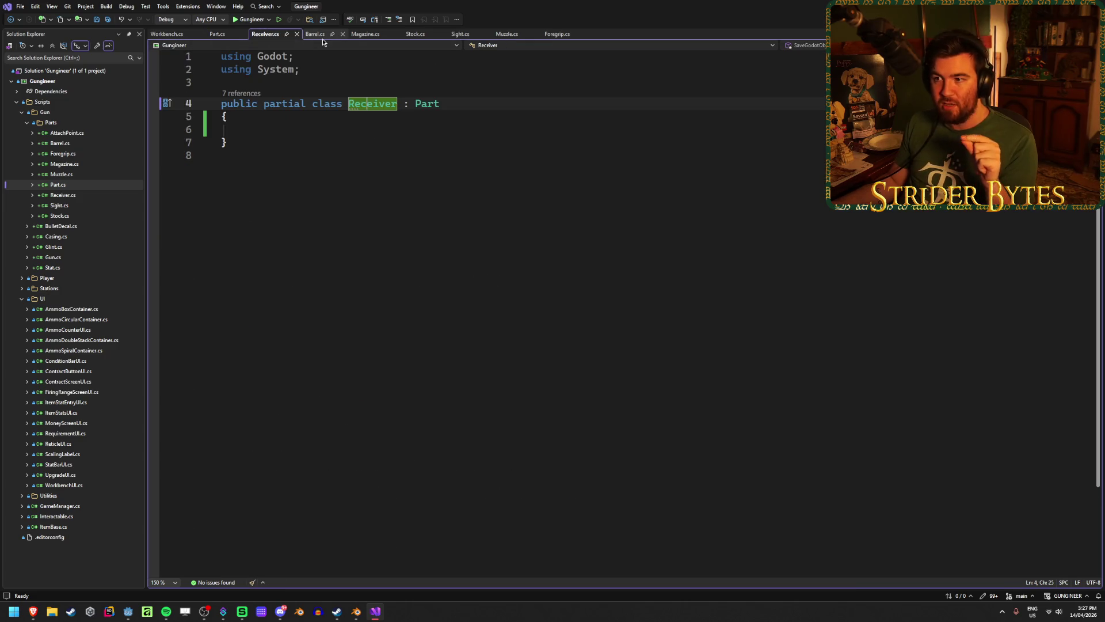
pyautogui.click(331, 140)
pyautogui.click(332, 128)
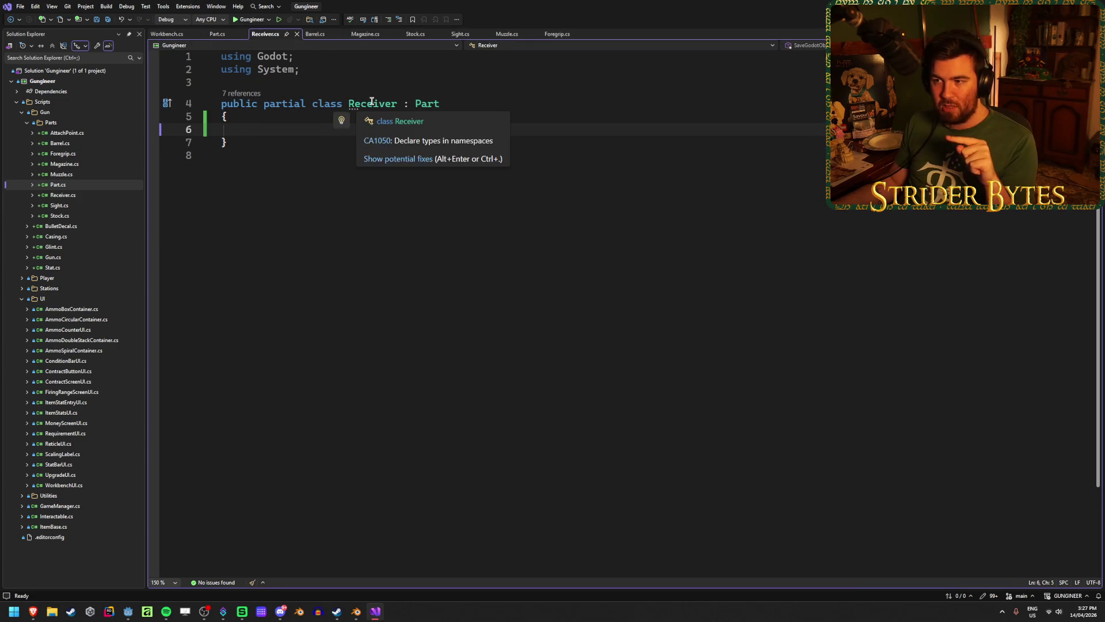
pyautogui.click(415, 33)
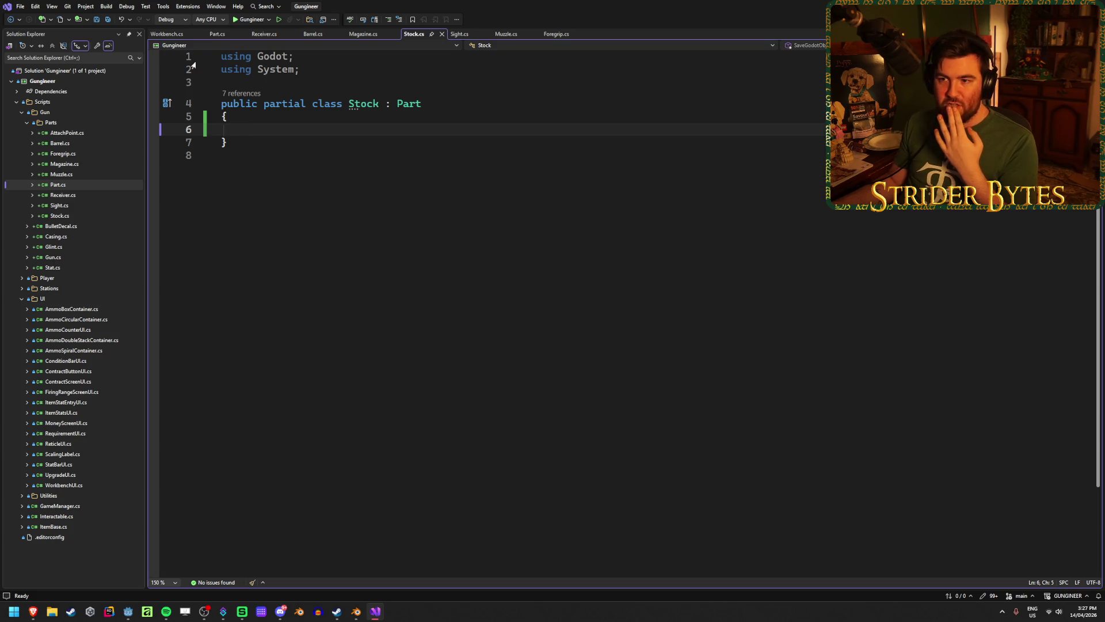
pyautogui.click(171, 36)
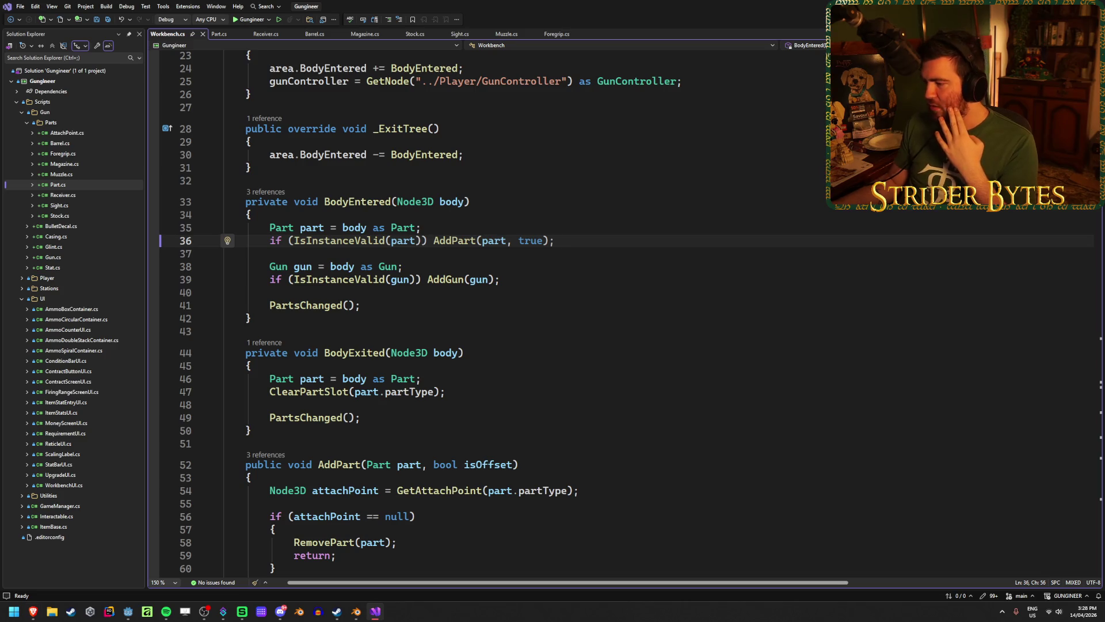
pyautogui.hotkey('alt', 'Tab')
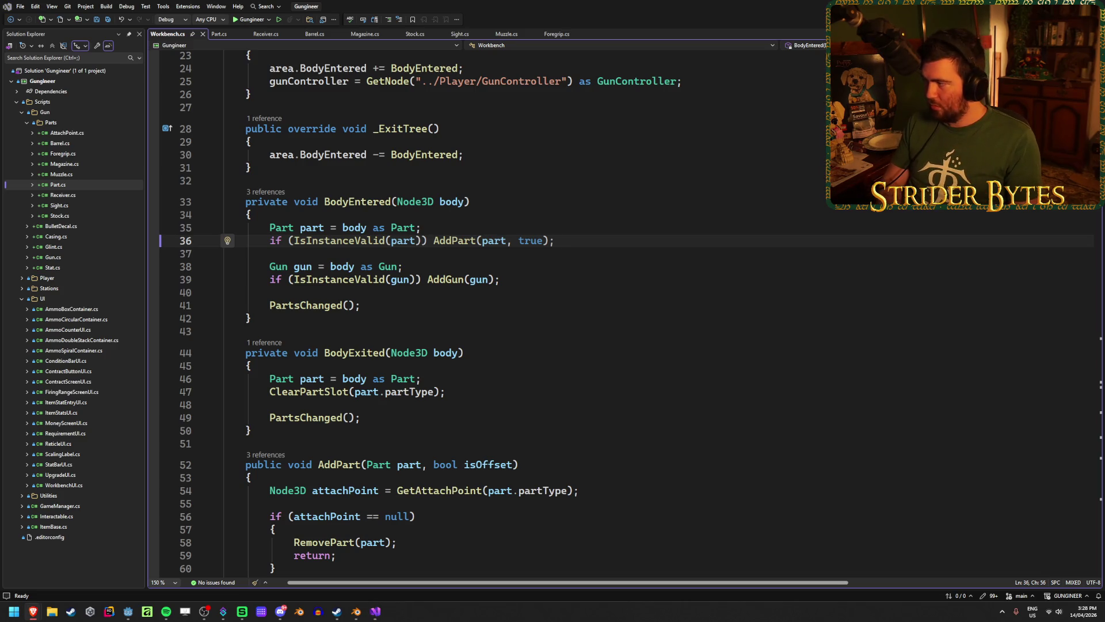
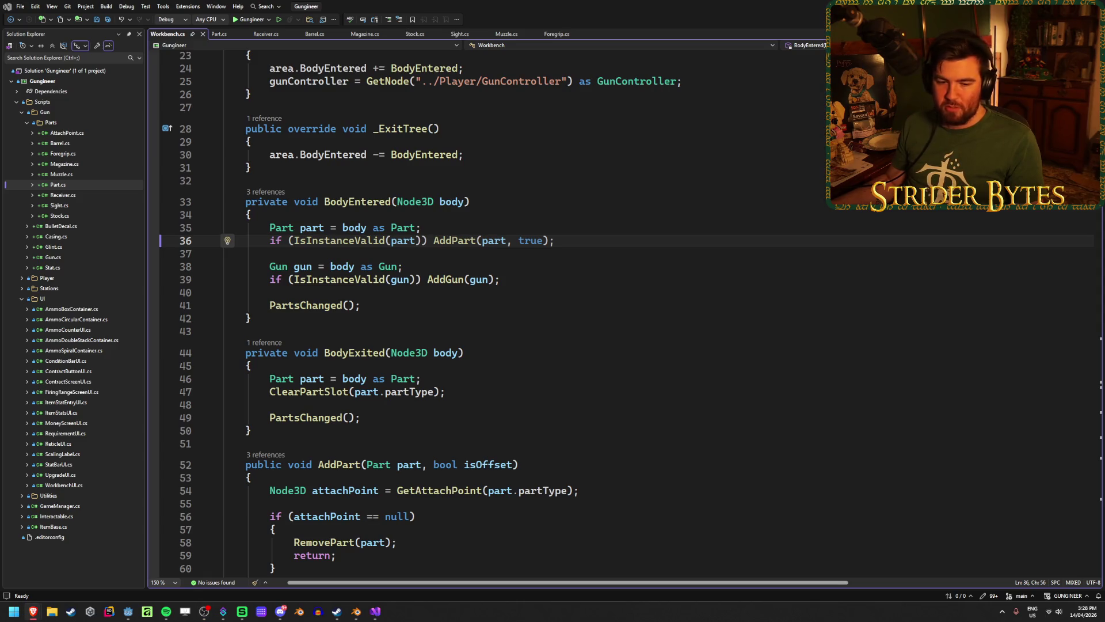
# Step: Read the Microsoft Learn article on is, as, typeof and cast expressions, then return to Workbench.cs
pyautogui.hotkey('alt', 'Tab')
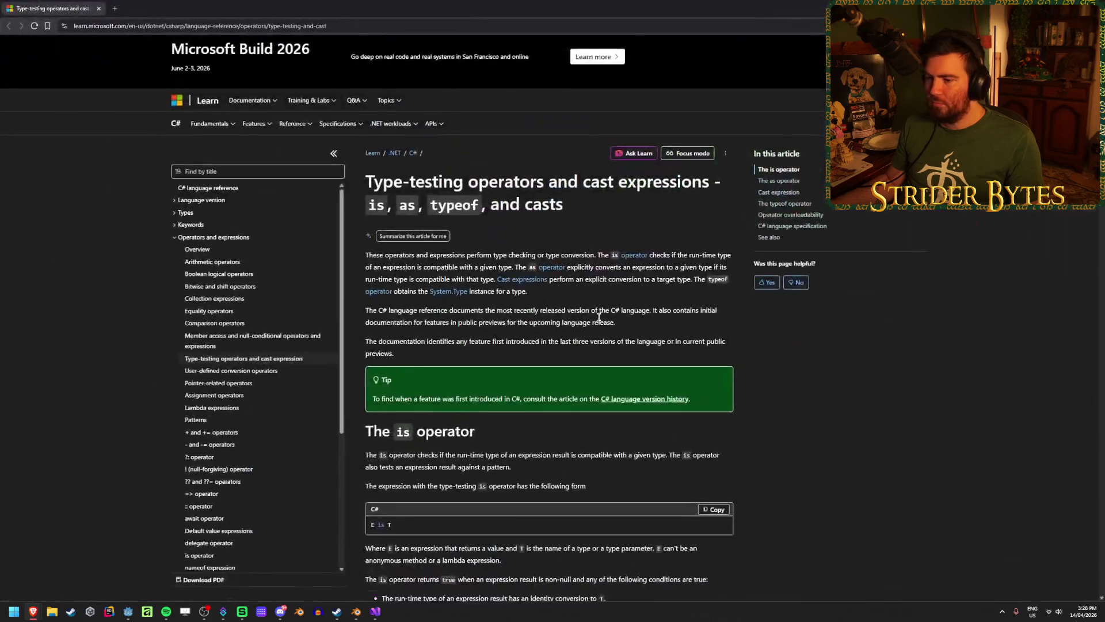
pyautogui.scroll(-6, 600, 320)
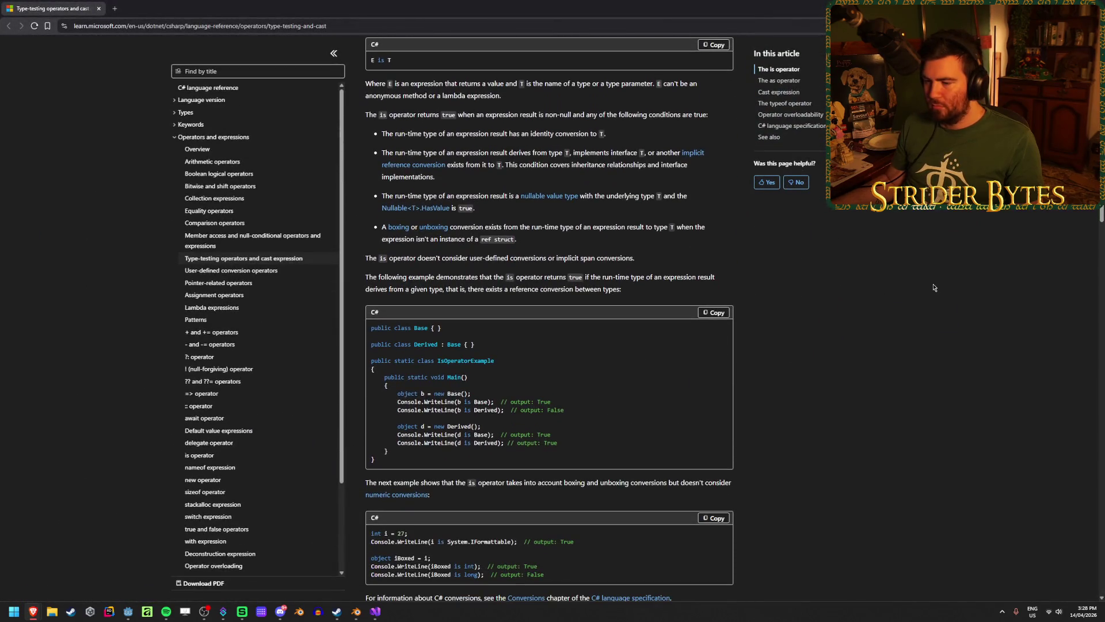
pyautogui.scroll(-2, 831, 278)
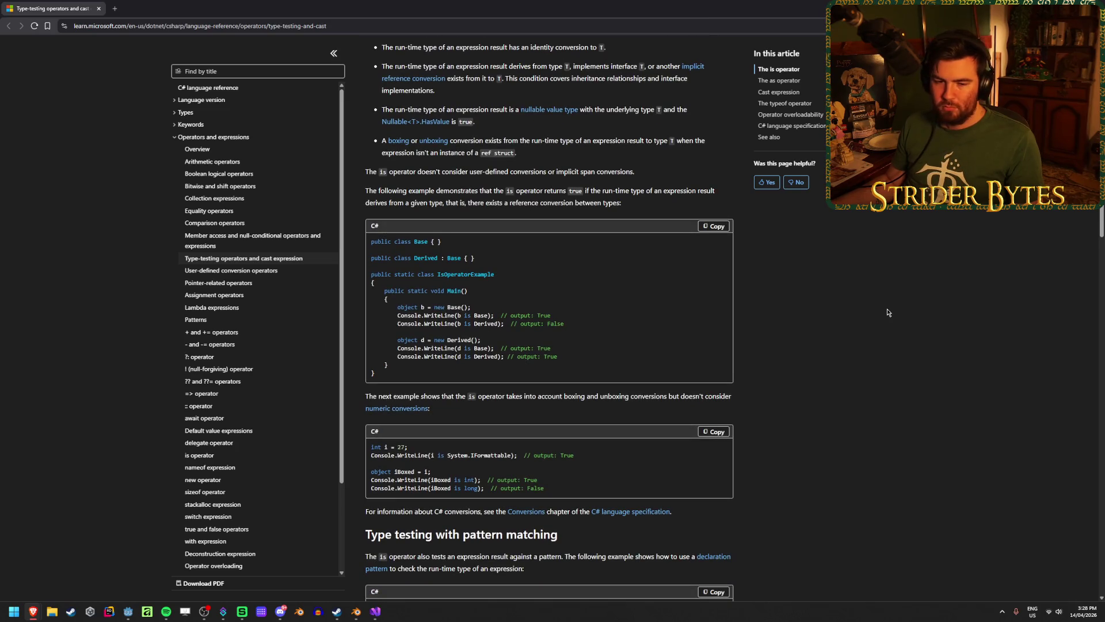
pyautogui.scroll(-2, 888, 313)
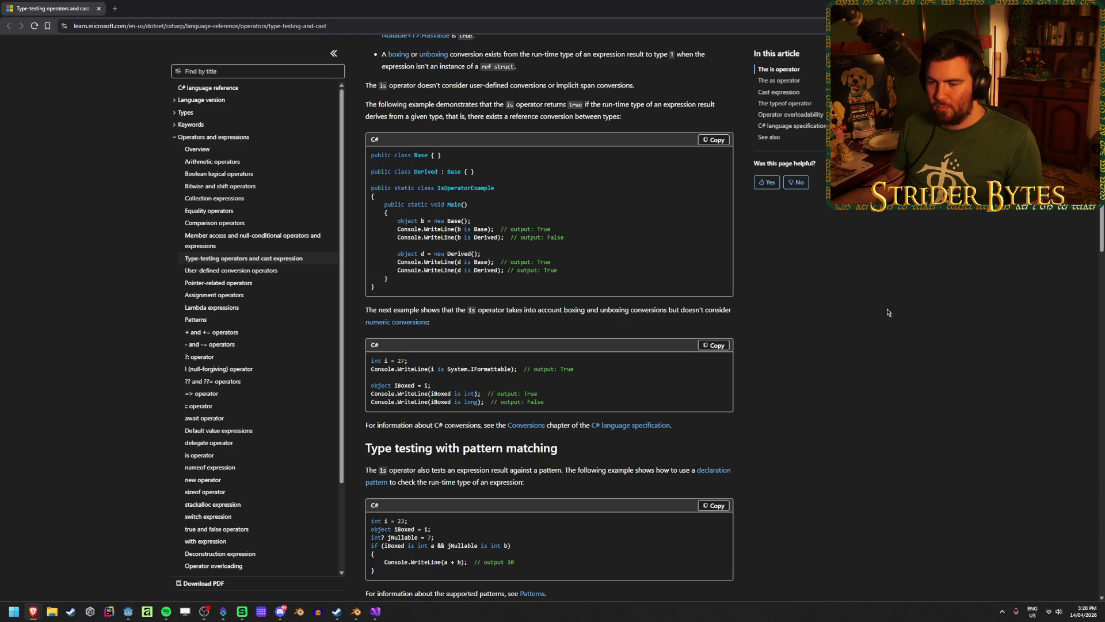
pyautogui.scroll(-5, 888, 313)
pyautogui.scroll(-4, 888, 312)
pyautogui.scroll(4, 888, 313)
pyautogui.scroll(-4, 888, 312)
pyautogui.scroll(-6, 888, 313)
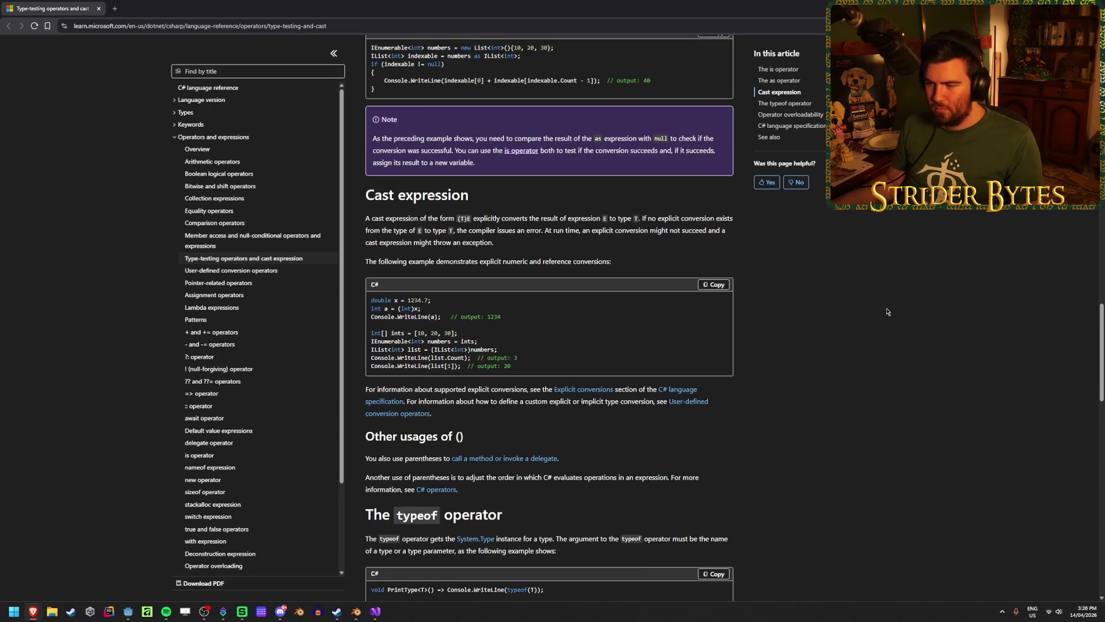
pyautogui.scroll(-2, 888, 313)
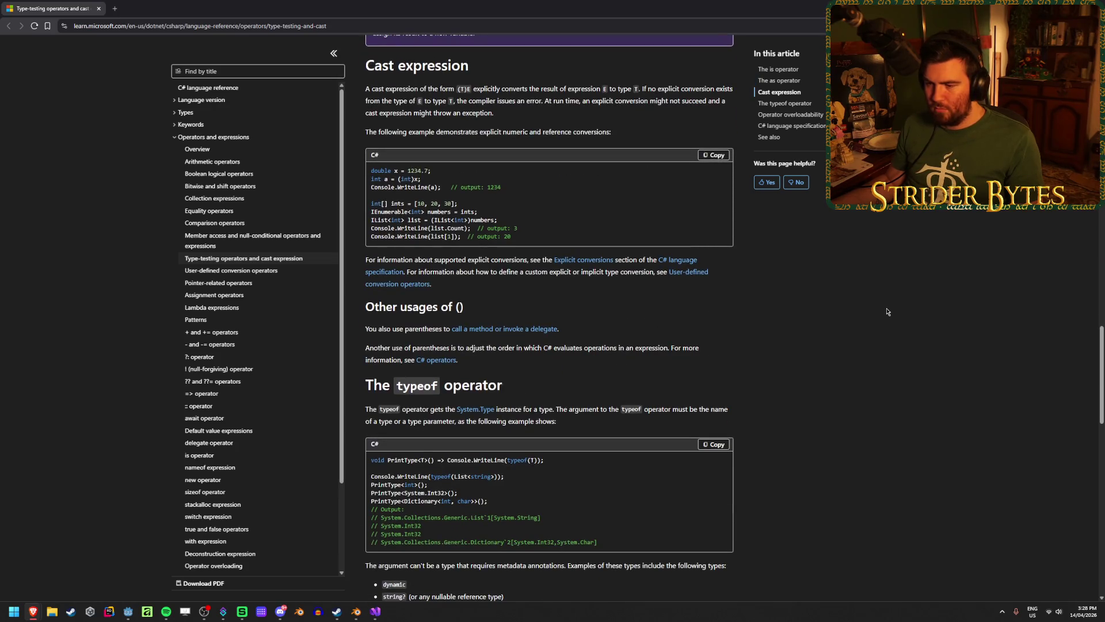
pyautogui.scroll(-10, 888, 312)
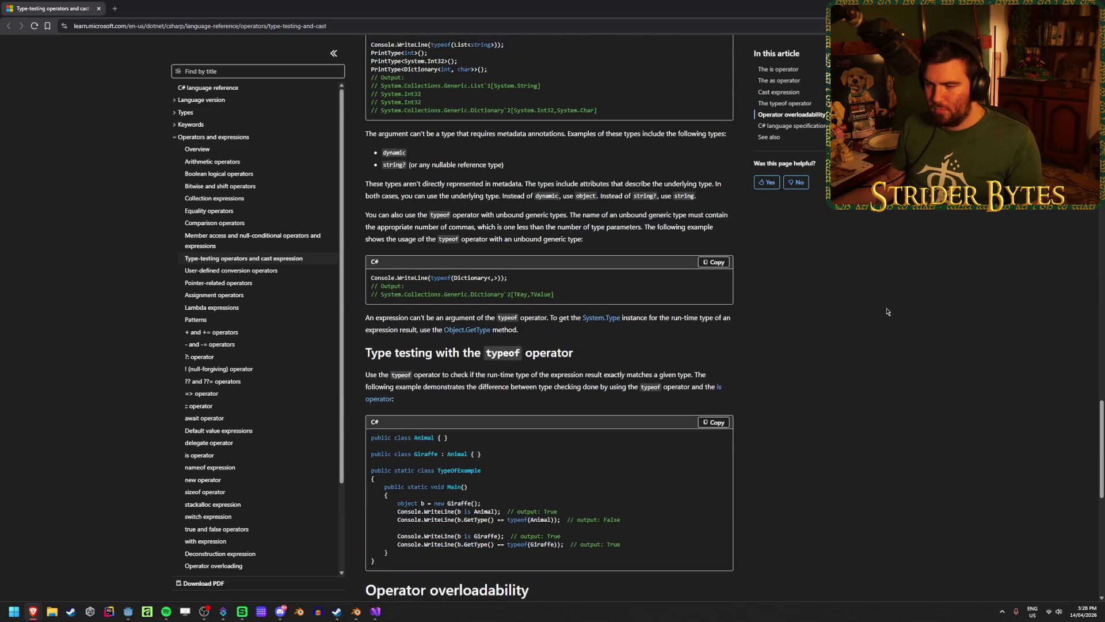
pyautogui.scroll(3, 888, 312)
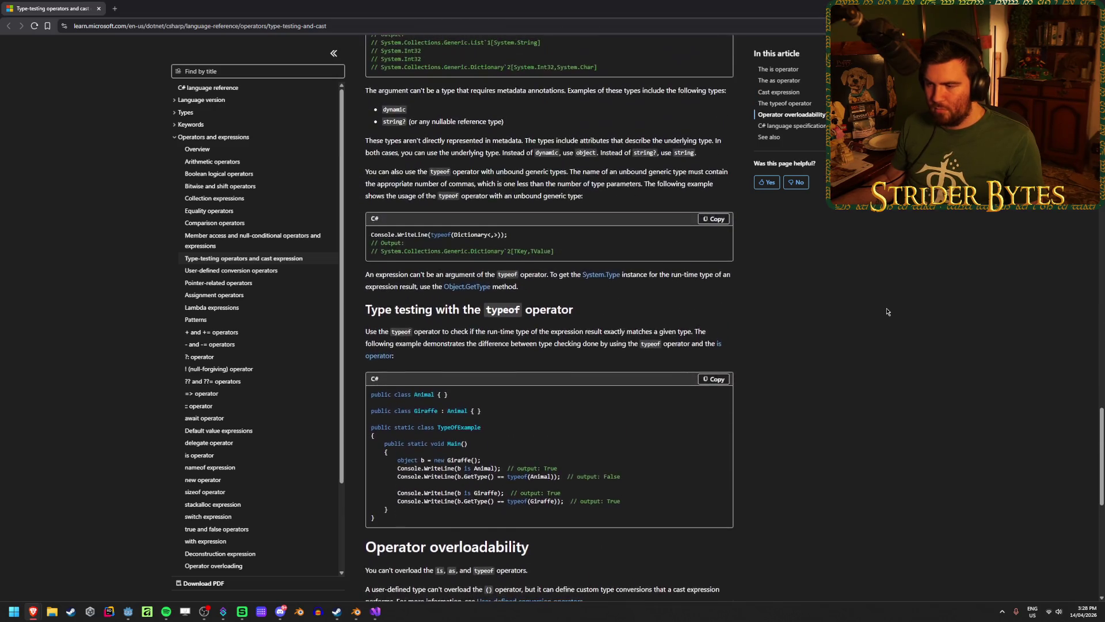
pyautogui.scroll(10, 888, 312)
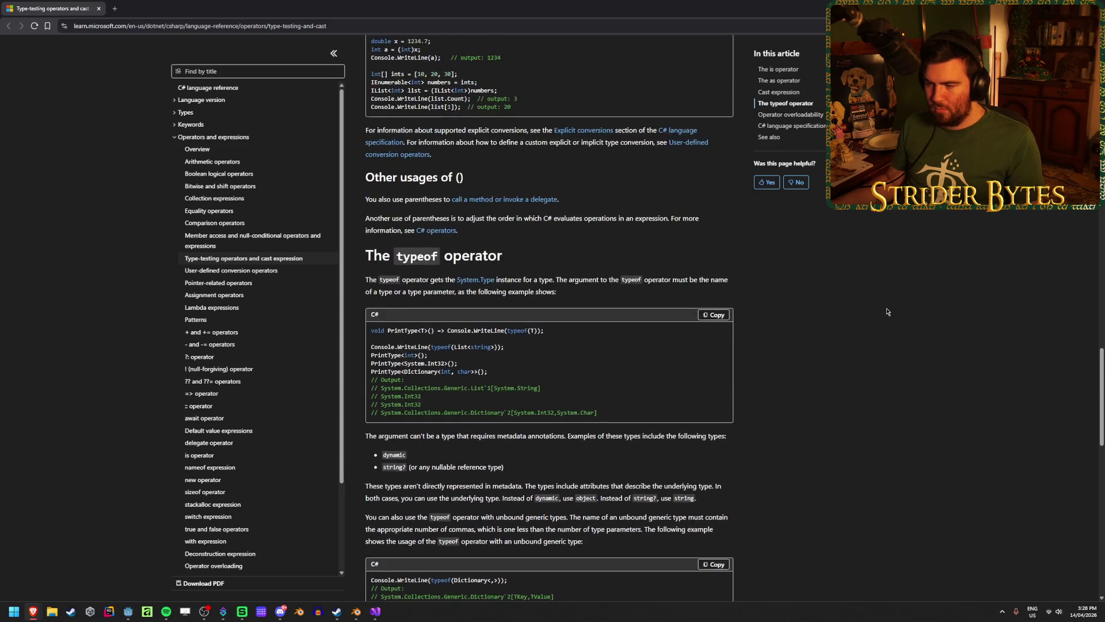
pyautogui.scroll(15, 888, 312)
pyautogui.scroll(-4, 888, 312)
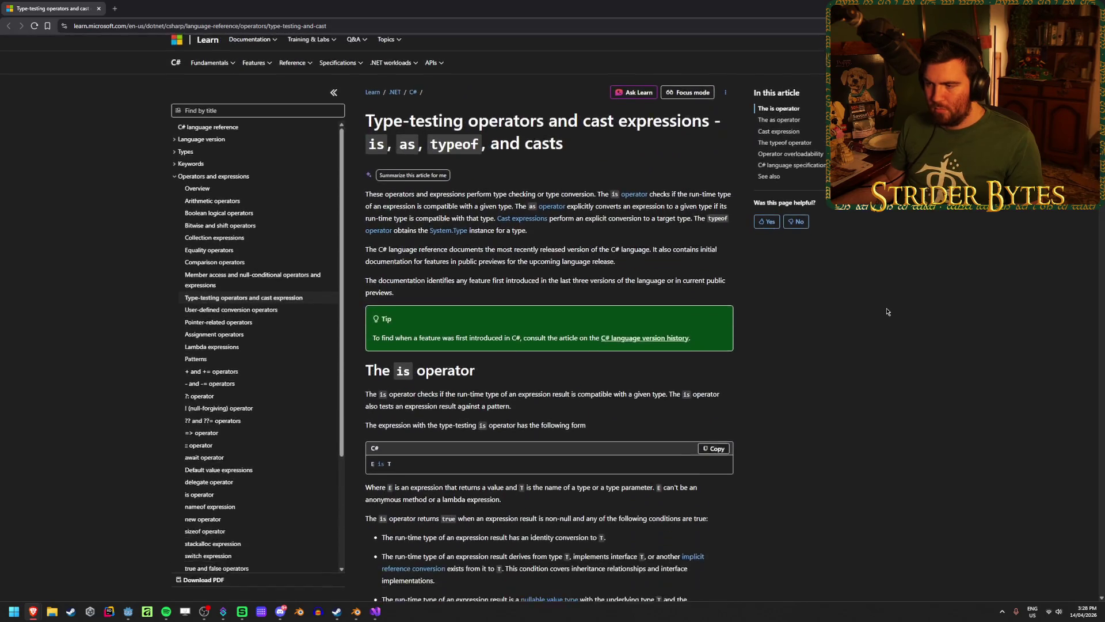
pyautogui.scroll(2, 888, 312)
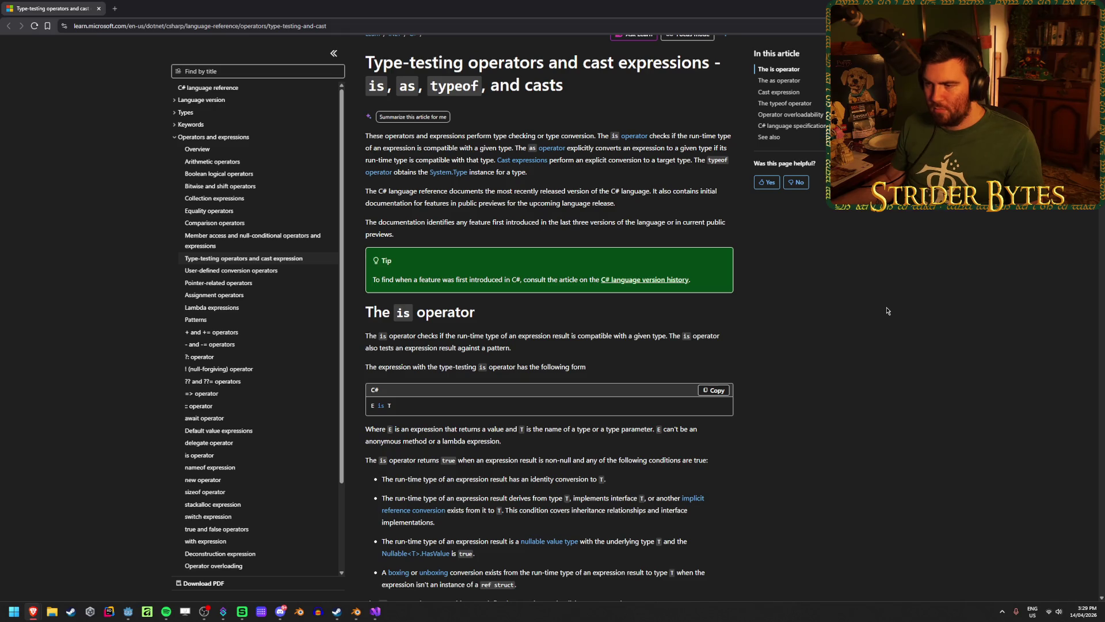
pyautogui.scroll(-3, 887, 310)
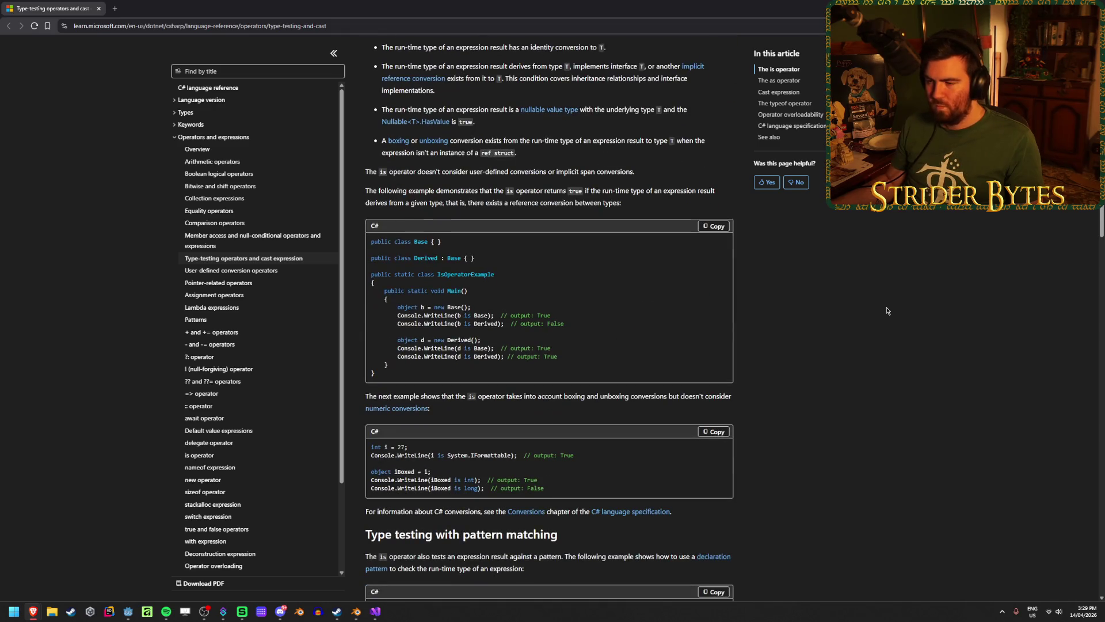
pyautogui.moveTo(437, 323); pyautogui.dragTo(570, 324)
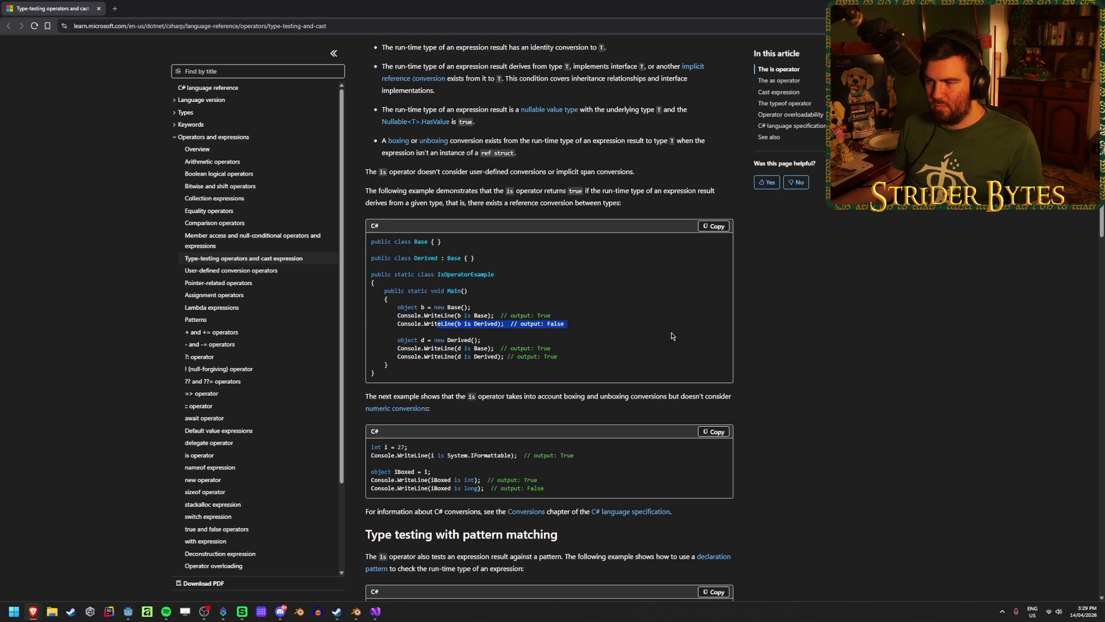
pyautogui.scroll(2, 668, 333)
pyautogui.scroll(-5, 678, 336)
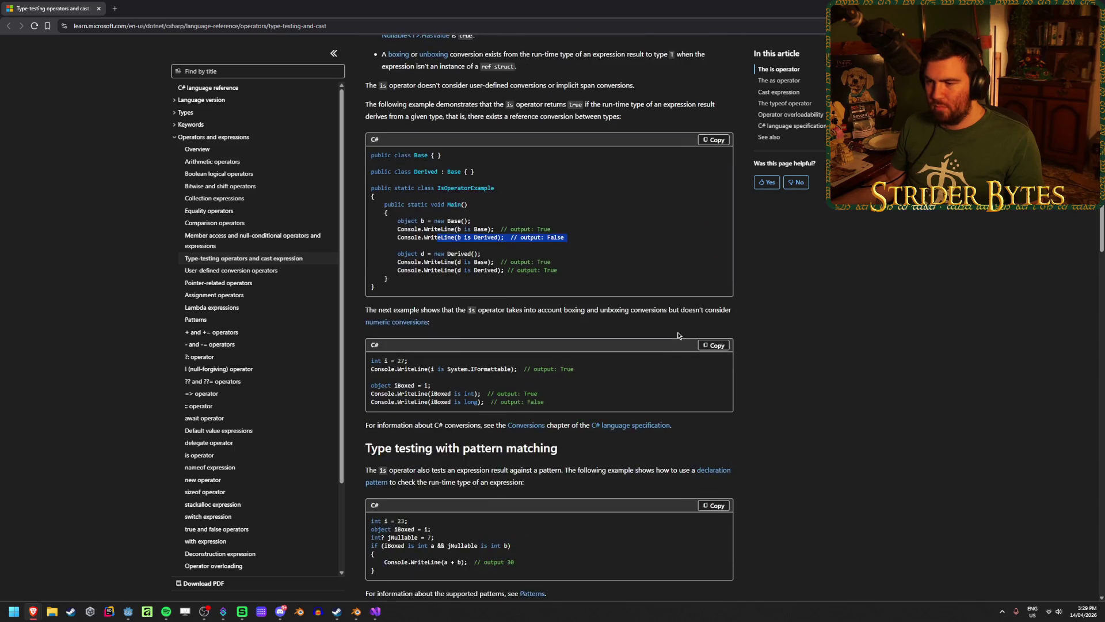
pyautogui.scroll(-2, 678, 335)
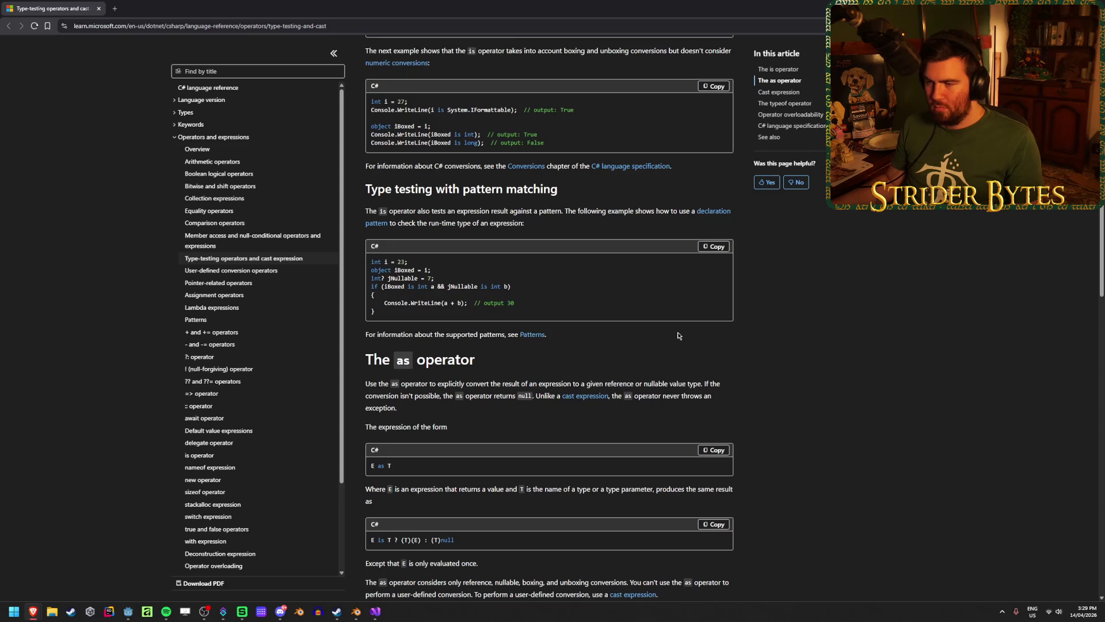
pyautogui.scroll(-7, 678, 336)
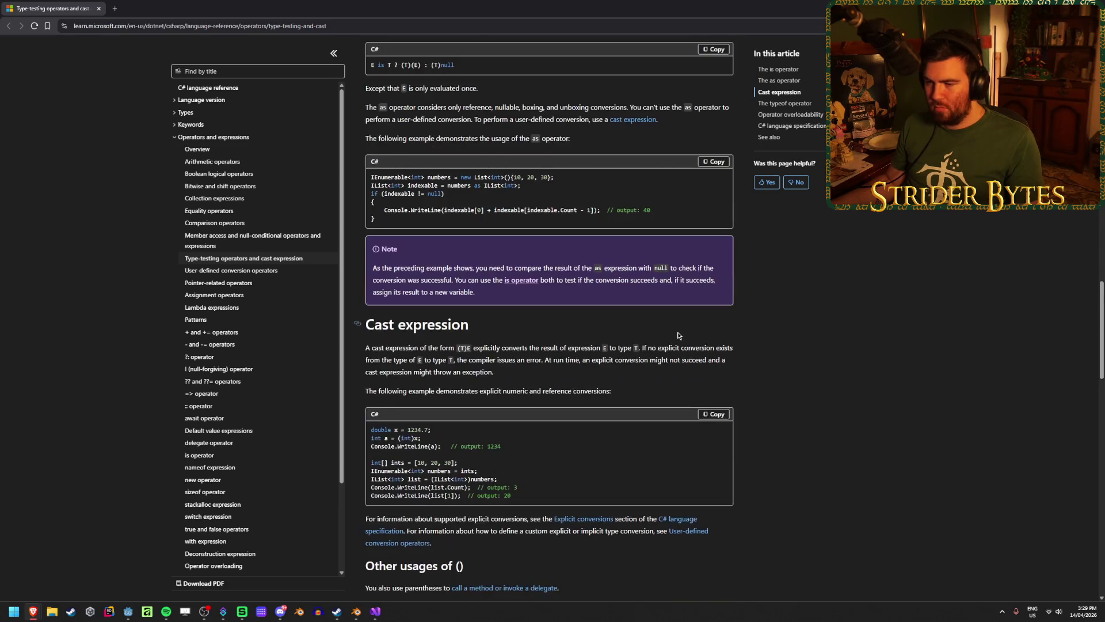
pyautogui.scroll(-2, 678, 335)
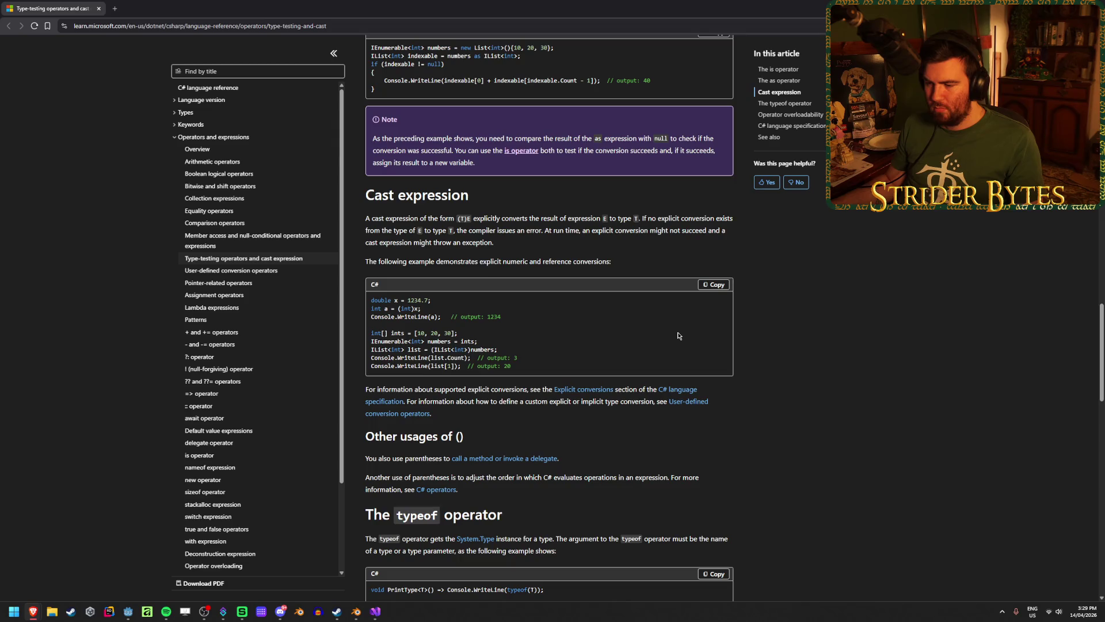
pyautogui.scroll(-4, 678, 335)
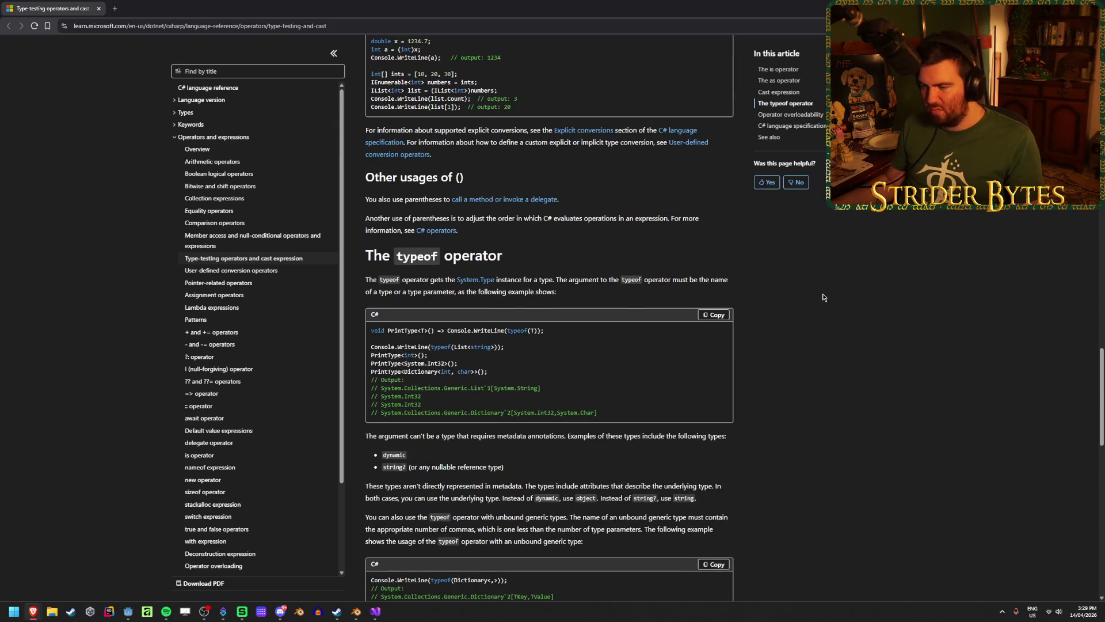
pyautogui.scroll(-3, 821, 284)
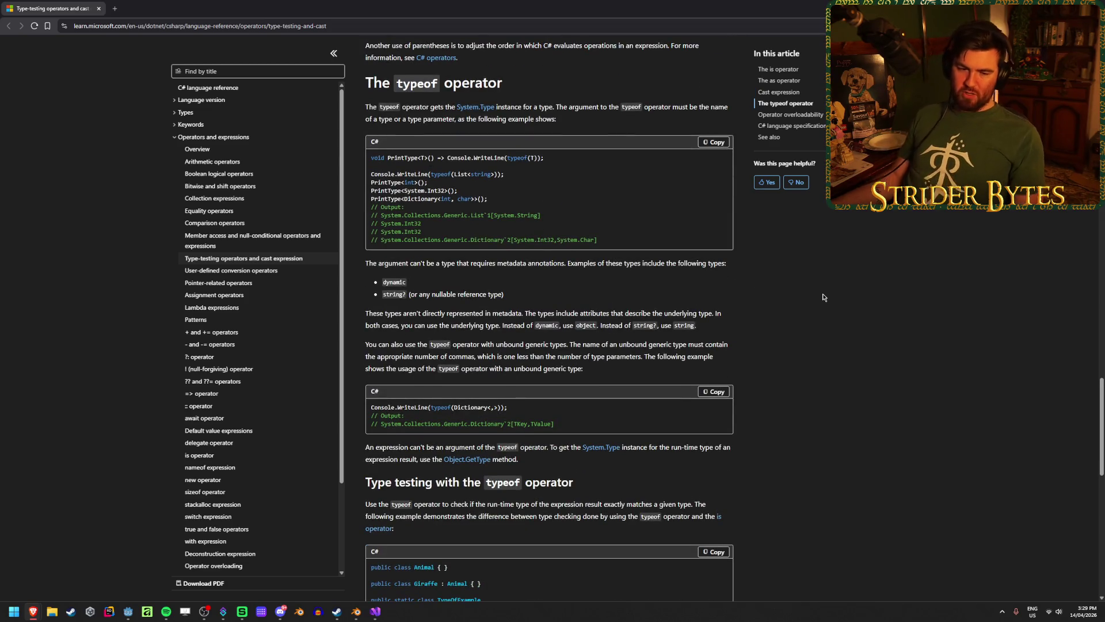
pyautogui.scroll(-2, 823, 305)
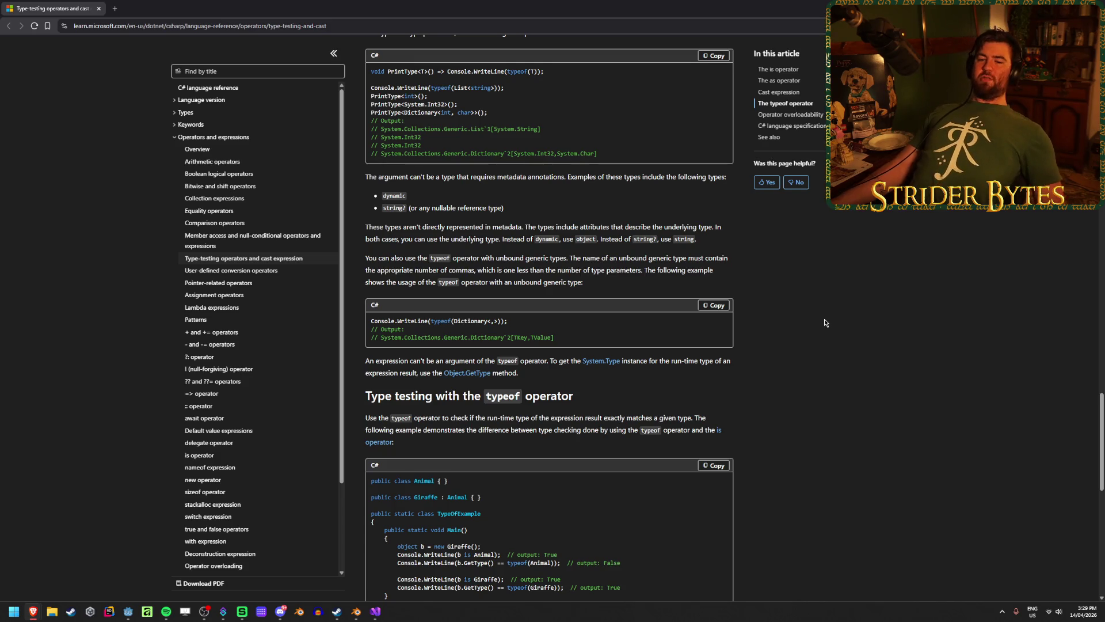
pyautogui.scroll(-5, 826, 323)
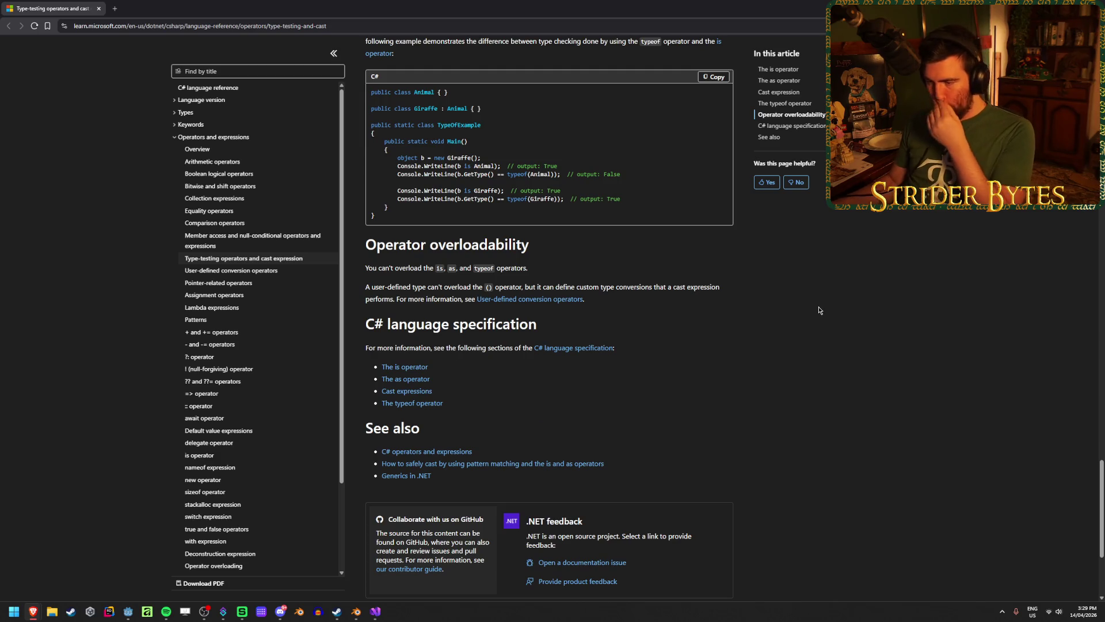
pyautogui.hotkey('alt', 'Tab')
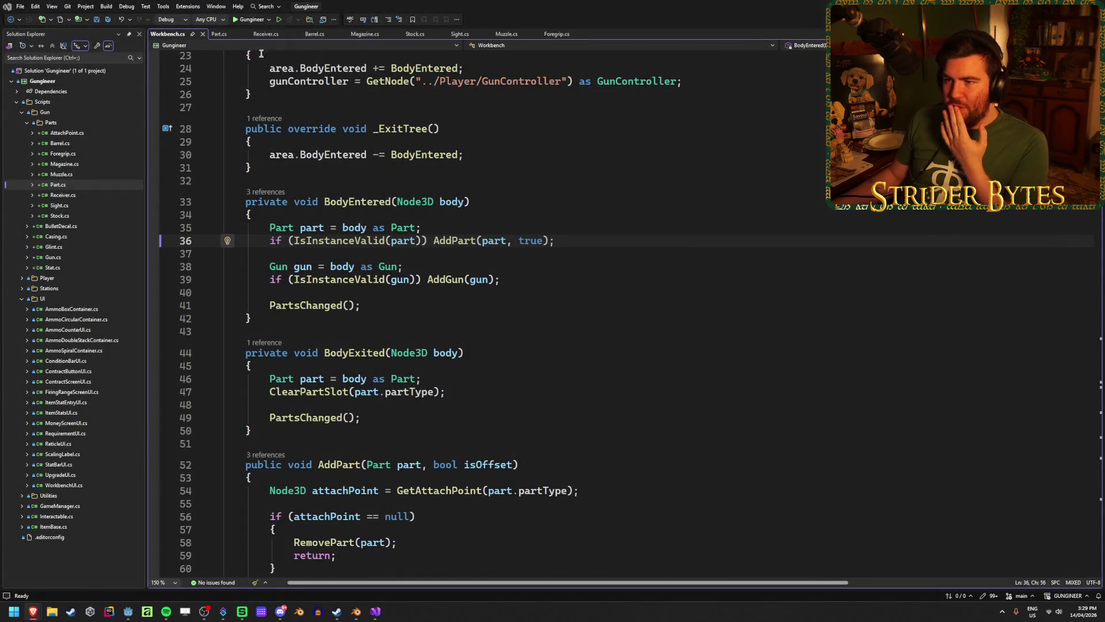
# Step: Open Part.cs and look over its GetStats method
pyautogui.click(218, 34)
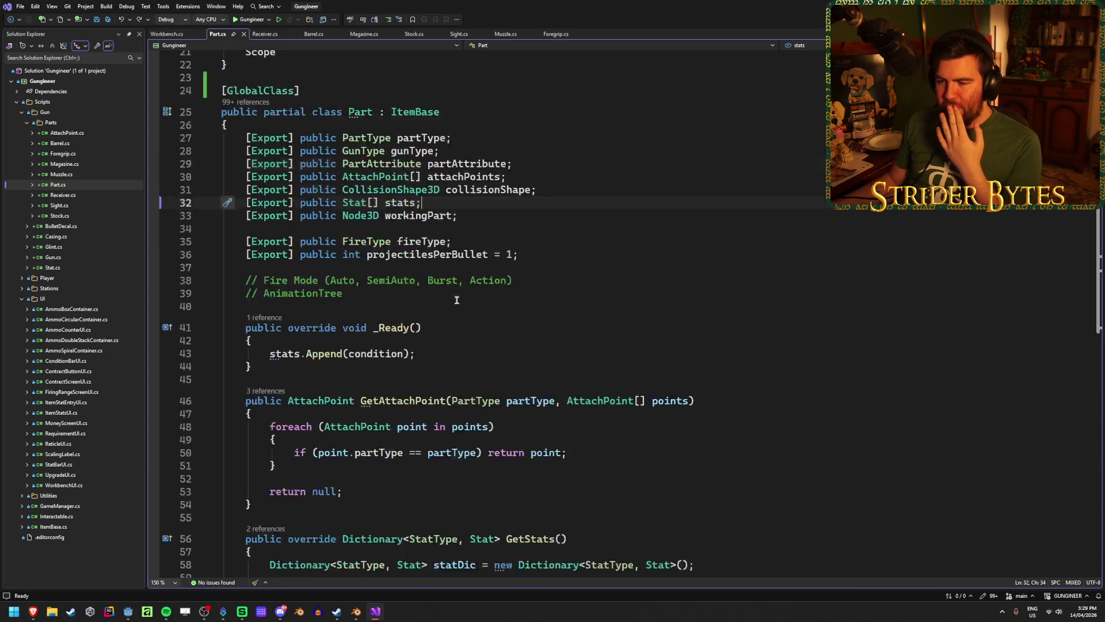
pyautogui.scroll(-4, 489, 331)
pyautogui.click(276, 516)
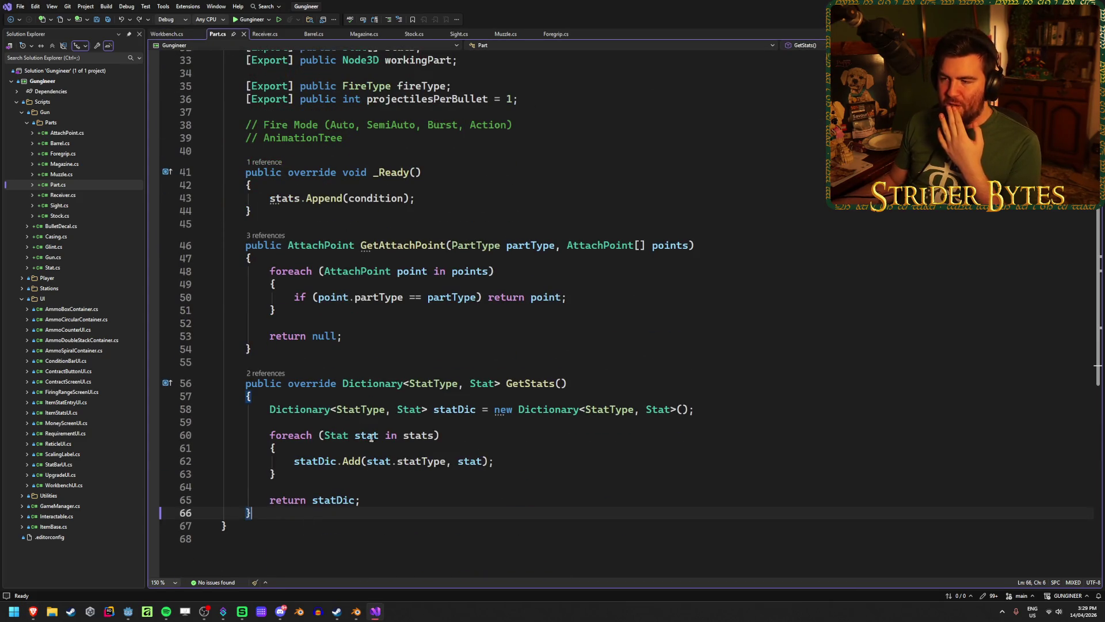
pyautogui.scroll(4, 358, 243)
pyautogui.scroll(-2, 358, 243)
pyautogui.scroll(3, 358, 243)
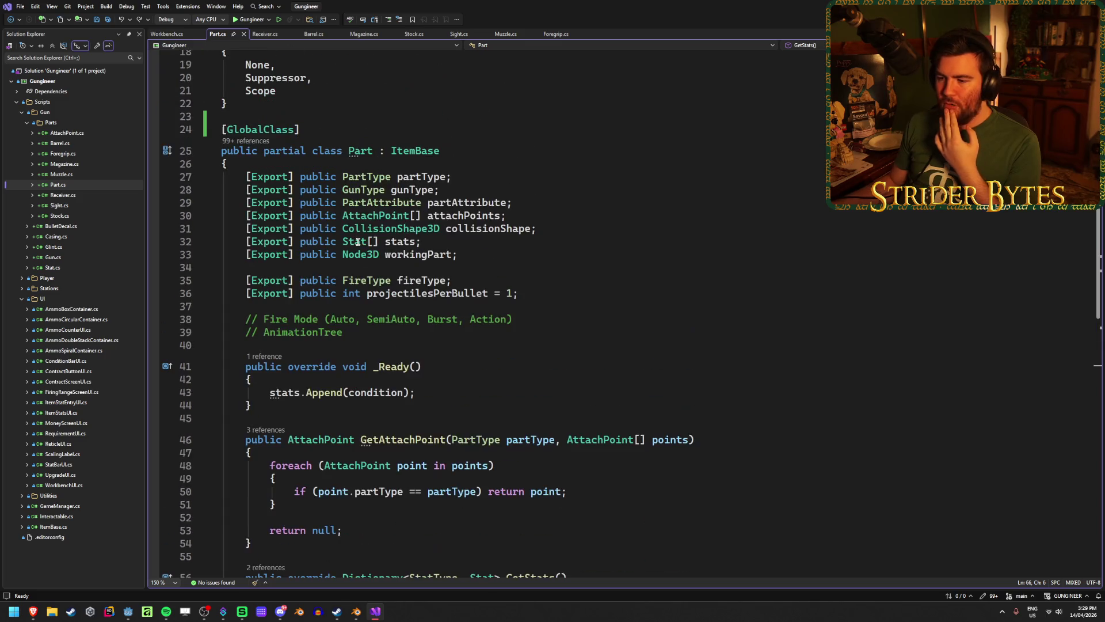
# Step: Check the Receiver class details in Receiver.cs, then return to Part.cs at the stats Append line
pyautogui.click(264, 34)
pyautogui.click(258, 130)
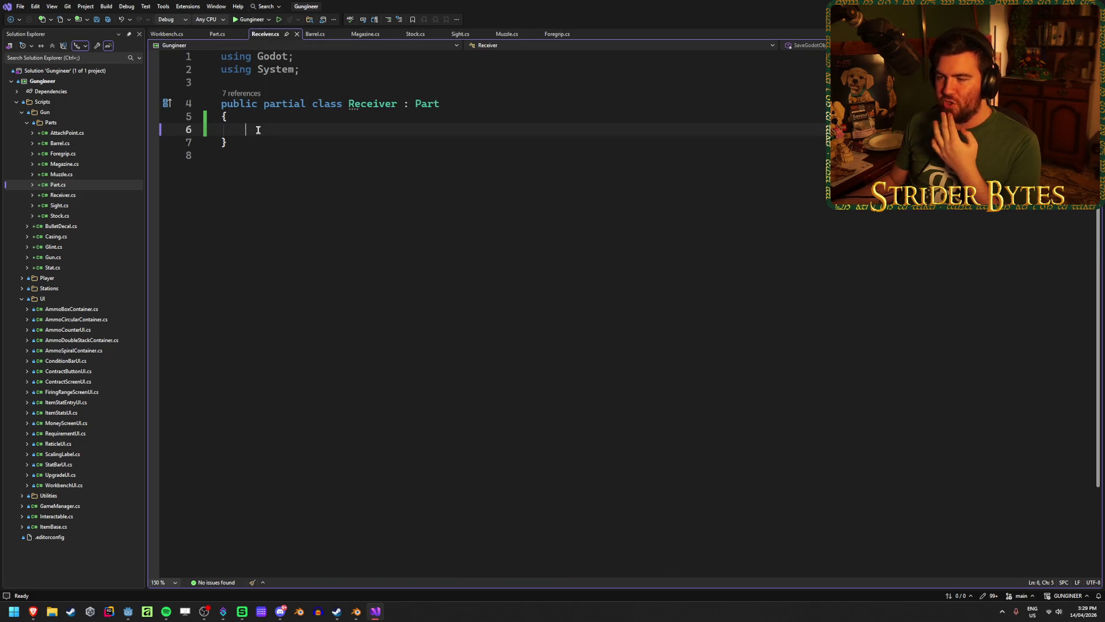
pyautogui.click(367, 104)
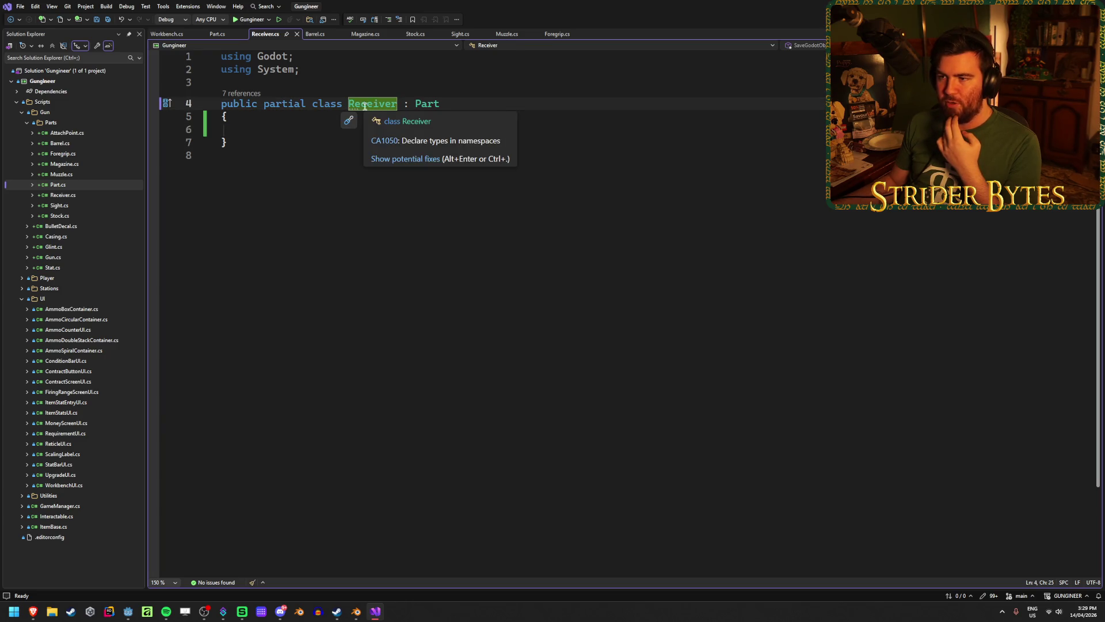
pyautogui.click(288, 131)
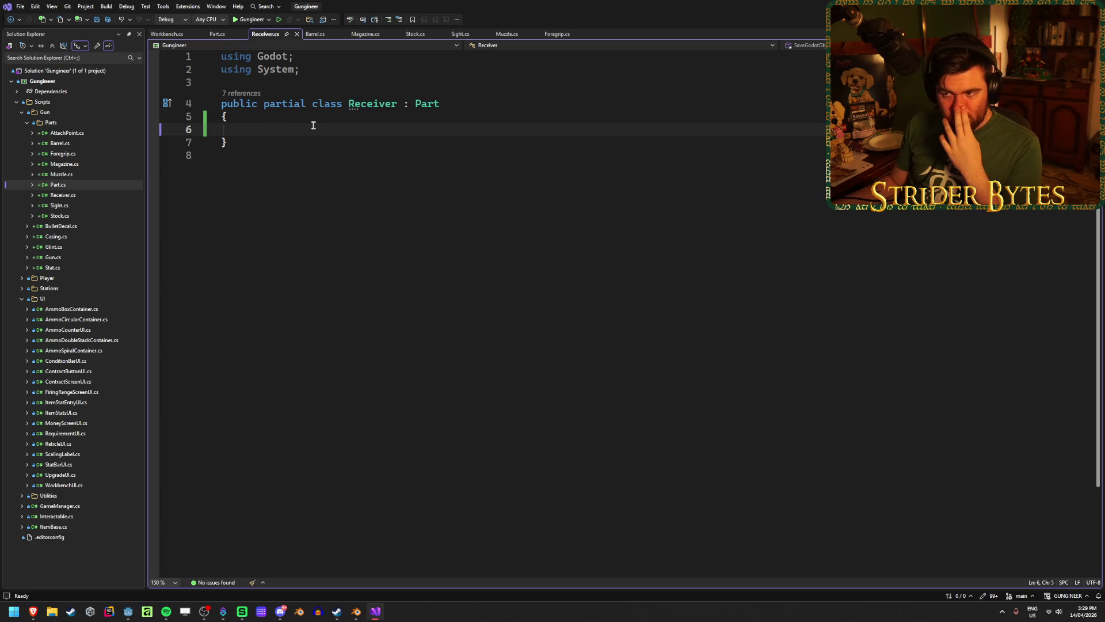
pyautogui.click(219, 35)
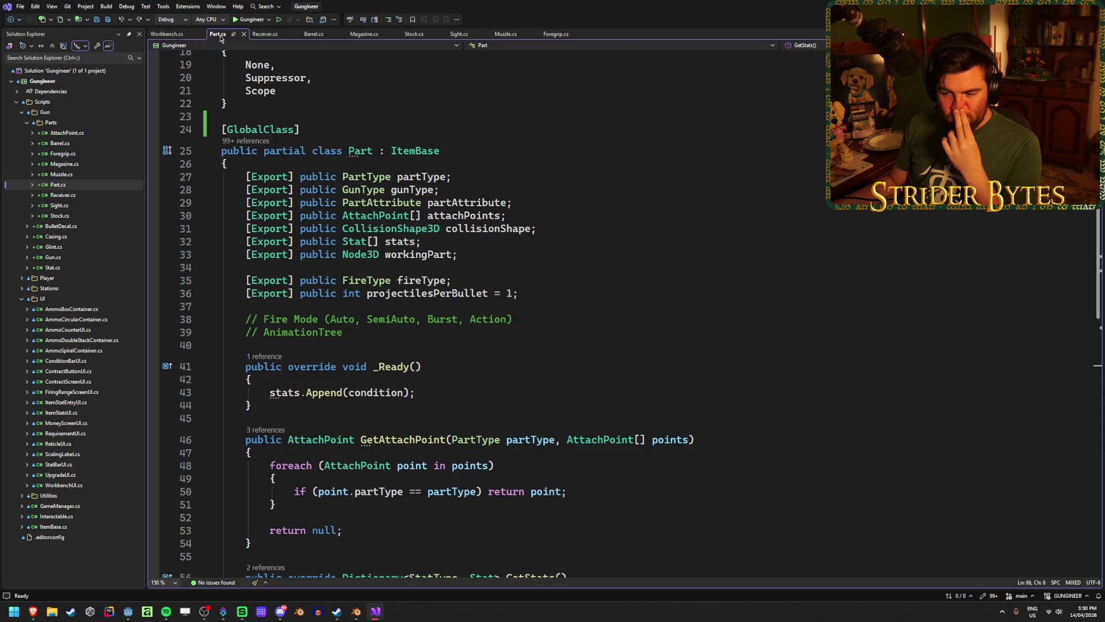
pyautogui.click(456, 391)
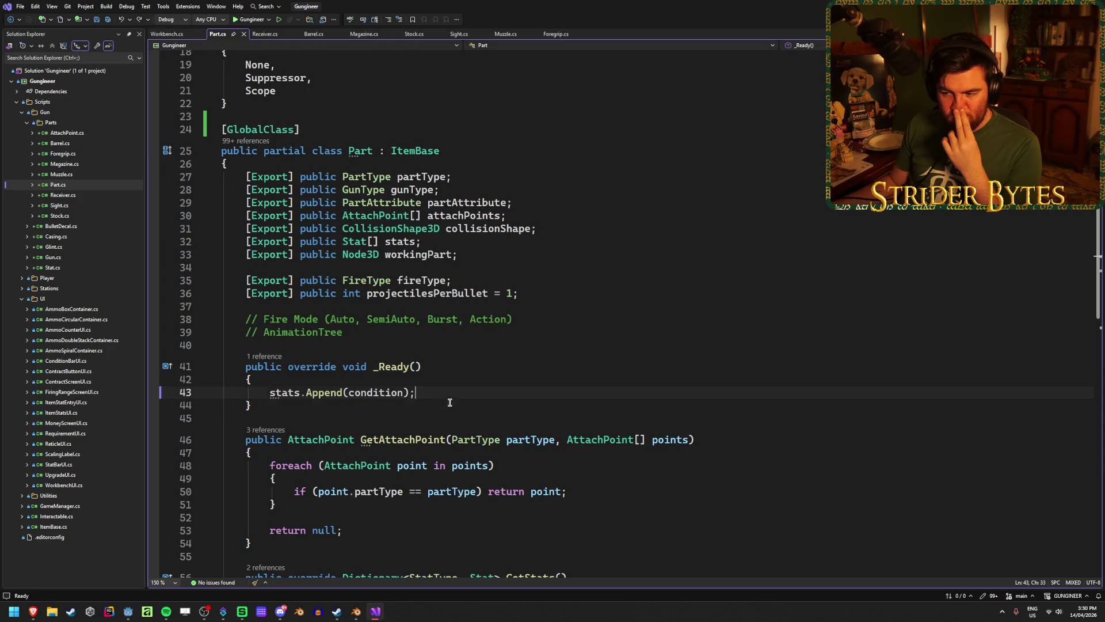
pyautogui.hotkey('ctrl', '-')
pyautogui.scroll(7, 537, 416)
pyautogui.scroll(-20, 536, 415)
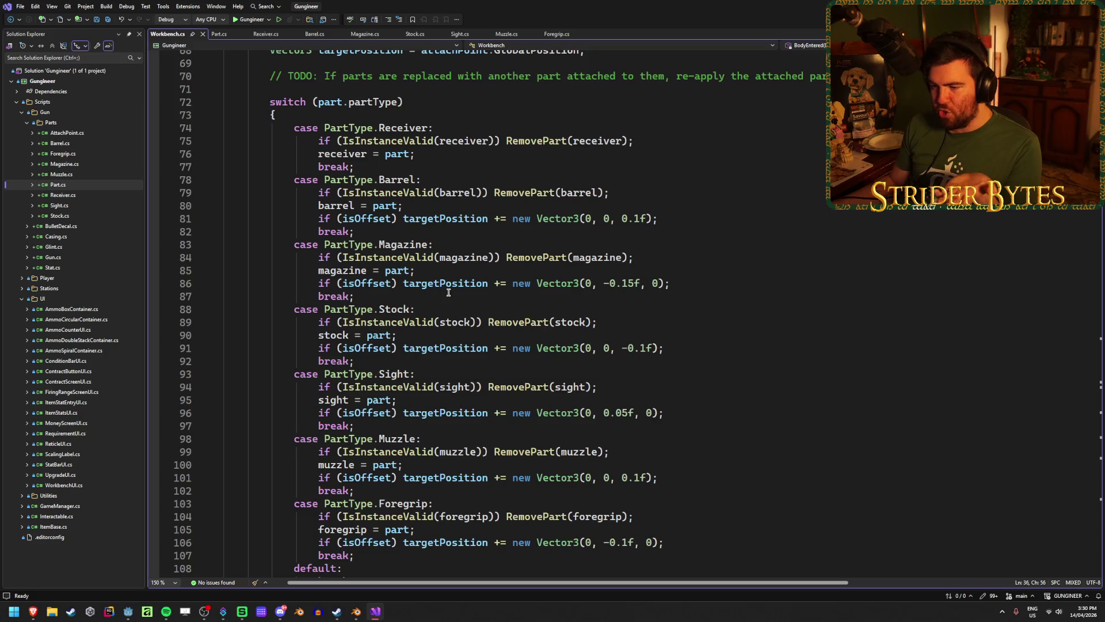
pyautogui.scroll(3, 448, 292)
pyautogui.moveTo(437, 244); pyautogui.dragTo(336, 245)
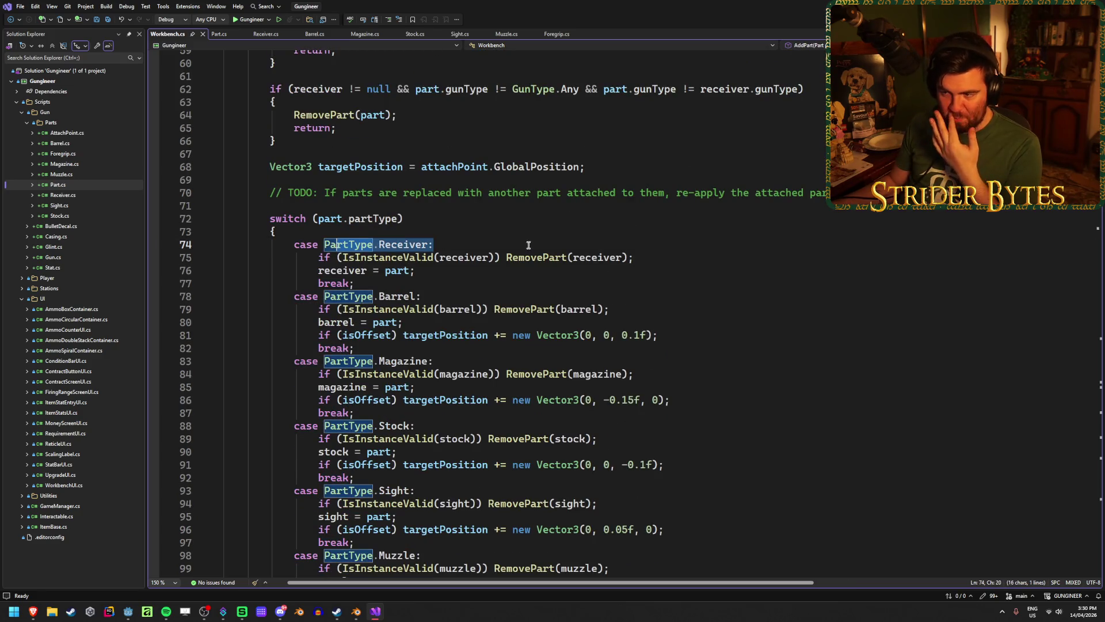
pyautogui.click(670, 309)
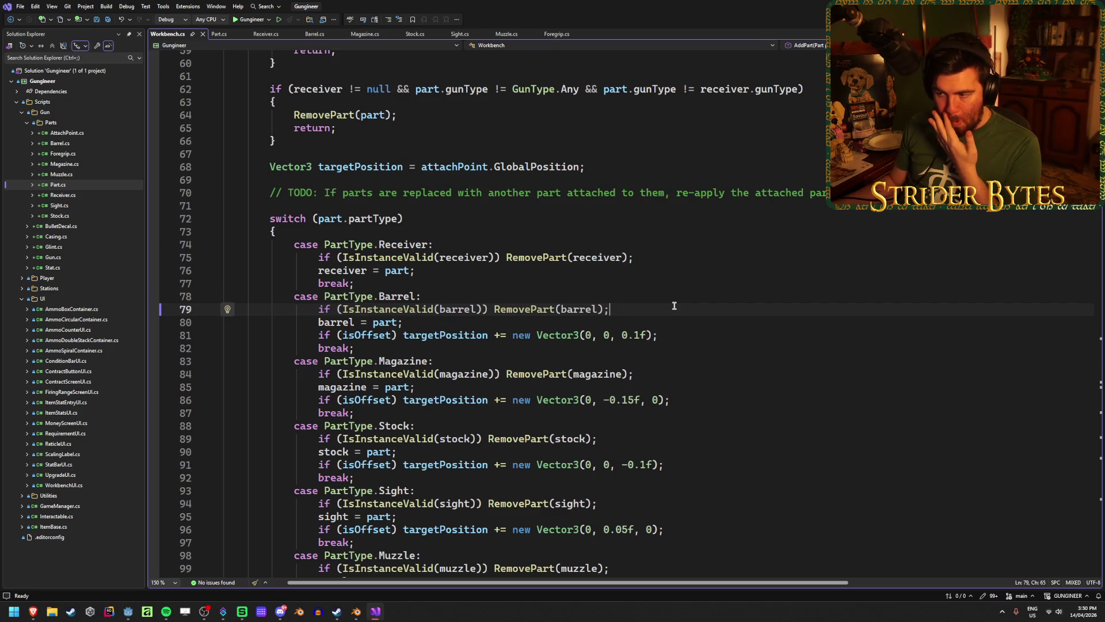
pyautogui.scroll(-3, 674, 306)
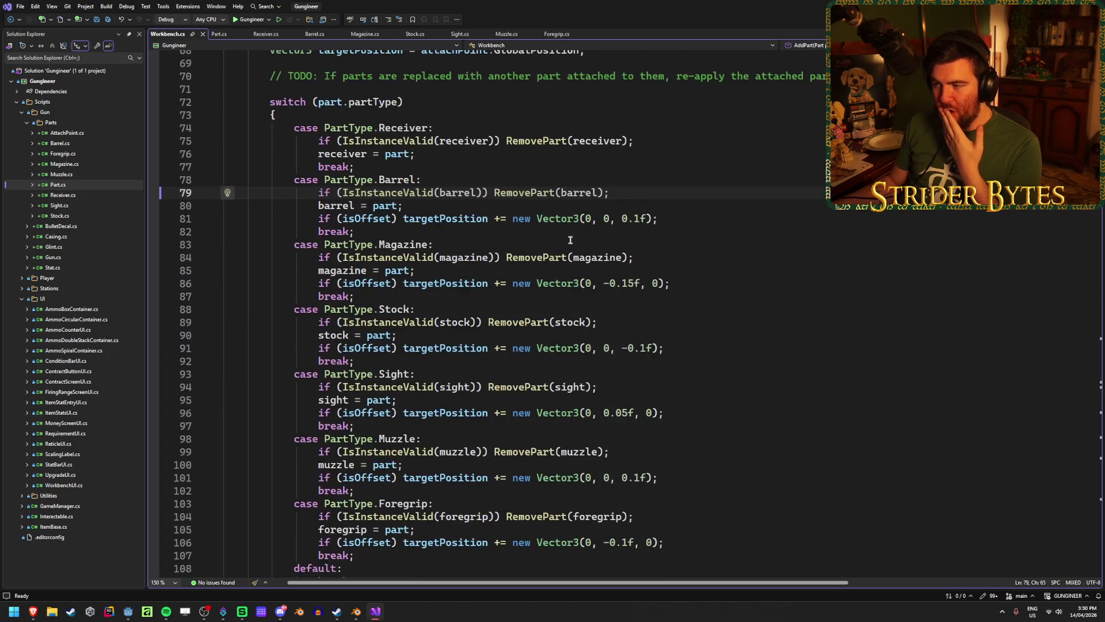
pyautogui.moveTo(632, 260); pyautogui.dragTo(493, 257)
pyautogui.moveTo(658, 257); pyautogui.dragTo(319, 259)
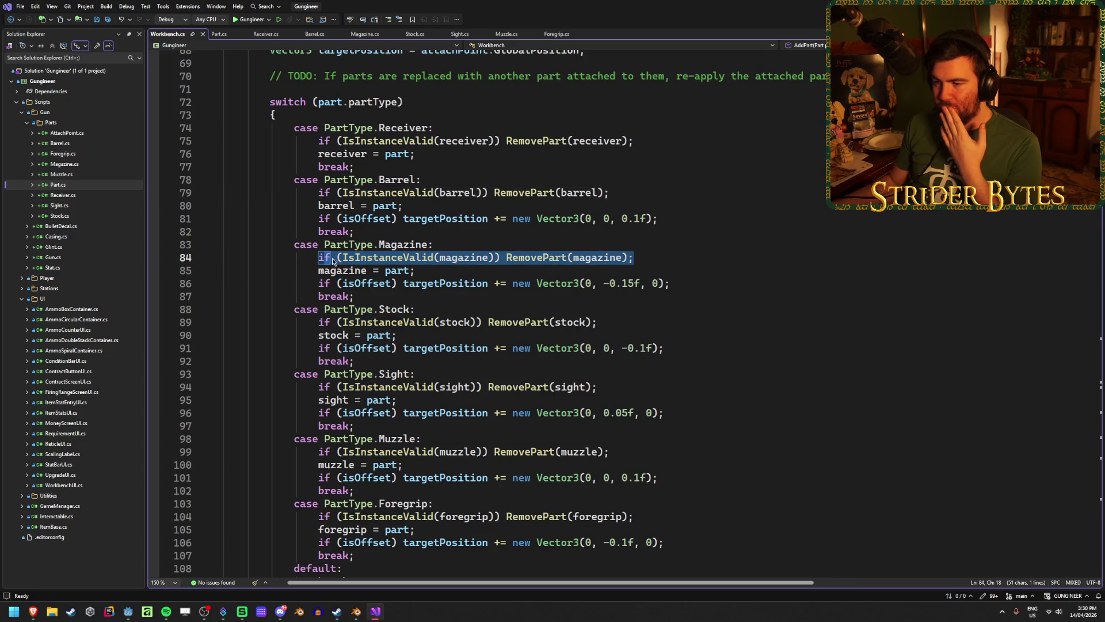
pyautogui.click(670, 259)
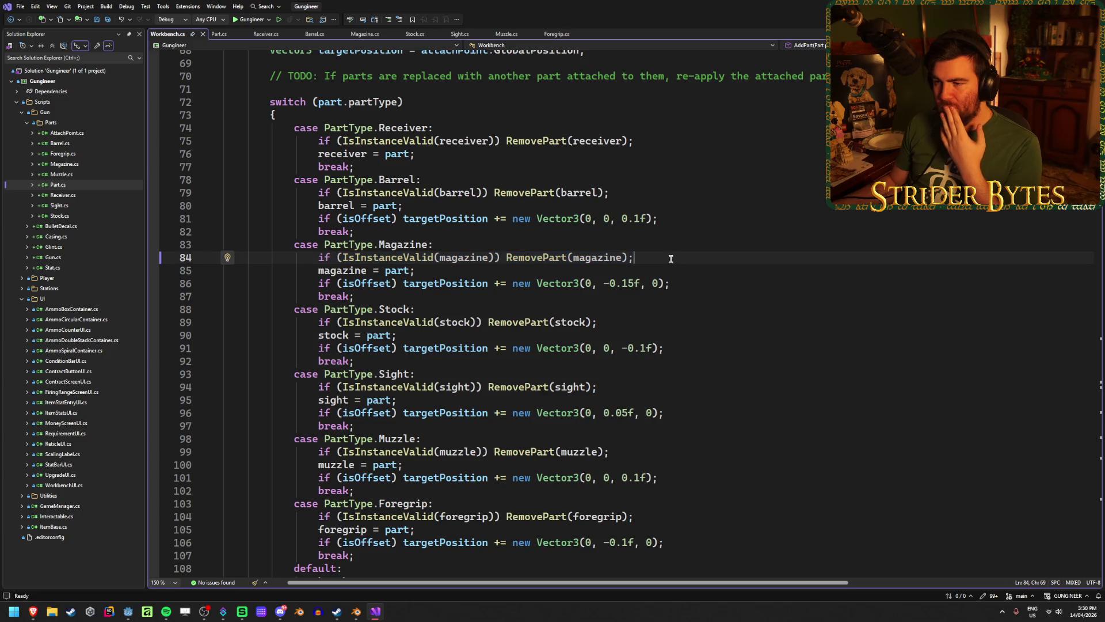
pyautogui.click(454, 195)
pyautogui.click(599, 141)
pyautogui.click(660, 140)
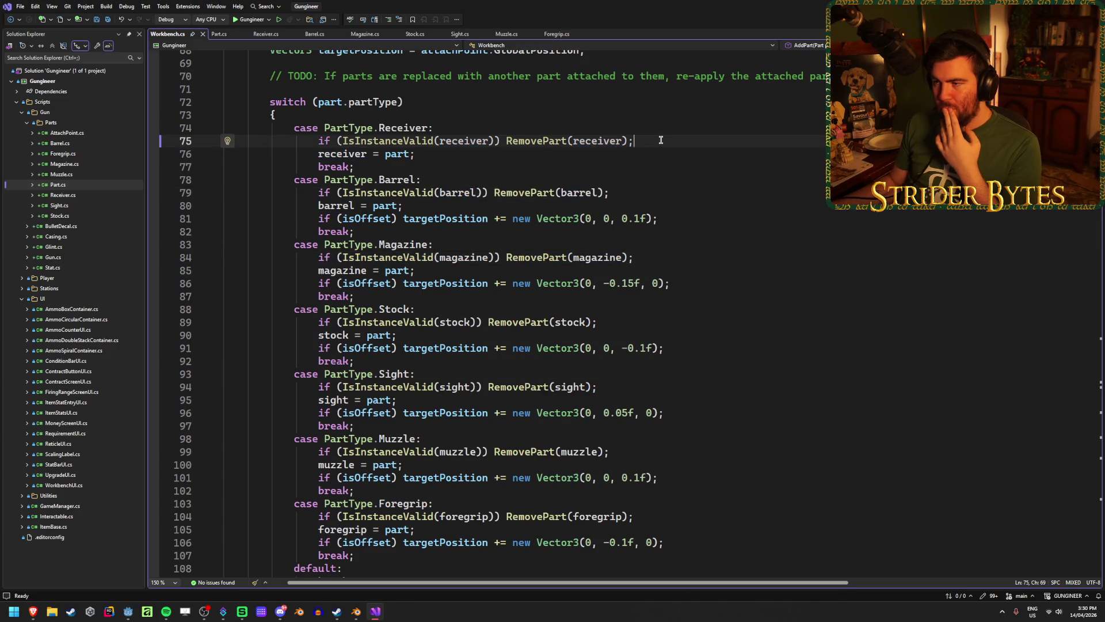
pyautogui.click(452, 140)
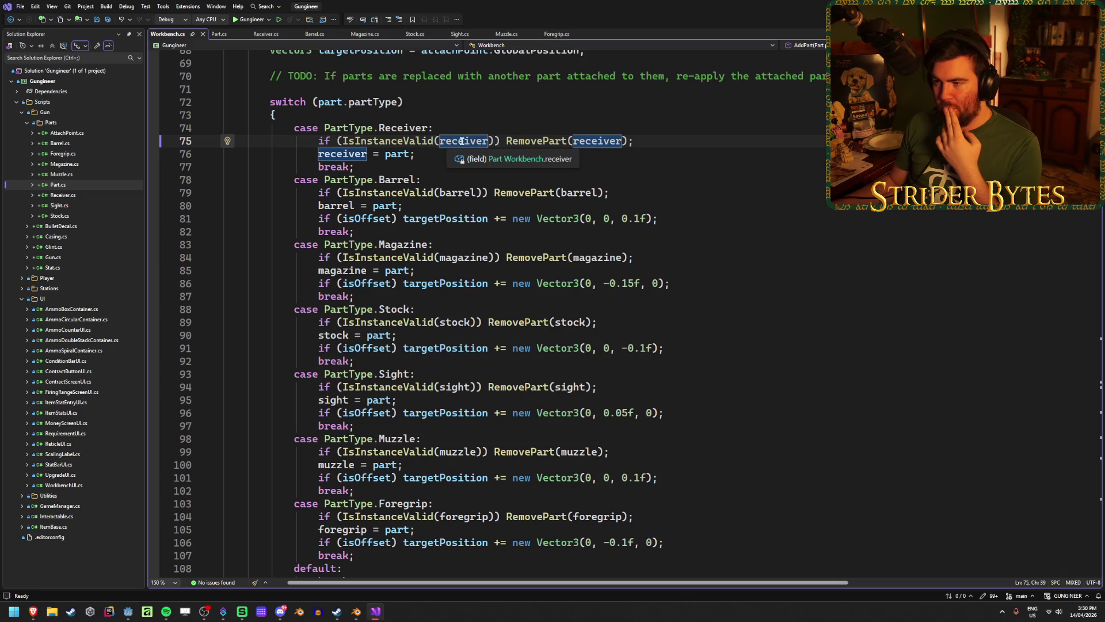
pyautogui.scroll(20, 458, 292)
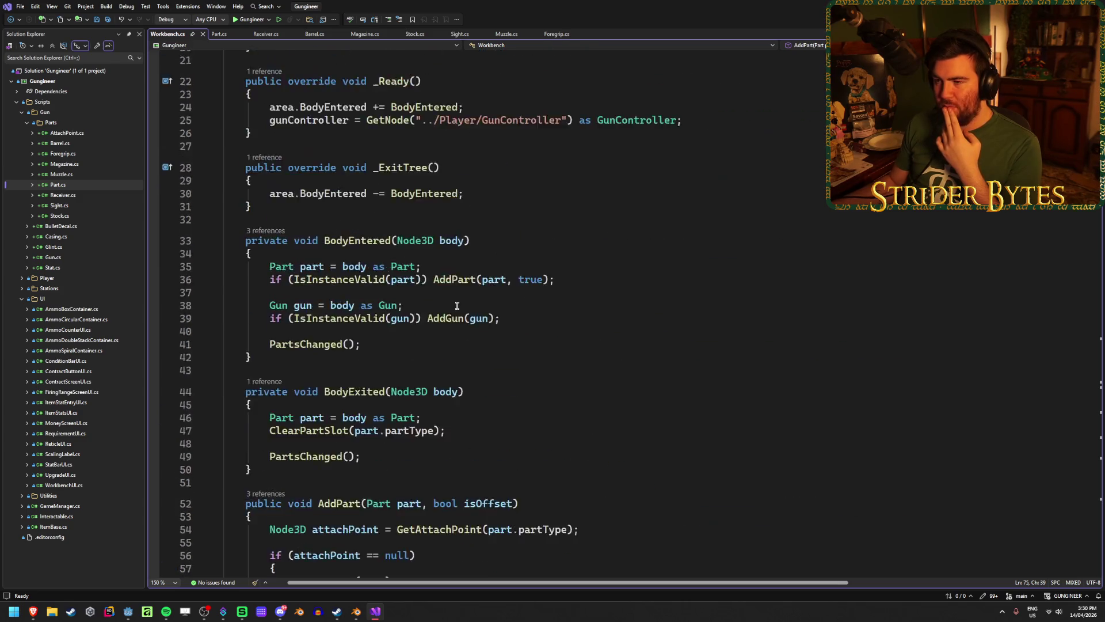
pyautogui.scroll(-20, 458, 299)
pyautogui.scroll(2, 457, 305)
pyautogui.scroll(19, 457, 305)
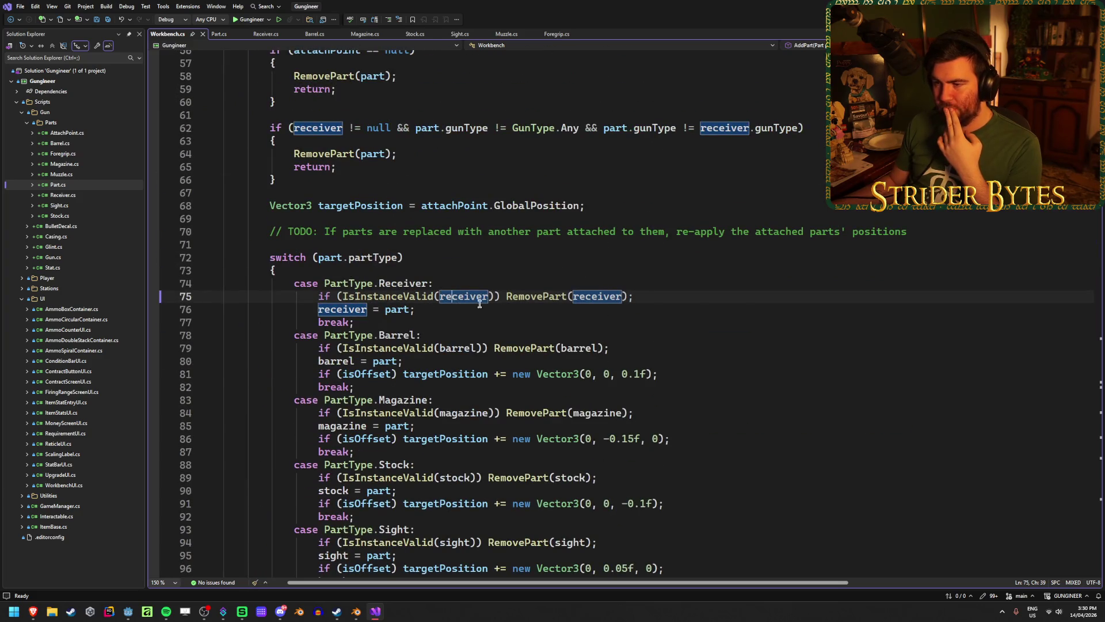
pyautogui.scroll(2, 479, 304)
pyautogui.scroll(-3, 480, 304)
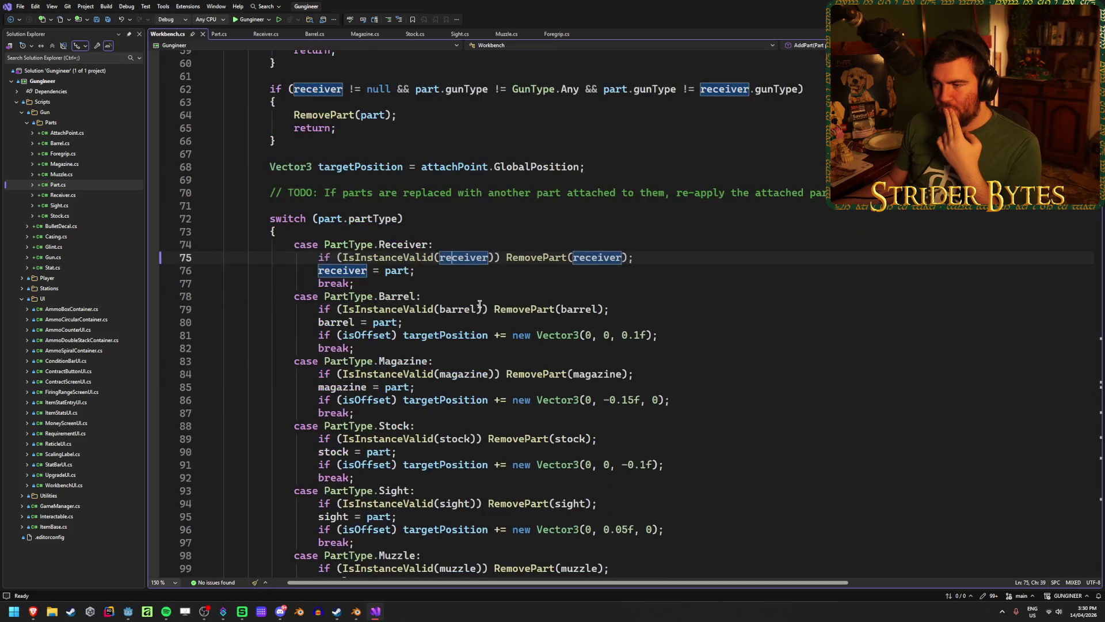
pyautogui.scroll(-4, 479, 303)
pyautogui.click(623, 349)
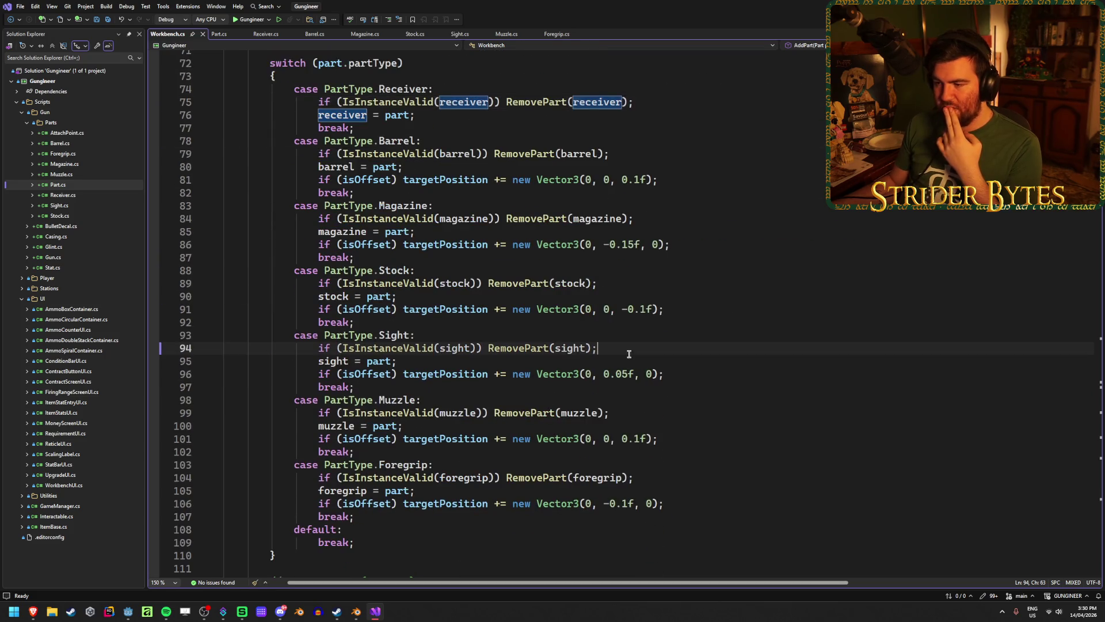
pyautogui.click(613, 284)
pyautogui.click(648, 219)
pyautogui.click(636, 154)
pyautogui.scroll(2, 518, 184)
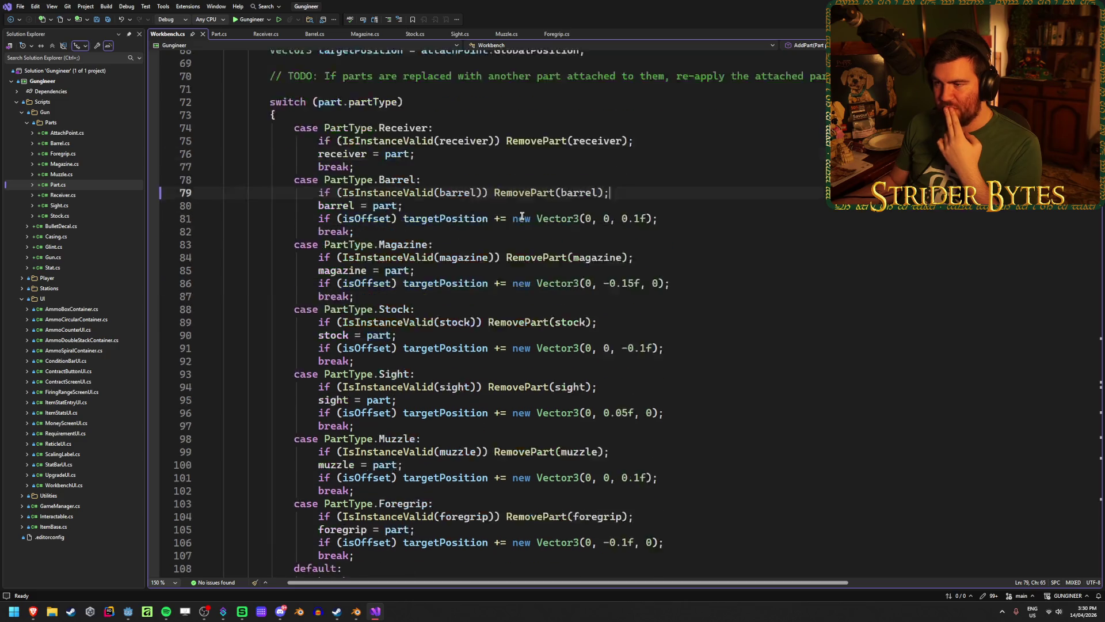
pyautogui.doubleClick(403, 167)
pyautogui.click(376, 180)
pyautogui.click(380, 217)
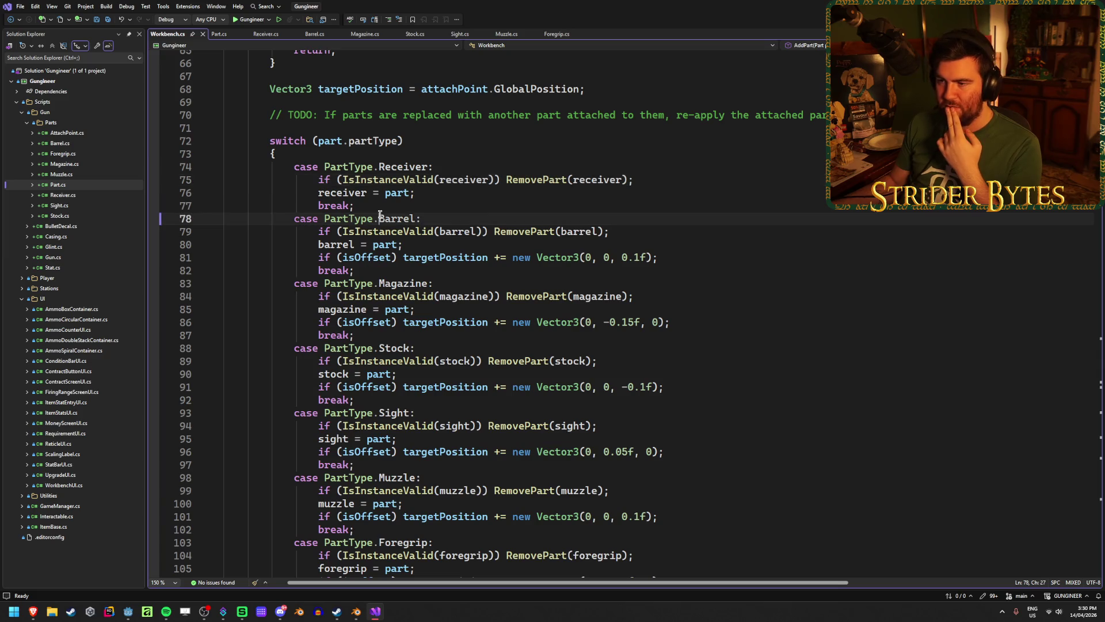
pyautogui.doubleClick(380, 218)
pyautogui.click(698, 231)
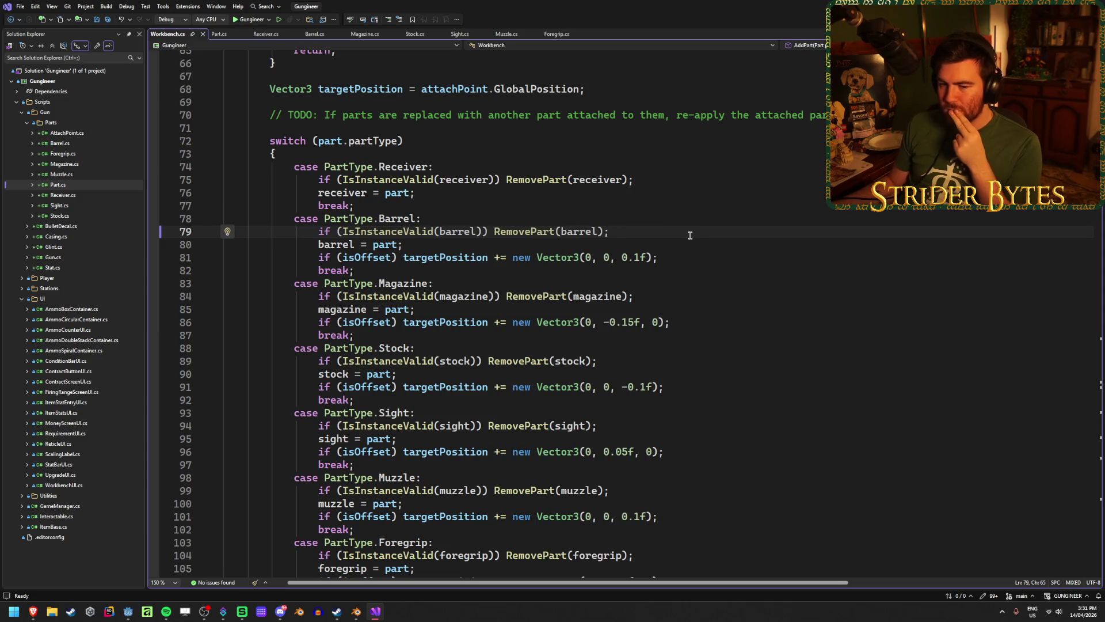
pyautogui.scroll(-2, 679, 247)
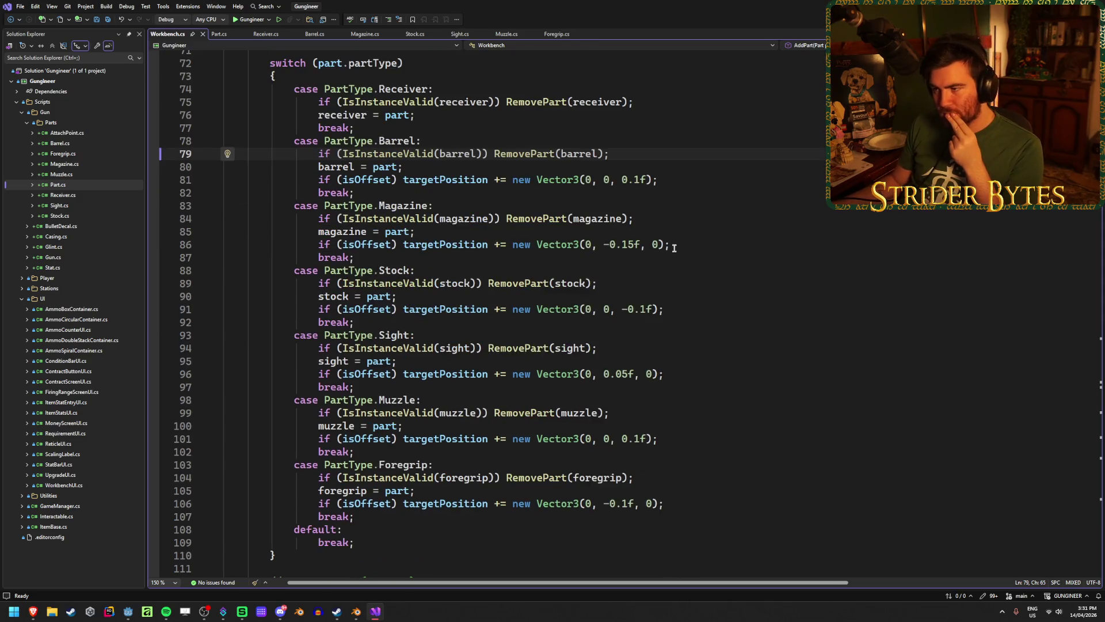
pyautogui.scroll(-4, 671, 244)
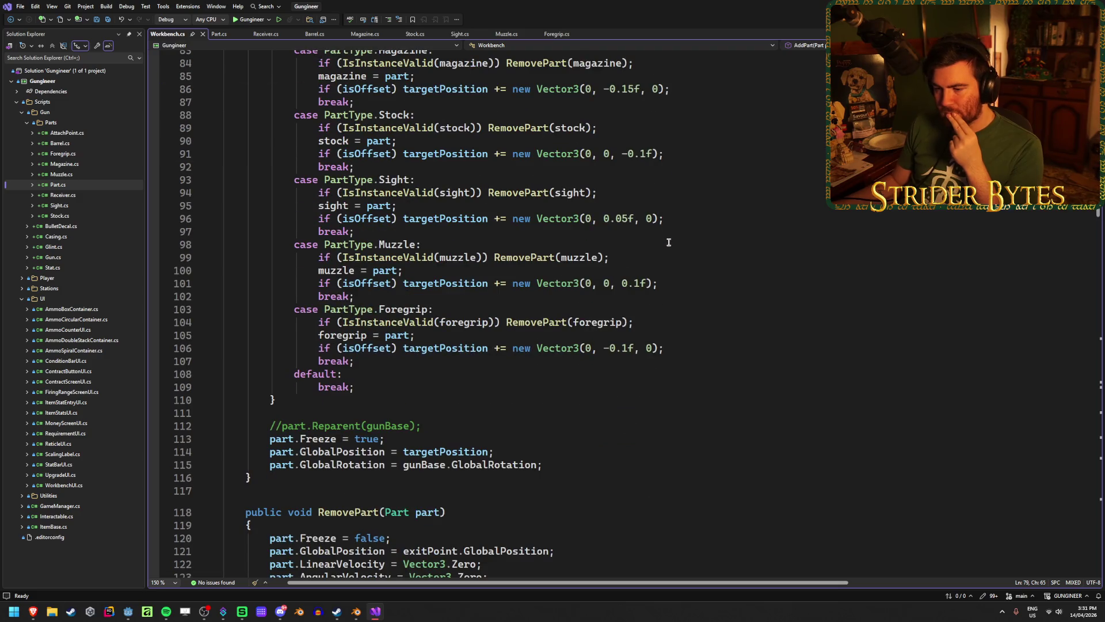
pyautogui.scroll(14, 669, 242)
pyautogui.scroll(-10, 669, 242)
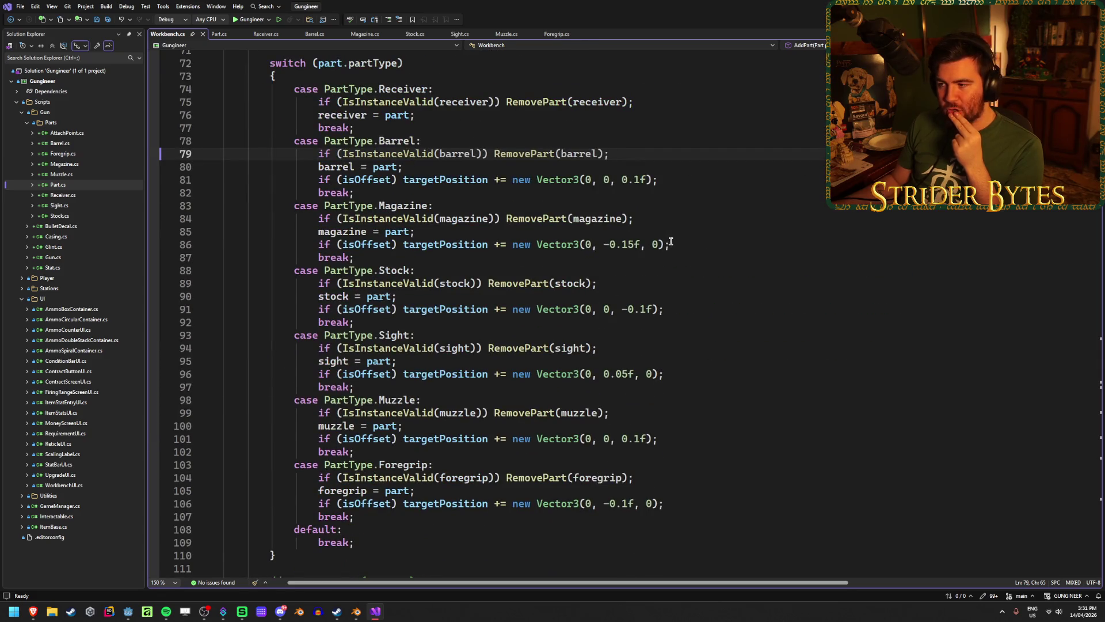
pyautogui.click(691, 244)
pyautogui.scroll(3, 691, 244)
pyautogui.click(690, 218)
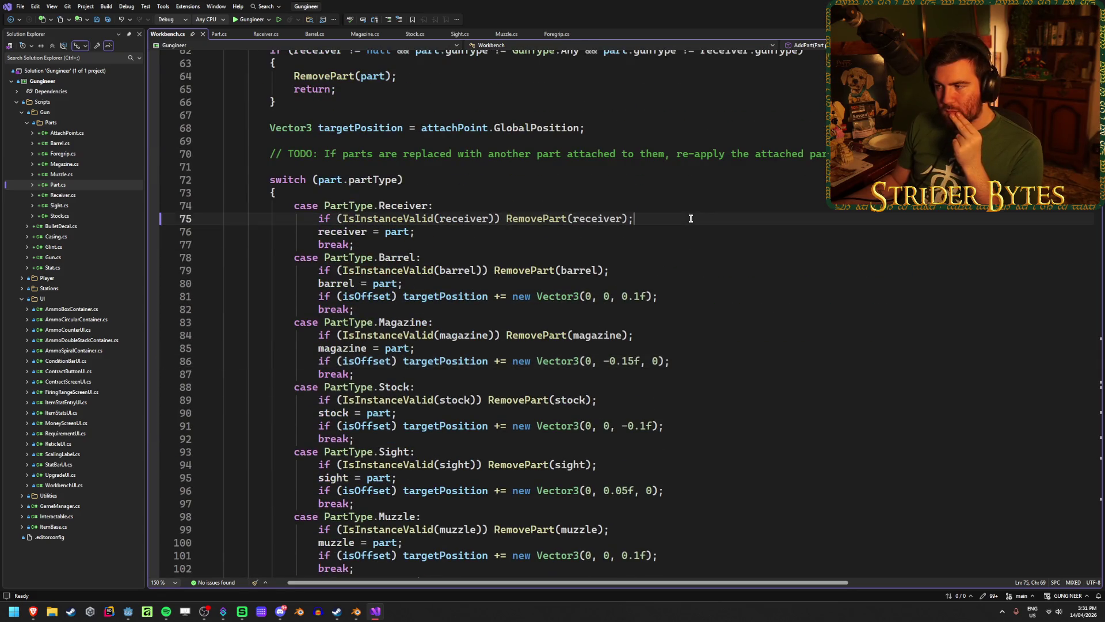
pyautogui.scroll(6, 691, 218)
pyautogui.scroll(13, 688, 252)
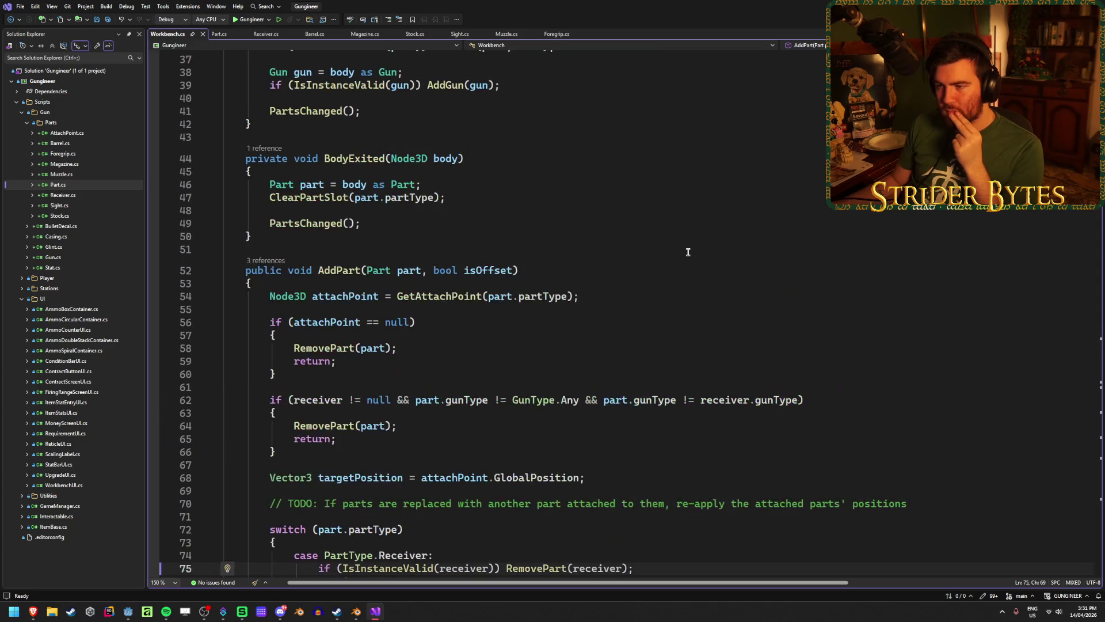
pyautogui.scroll(2, 687, 252)
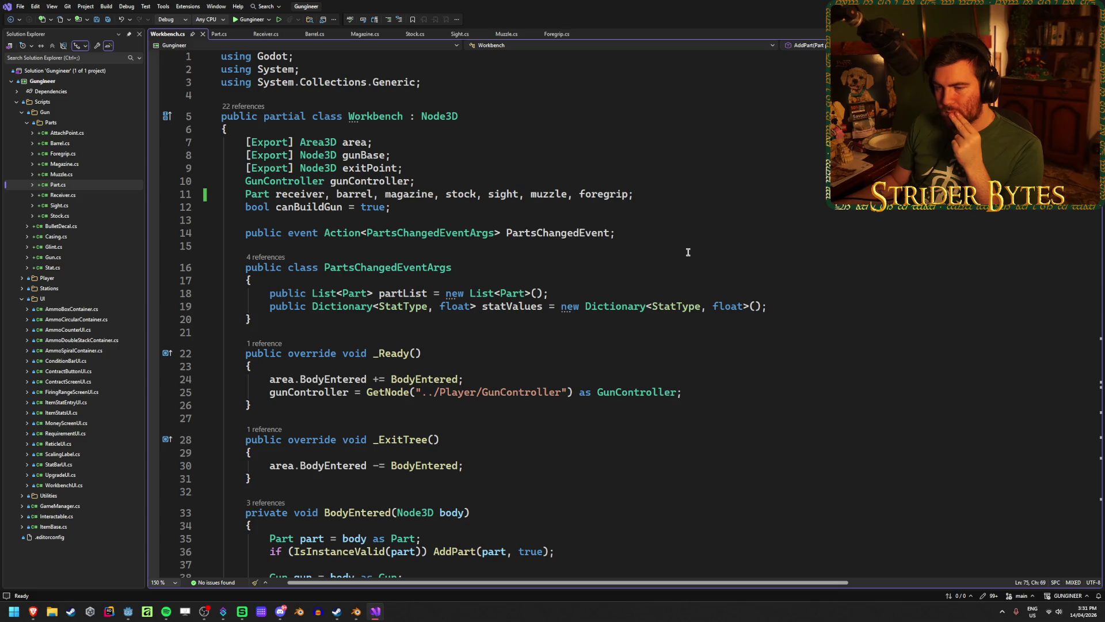
pyautogui.scroll(-20, 688, 252)
pyautogui.scroll(5, 688, 252)
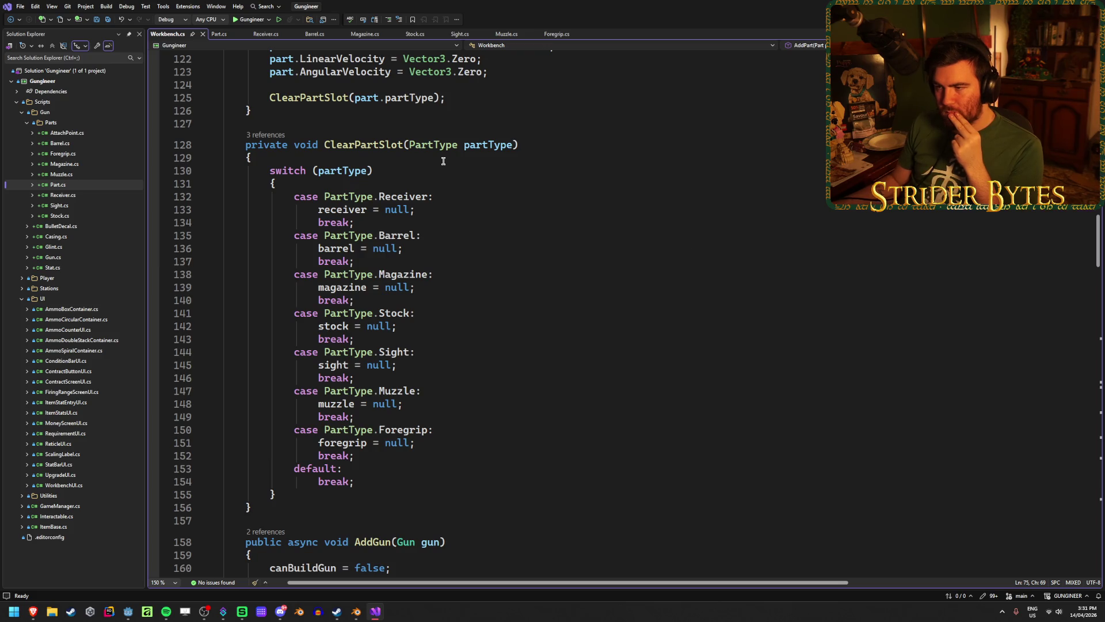
pyautogui.moveTo(278, 512)
pyautogui.mouseDown()
pyautogui.moveTo(224, 236)
pyautogui.moveTo(224, 144)
pyautogui.mouseUp()
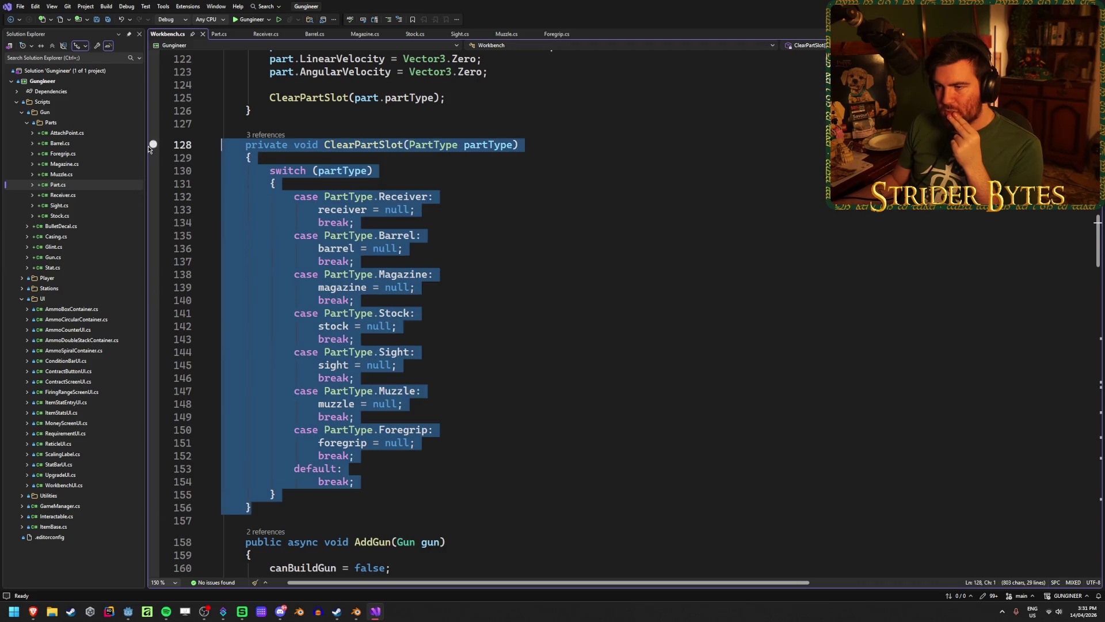
pyautogui.click(506, 194)
pyautogui.click(551, 144)
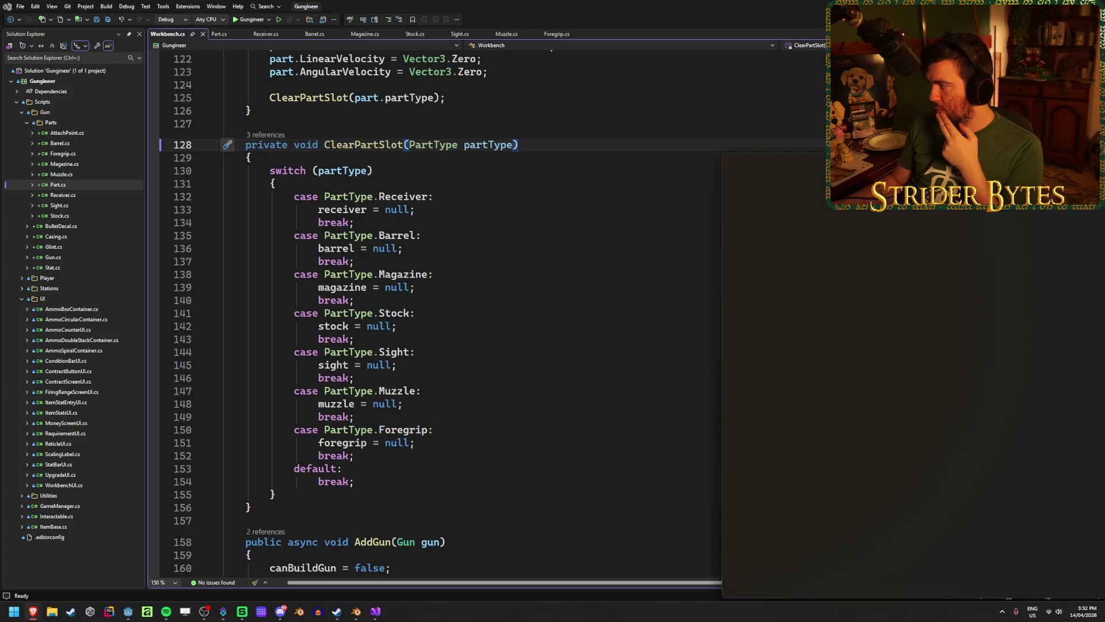
# Step: Scroll the type-testing operators article to the is operator and reopen the Replace Conditional with Polymorphism page
pyautogui.hotkey('alt', 'Tab')
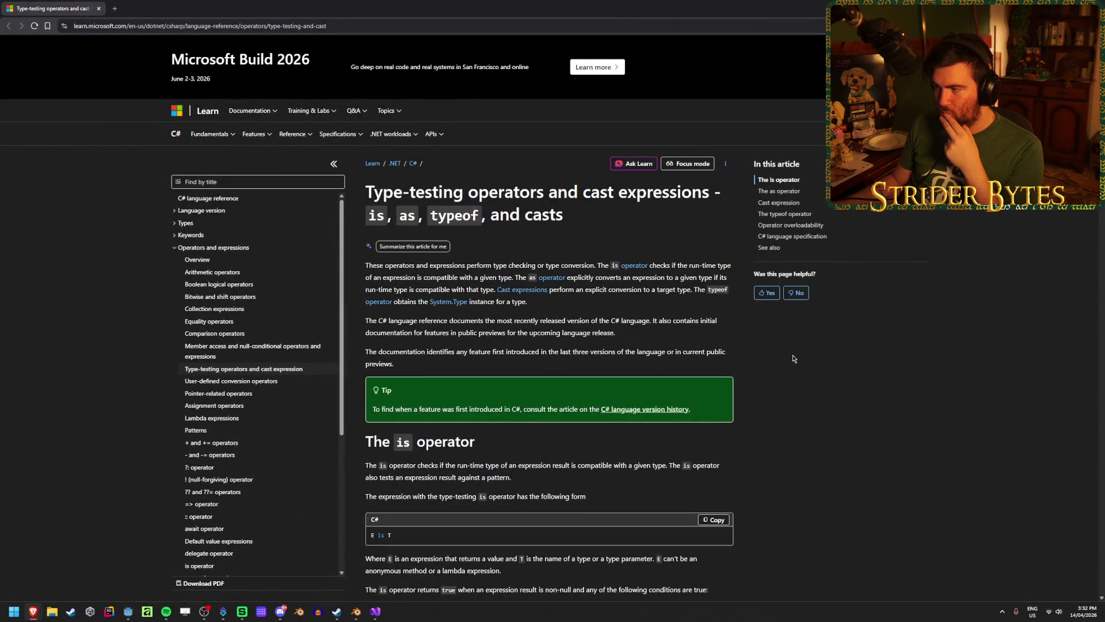
pyautogui.scroll(-1, 780, 350)
pyautogui.scroll(-1, 778, 347)
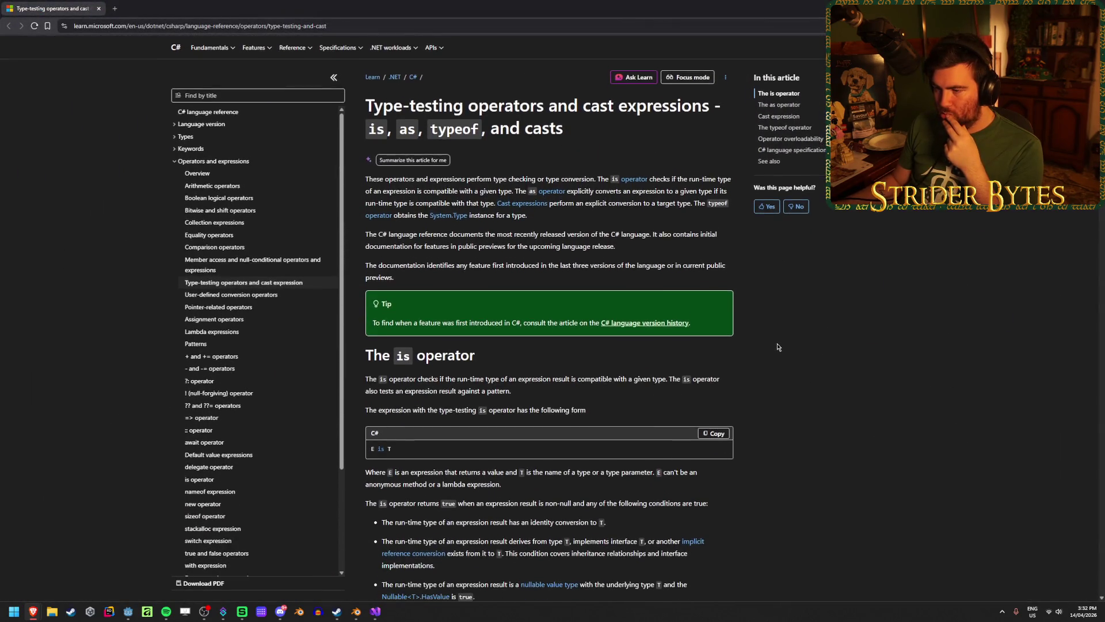
pyautogui.scroll(-3, 777, 346)
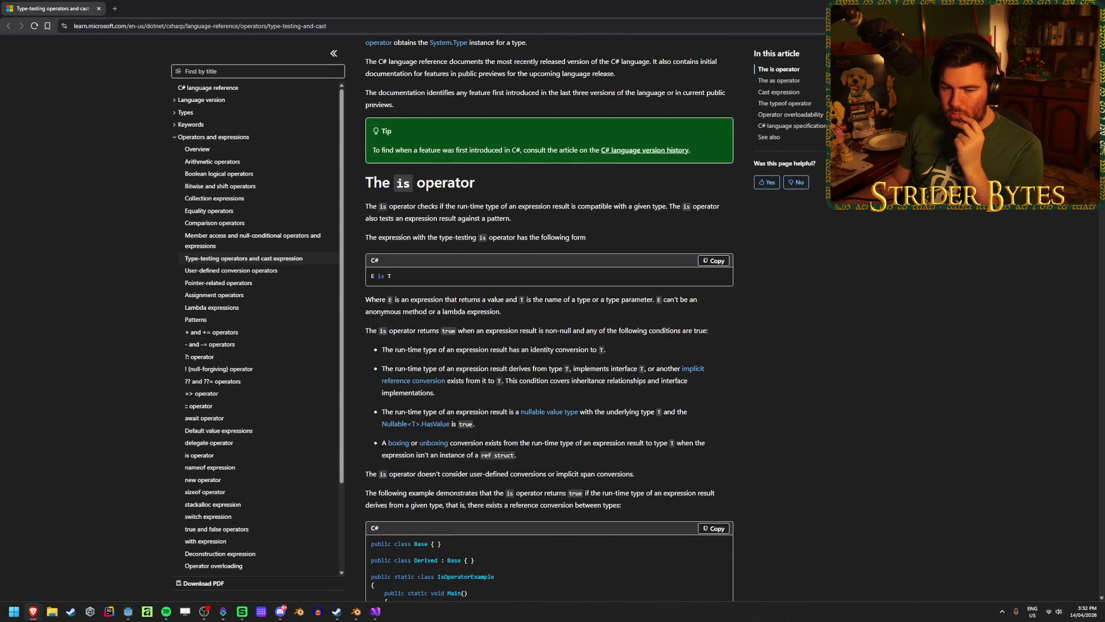
pyautogui.hotkey('ctrl', 'shift', 't')
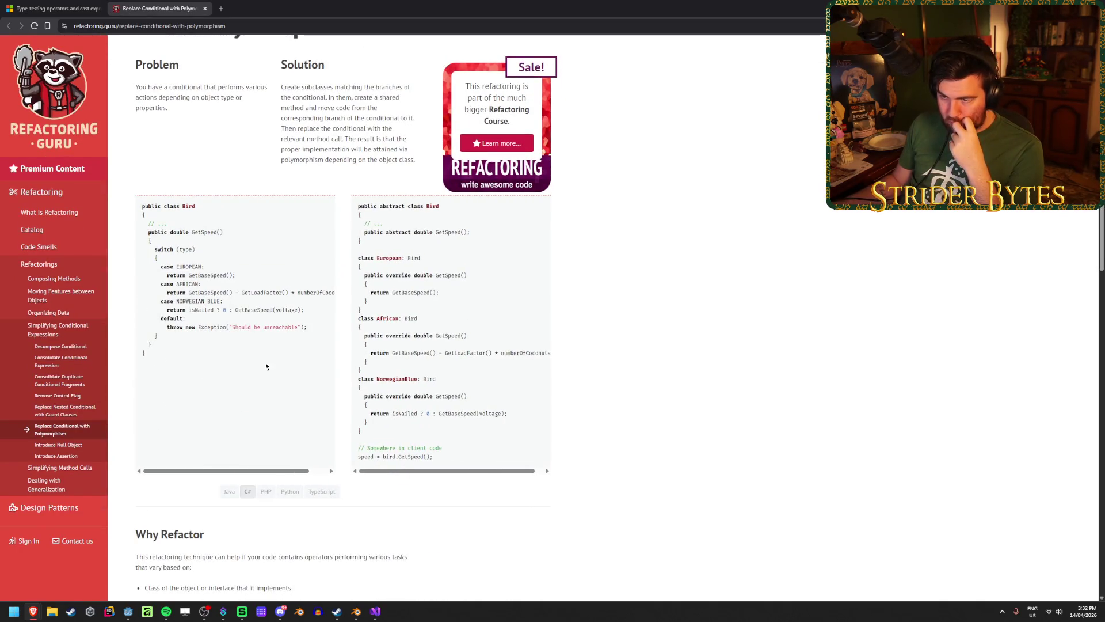
pyautogui.moveTo(410, 243)
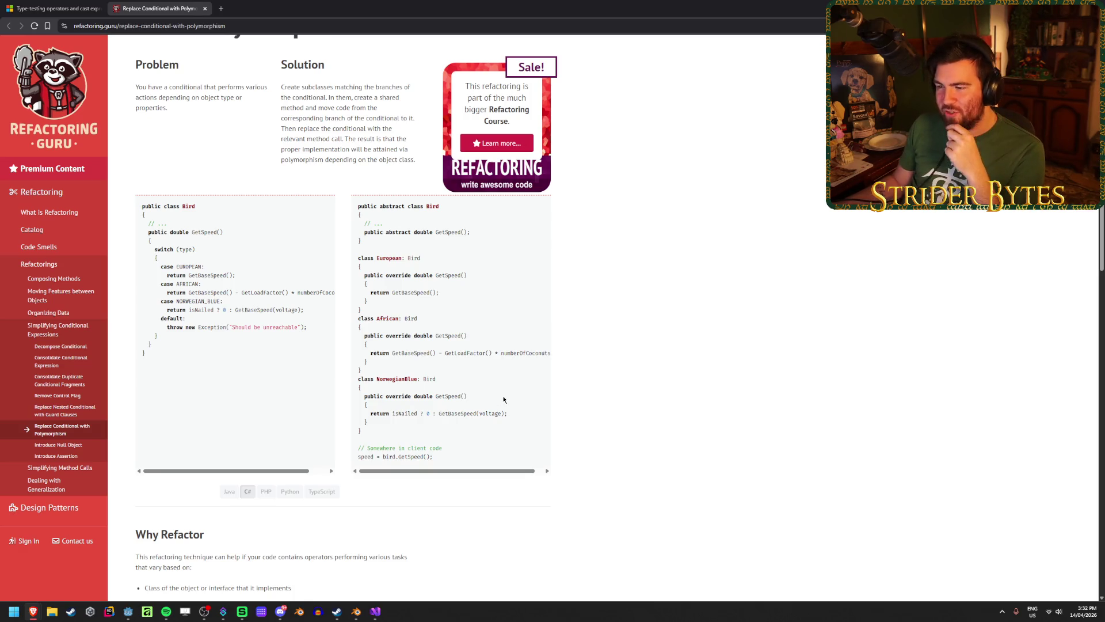
pyautogui.hscroll(1, 475, 373)
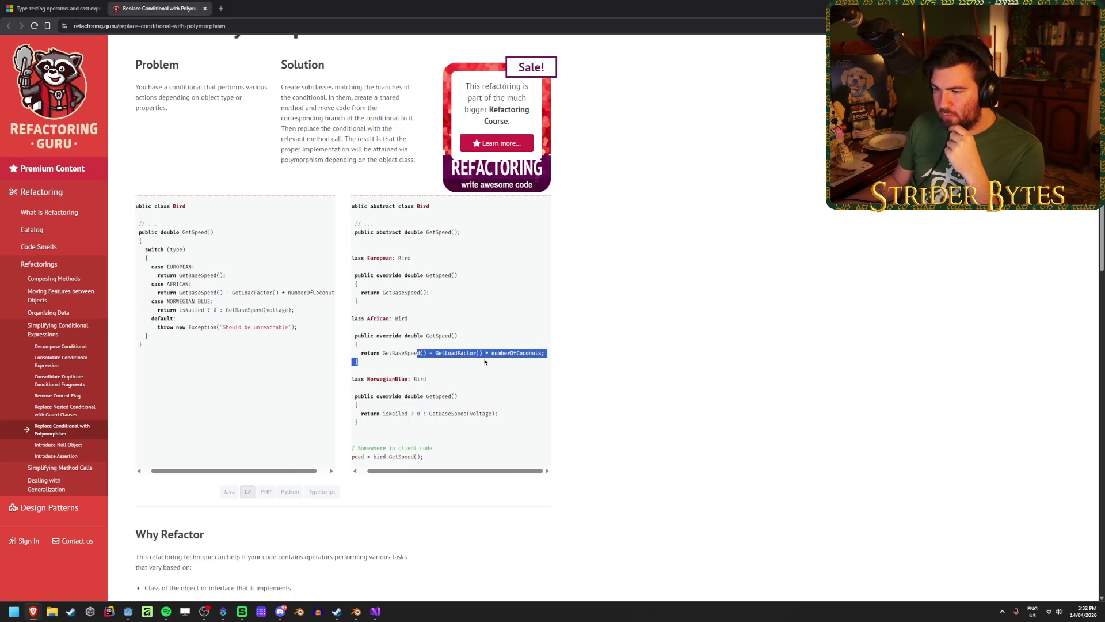
pyautogui.hscroll(-1, 460, 374)
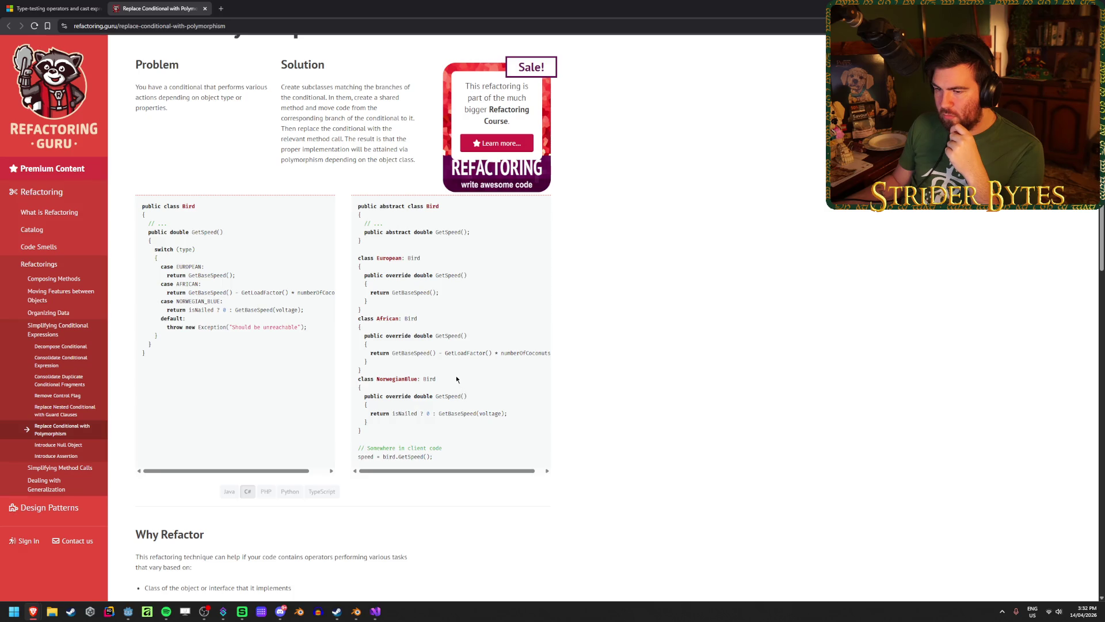
pyautogui.hotkey('alt', 'Tab')
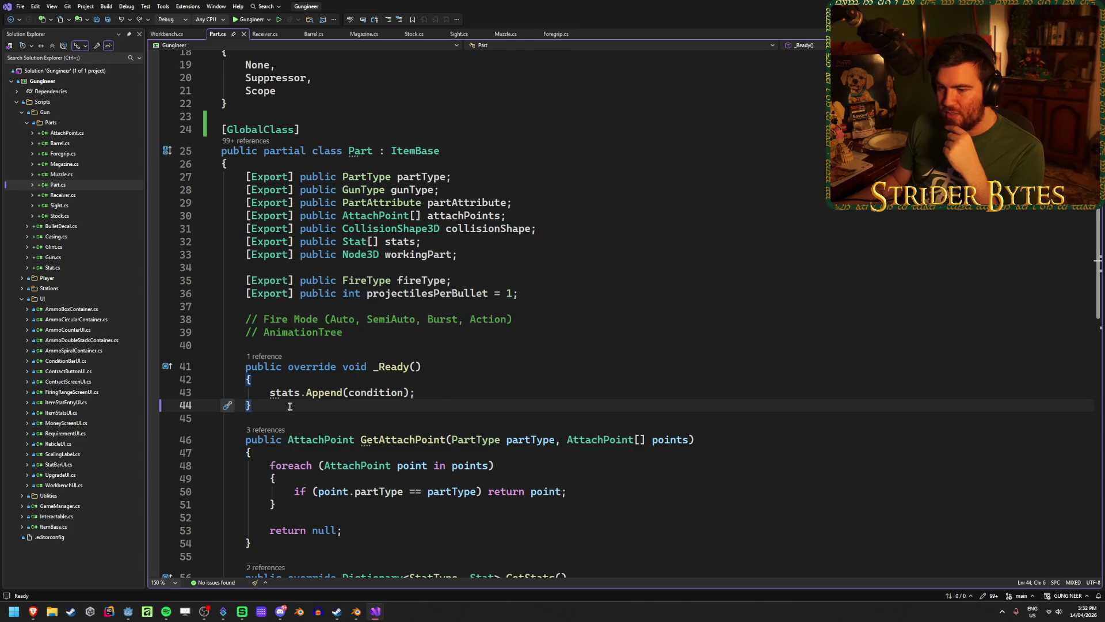
# Step: Add a 'public virtual T GetPartType()' method with braces after GetStats and save Part.cs
pyautogui.scroll(-4, 273, 469)
pyautogui.click(277, 387)
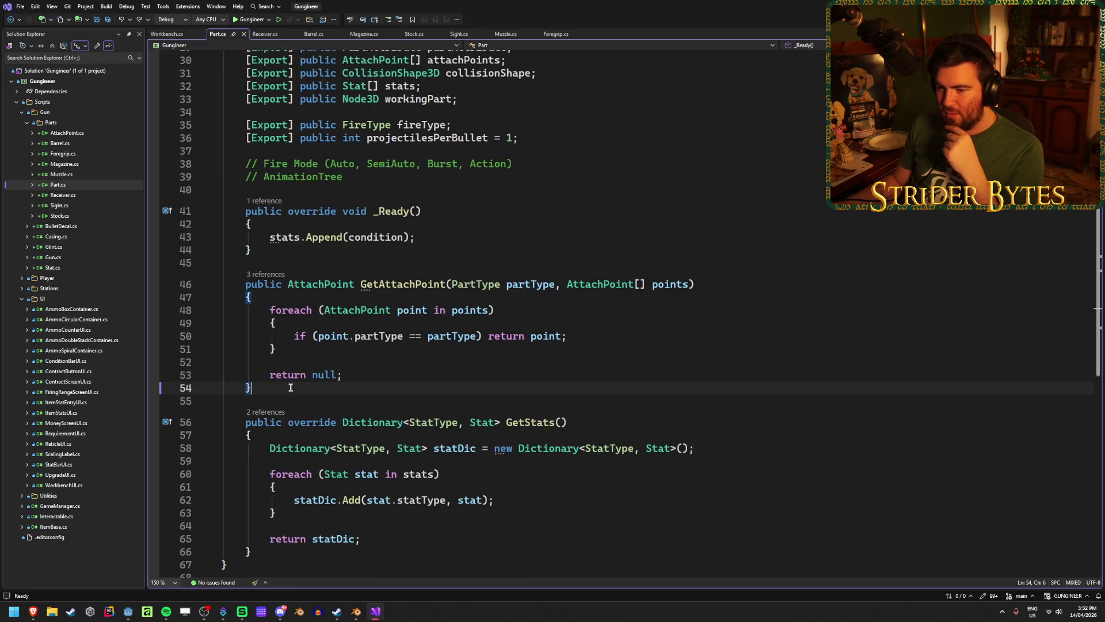
pyautogui.scroll(-3, 283, 438)
pyautogui.click(283, 438)
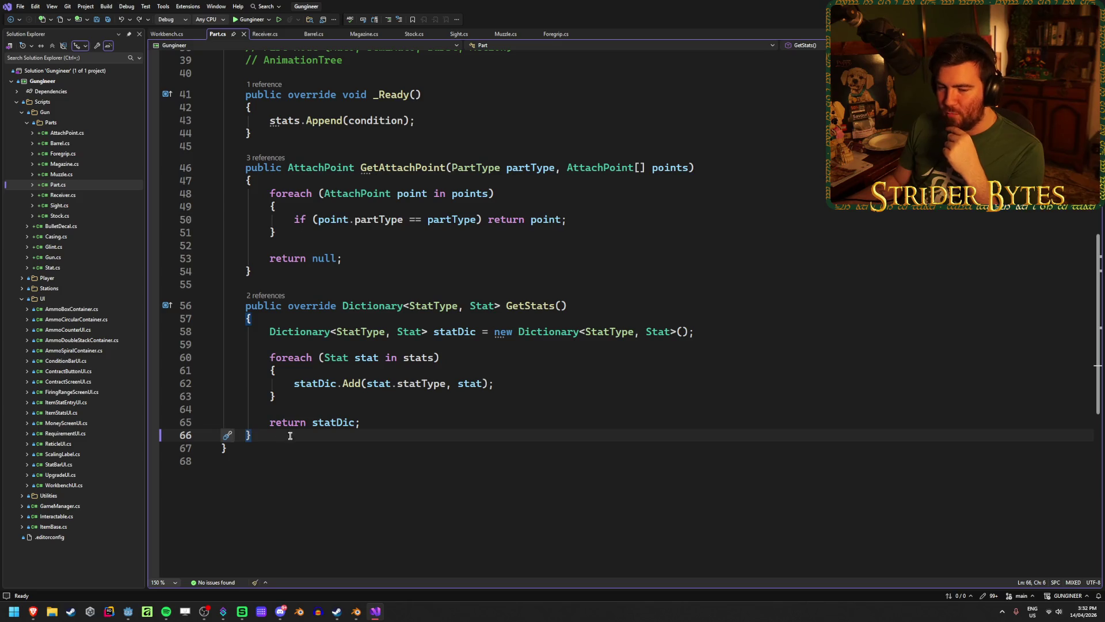
pyautogui.scroll(1, 424, 429)
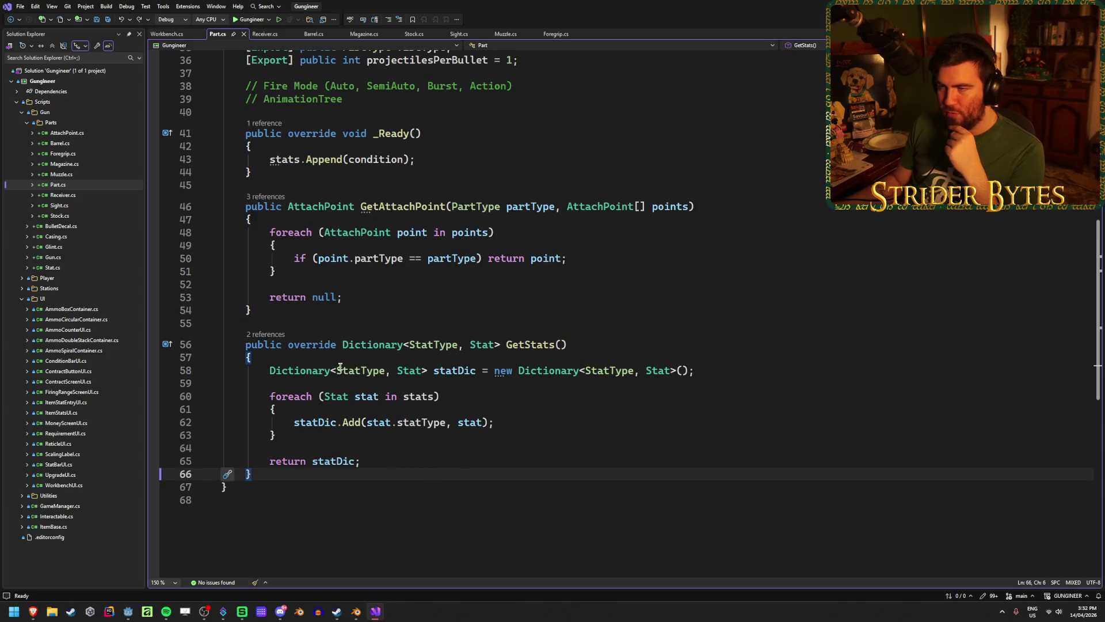
pyautogui.press('Return')
pyautogui.press('Return')
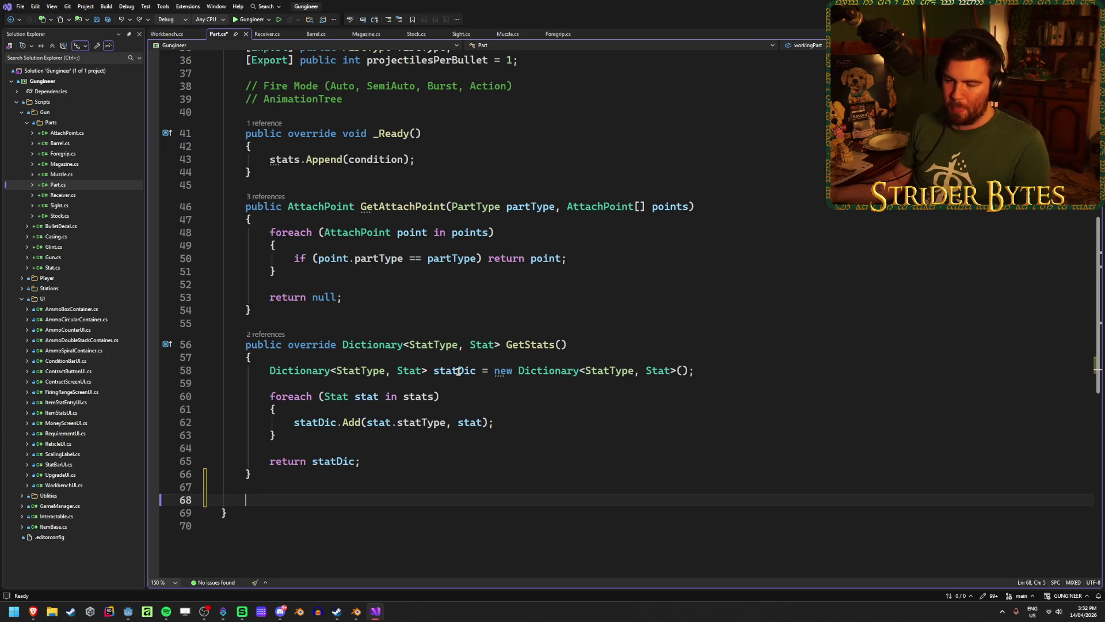
pyautogui.write('public ')
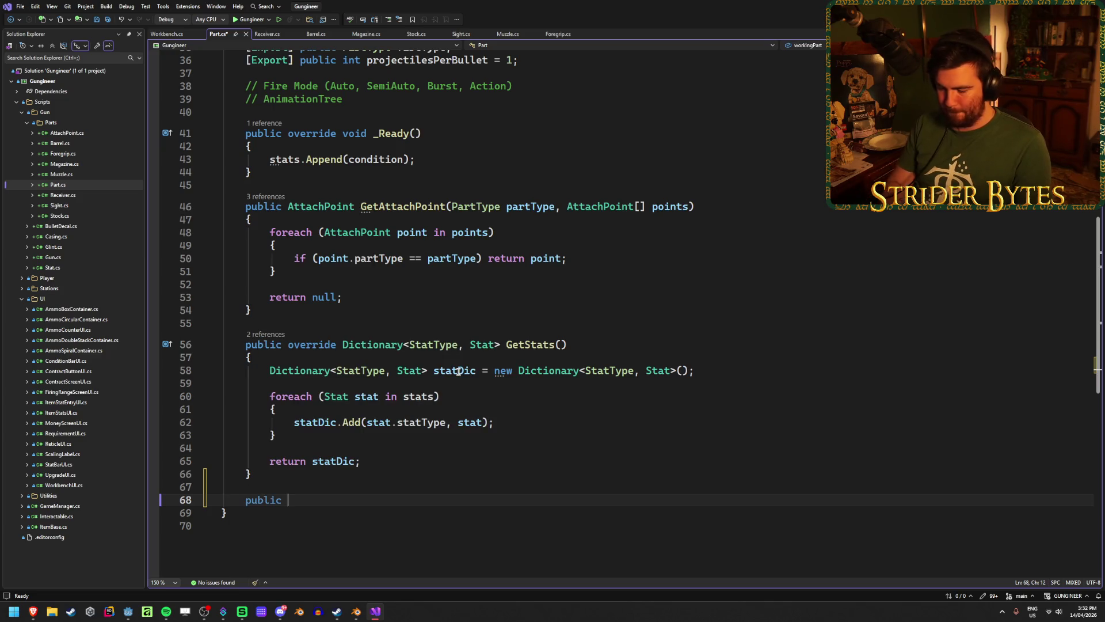
pyautogui.write('virtual void Get')
pyautogui.press('BackSpace')
pyautogui.press('BackSpace')
pyautogui.press('BackSpace')
pyautogui.press('BackSpace')
pyautogui.press('BackSpace')
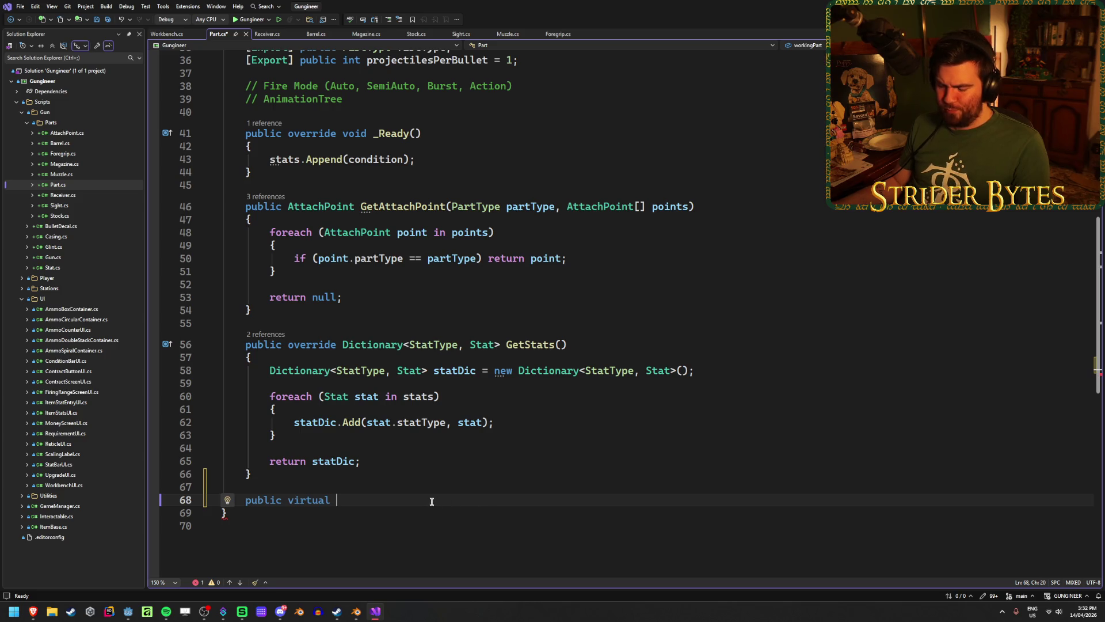
pyautogui.write('T ')
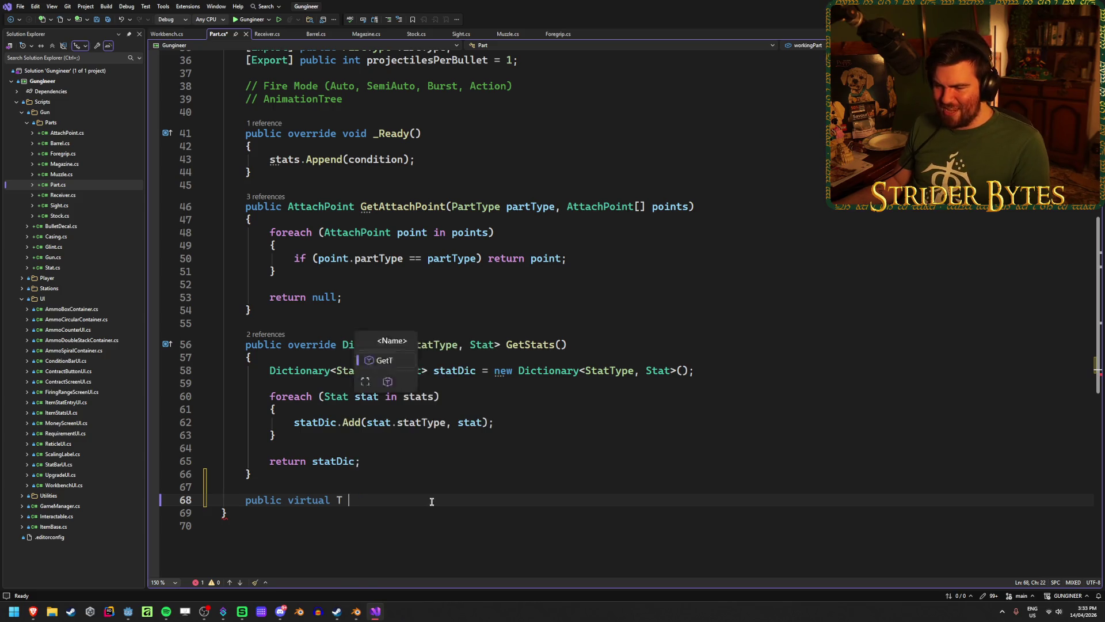
pyautogui.write('Get')
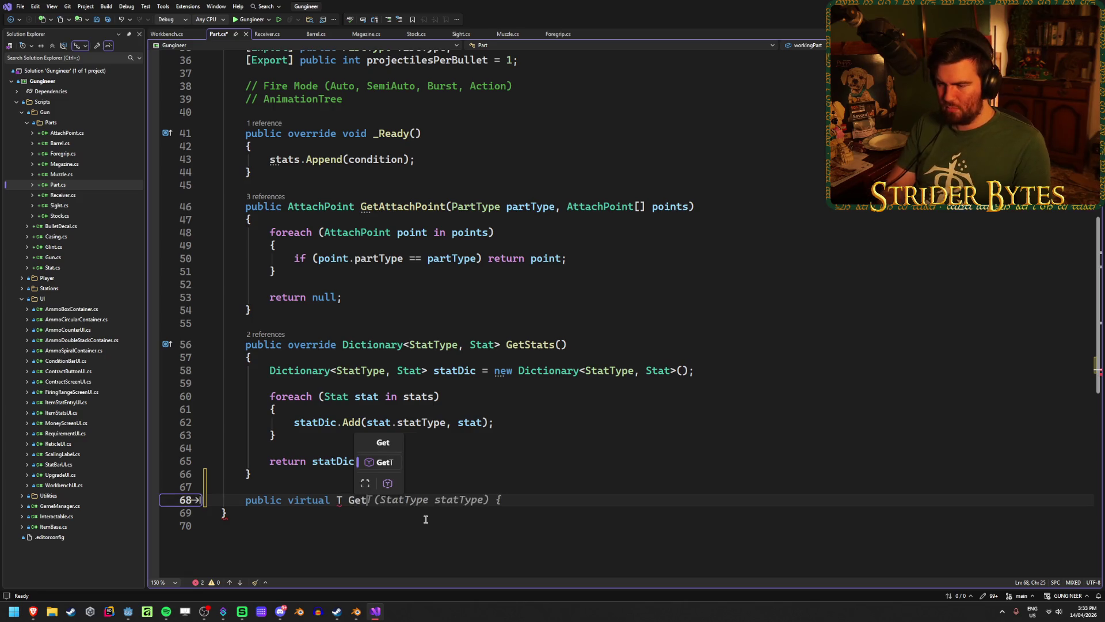
pyautogui.write('PartType')
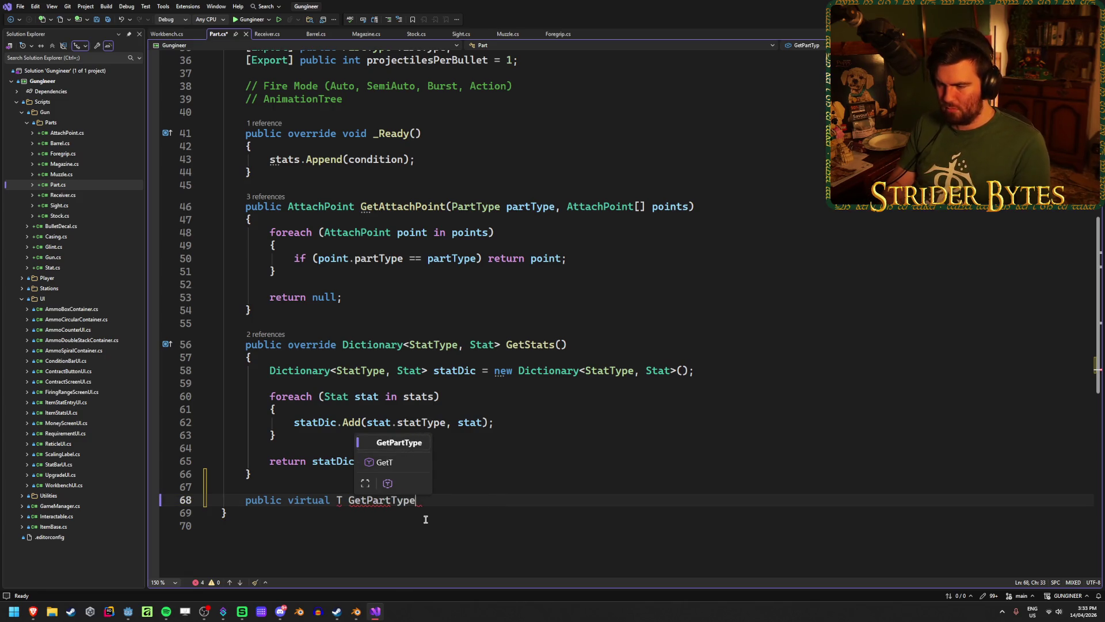
pyautogui.write('()')
pyautogui.press('Return')
pyautogui.write('{')
pyautogui.press('Return')
pyautogui.hotkey('ctrl', 's')
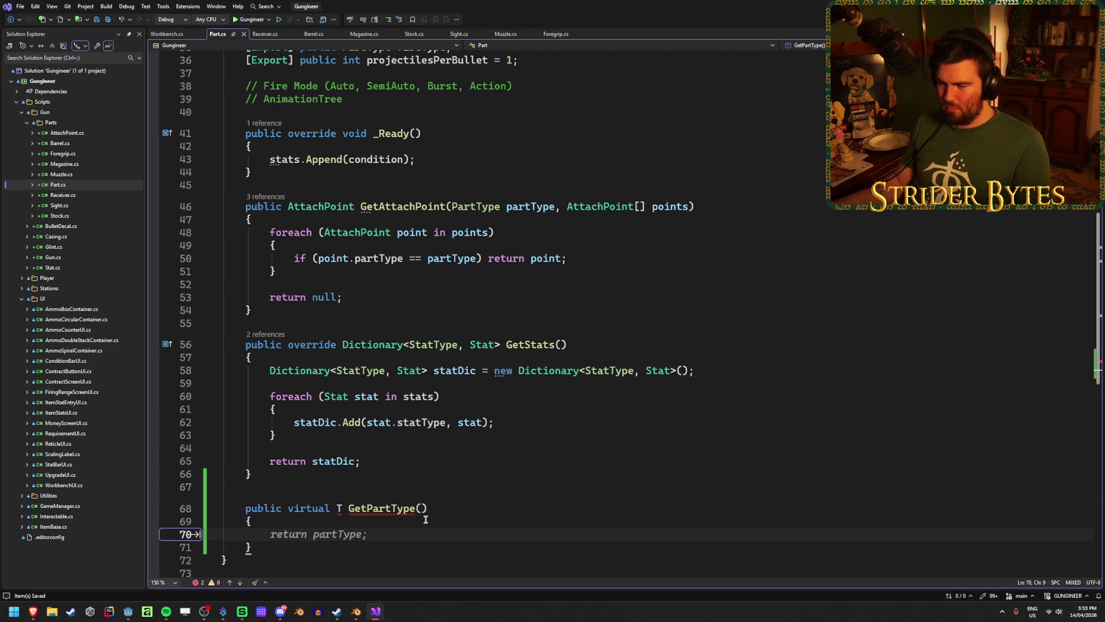
# Step: Delete the unresolved T return type, leaving GetPartType's return type blank
pyautogui.click(342, 508)
pyautogui.scroll(-2, 525, 465)
pyautogui.press('BackSpace')
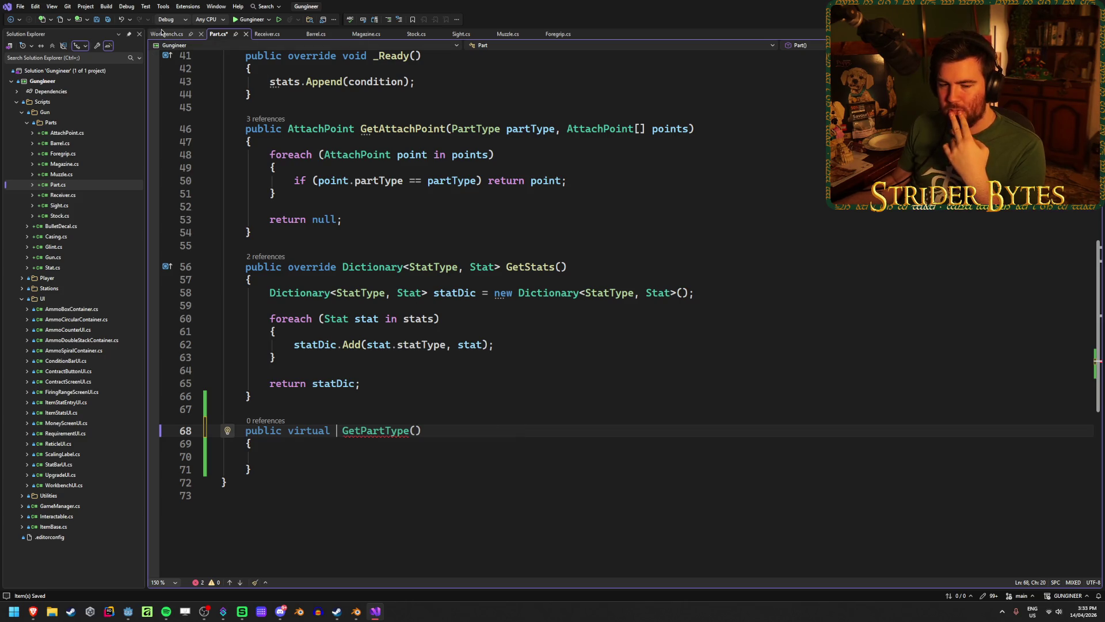
pyautogui.click(368, 470)
pyautogui.press('Up')
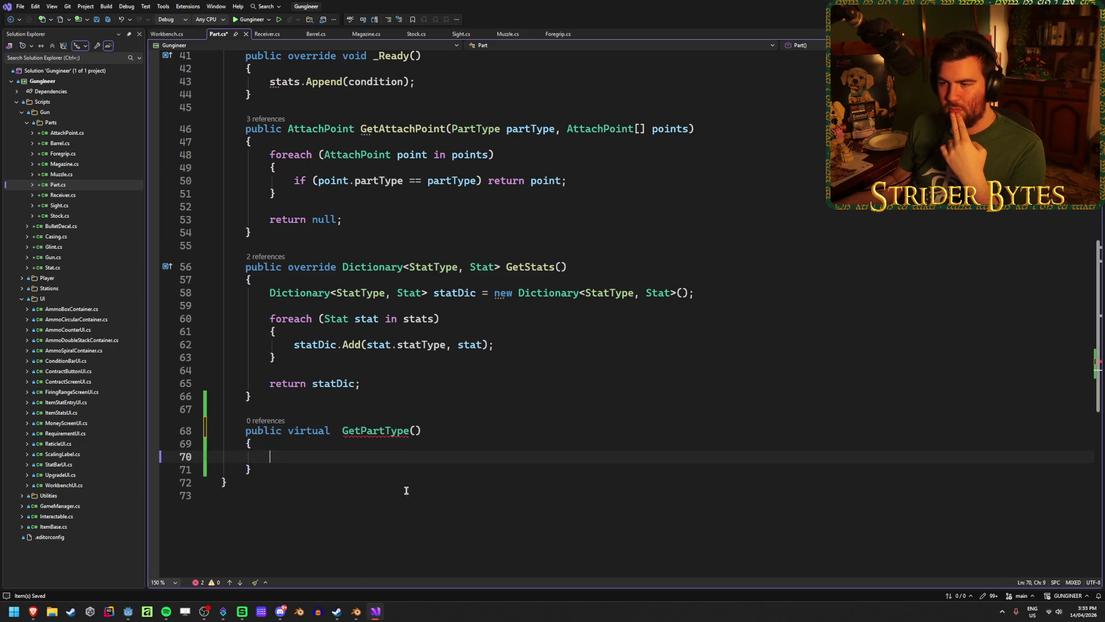
pyautogui.scroll(13, 406, 486)
pyautogui.scroll(-5, 406, 490)
pyautogui.scroll(-10, 406, 489)
pyautogui.scroll(4, 407, 488)
pyautogui.scroll(-1, 252, 225)
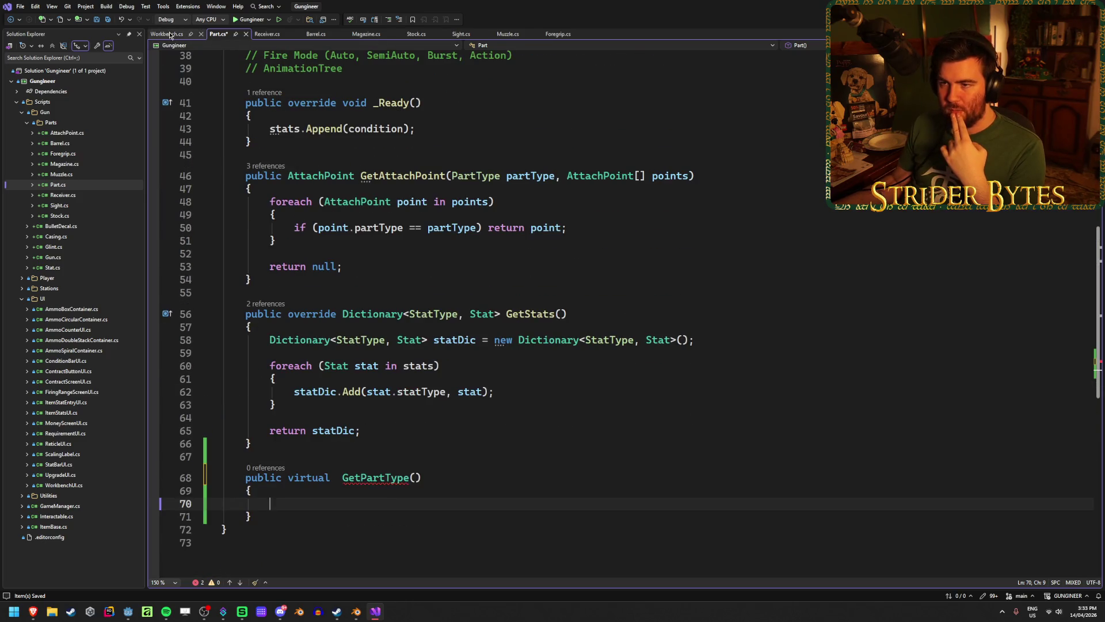
# Step: Switch to Workbench.cs and scroll through AddPart's switch on part.partType to the Receiver case
pyautogui.click(167, 34)
pyautogui.scroll(17, 500, 283)
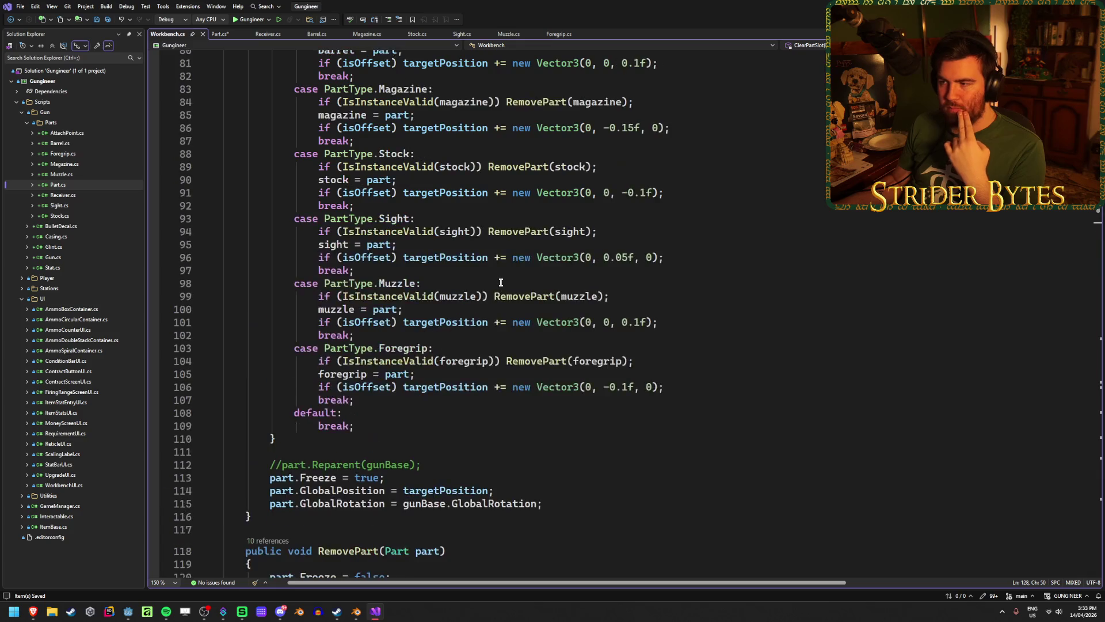
pyautogui.scroll(2, 633, 247)
pyautogui.scroll(-4, 633, 245)
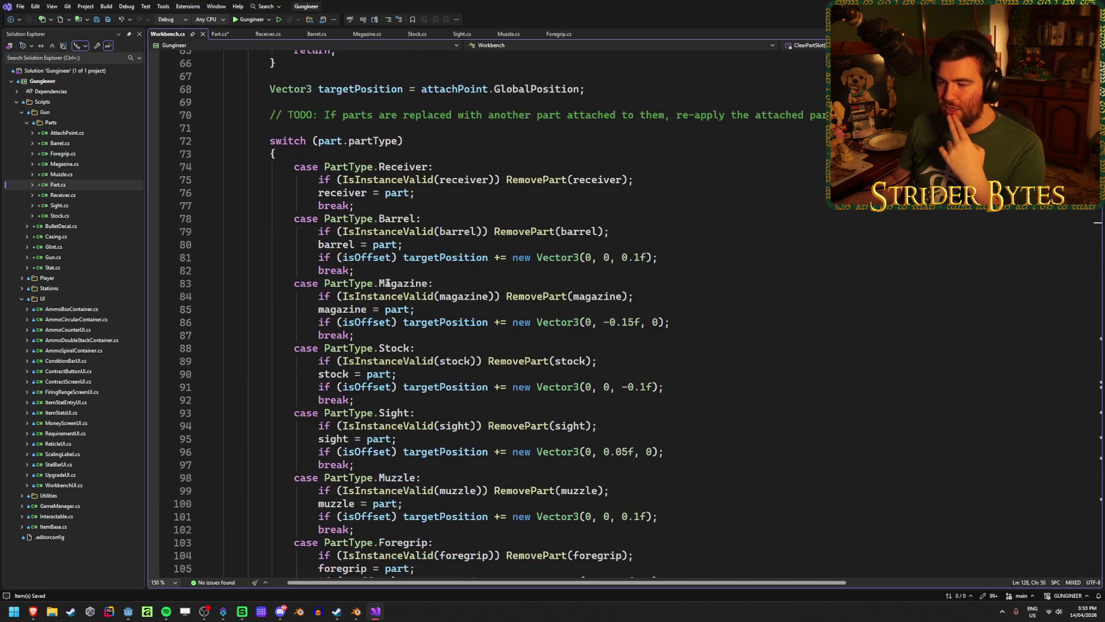
pyautogui.scroll(1, 628, 213)
pyautogui.scroll(-3, 424, 164)
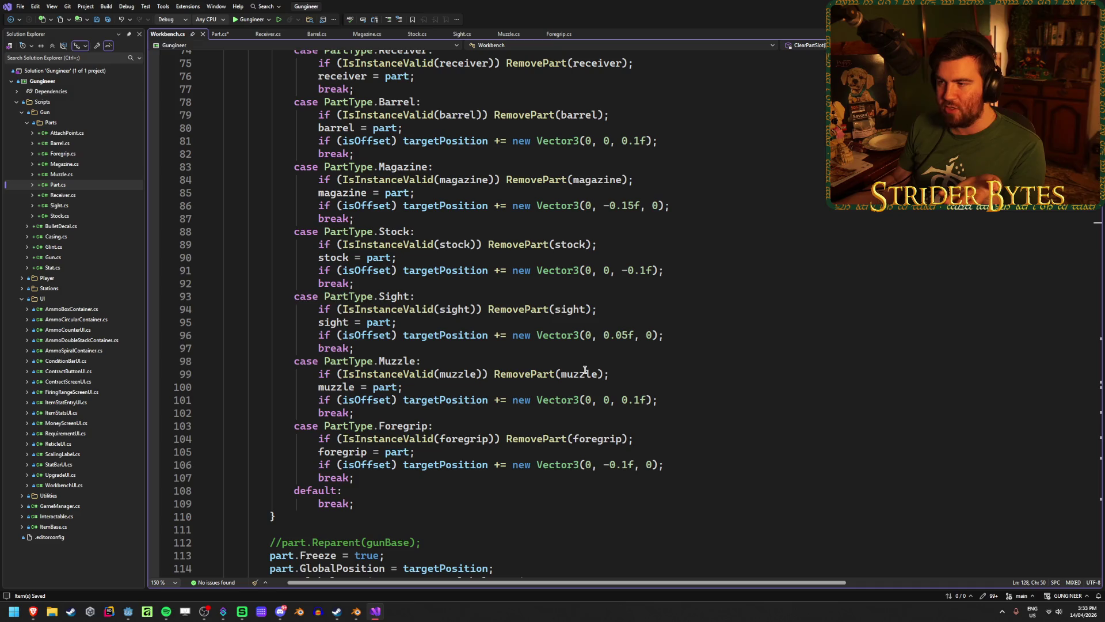
pyautogui.scroll(2, 777, 247)
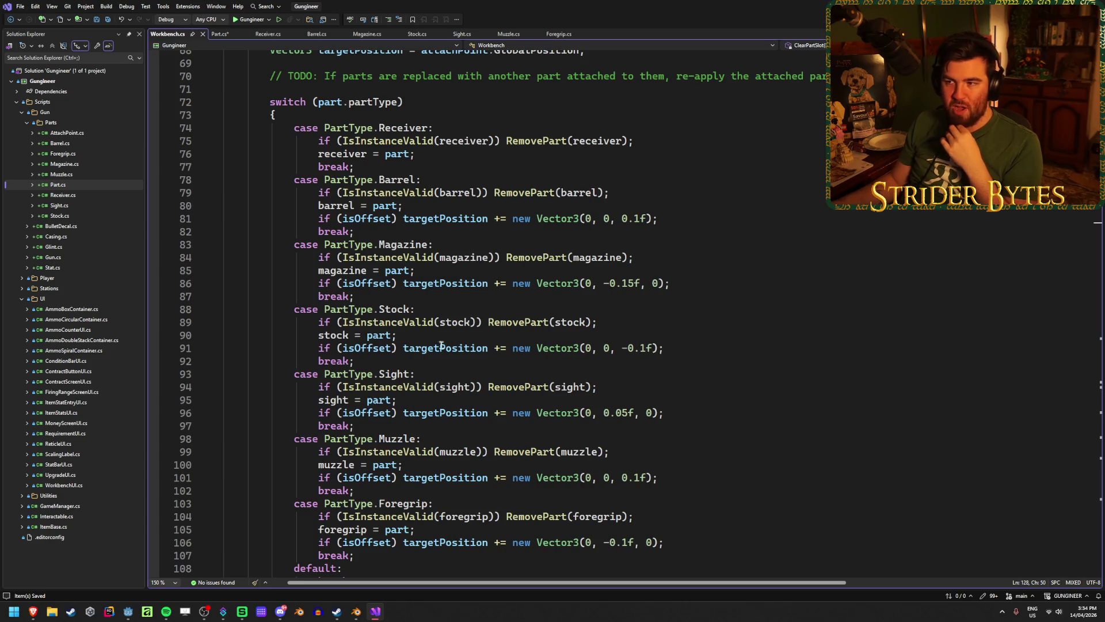
pyautogui.scroll(10, 441, 344)
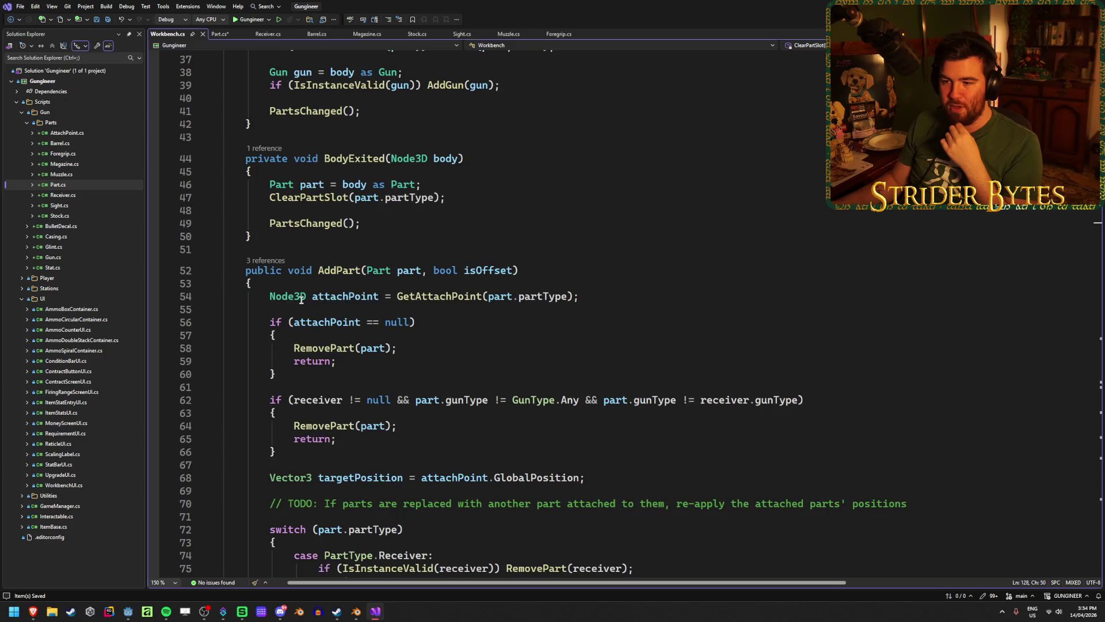
pyautogui.scroll(-8, 301, 299)
pyautogui.scroll(-3, 472, 411)
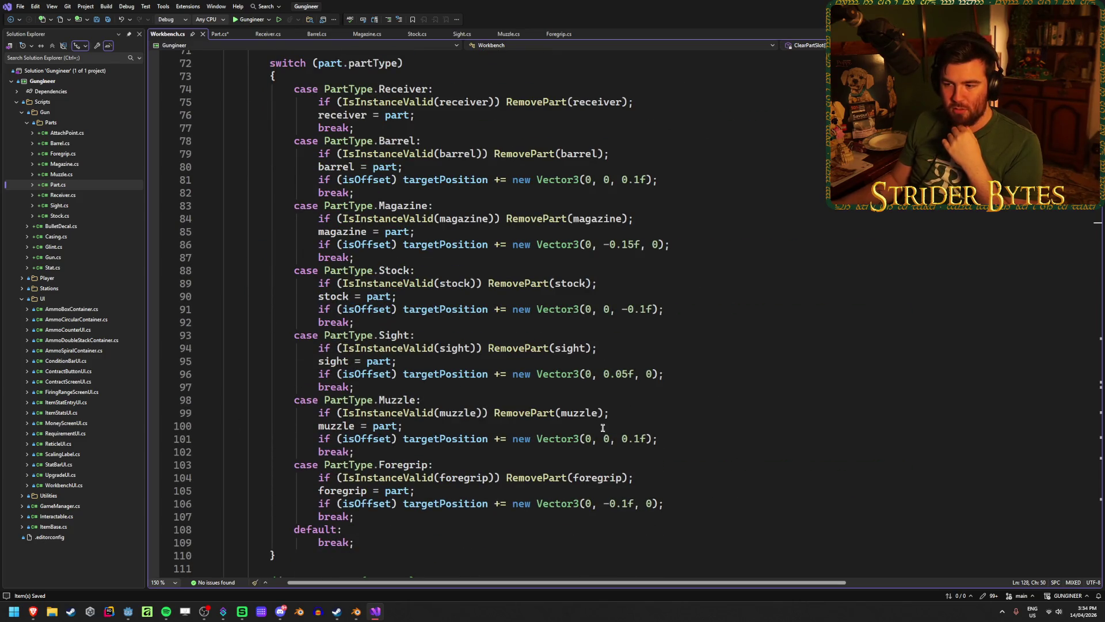
pyautogui.scroll(4, 435, 538)
pyautogui.click(424, 244)
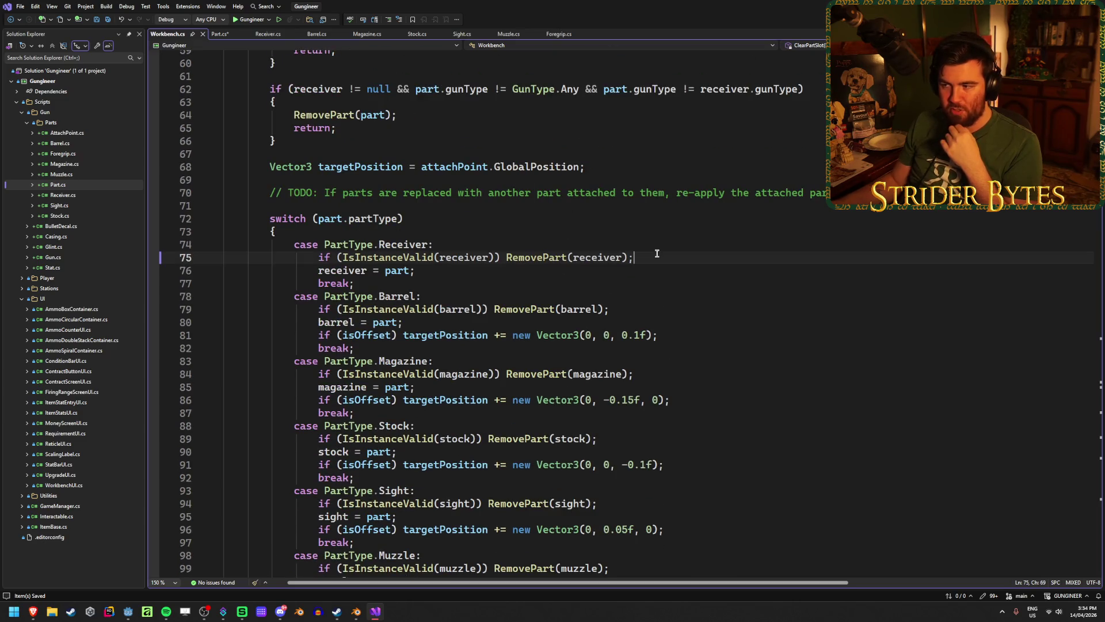
pyautogui.click(374, 218)
pyautogui.press('End')
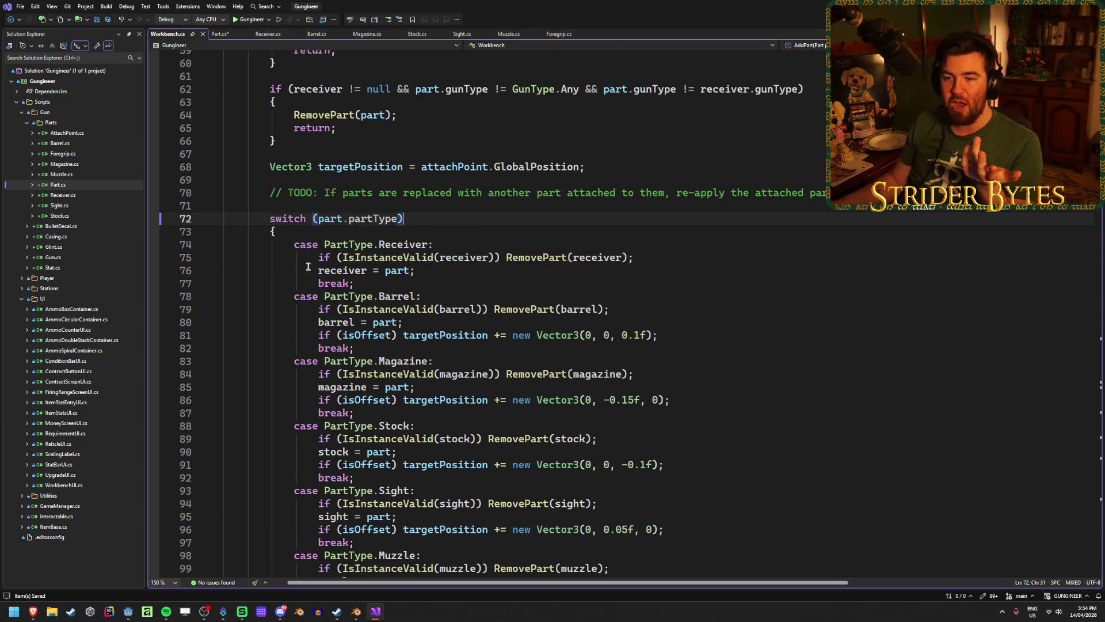
pyautogui.scroll(-4, 748, 432)
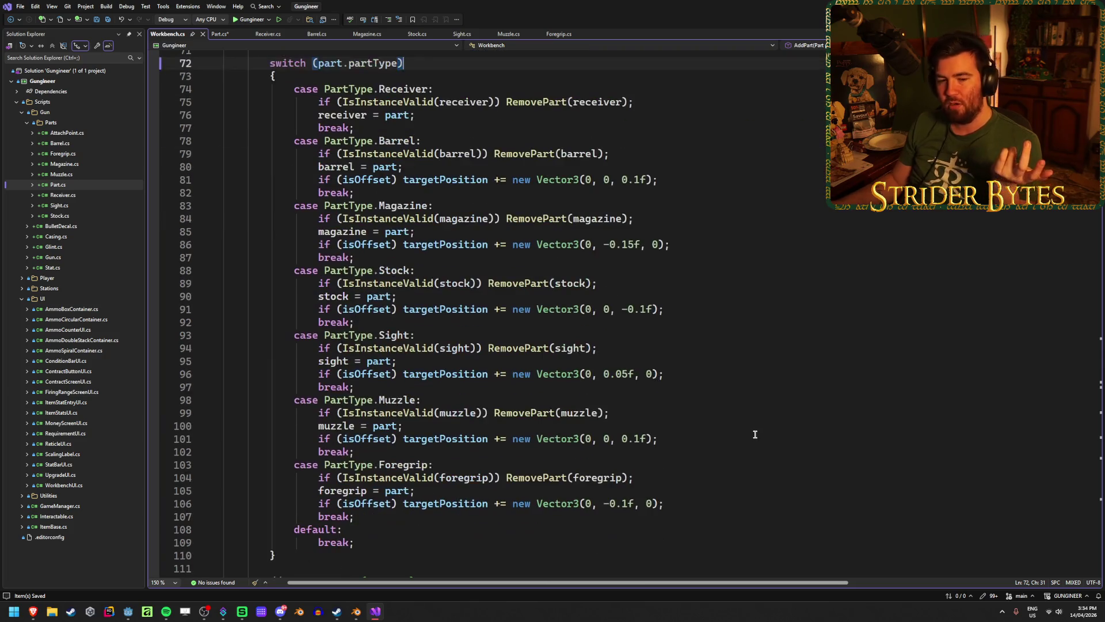
pyautogui.click(706, 465)
pyautogui.click(751, 478)
pyautogui.click(675, 439)
pyautogui.click(667, 480)
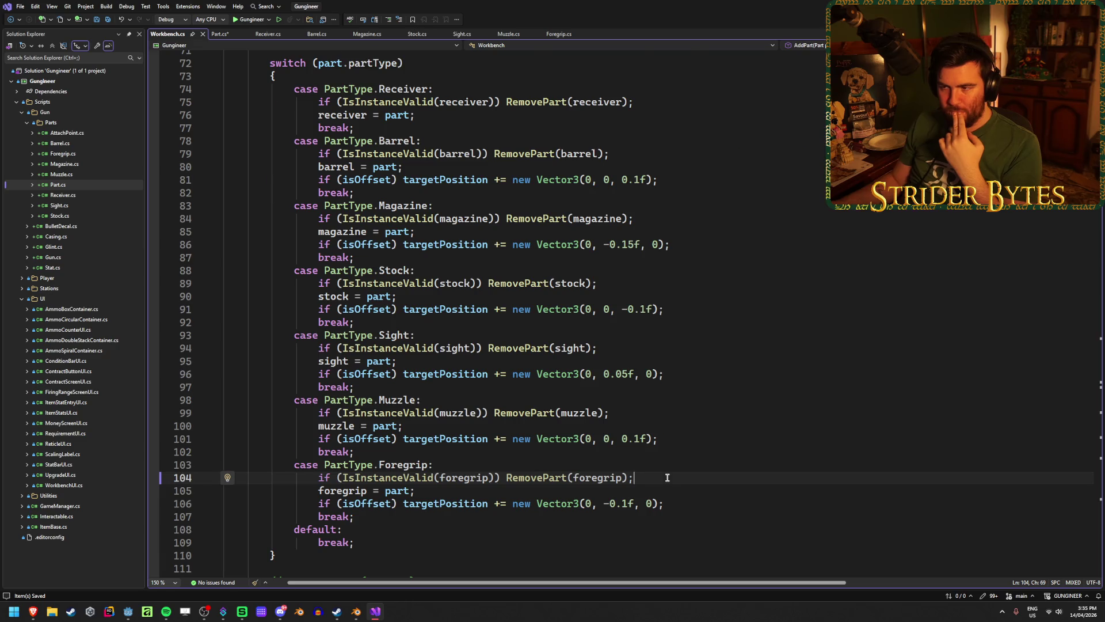
pyautogui.scroll(8, 667, 477)
pyautogui.click(648, 413)
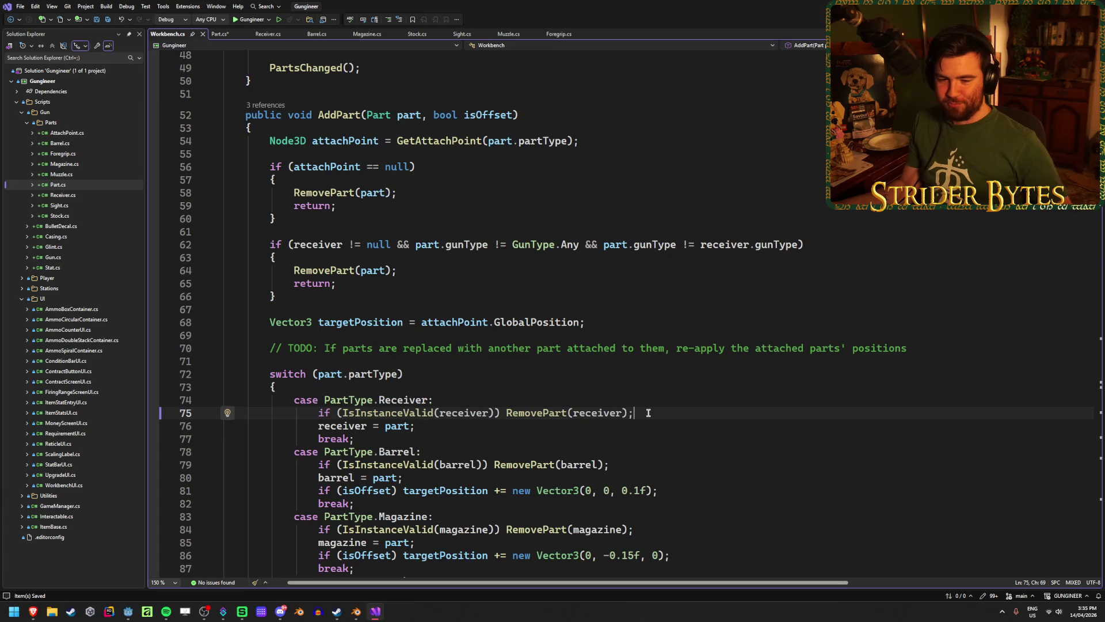
pyautogui.moveTo(578, 408)
pyautogui.click(446, 269)
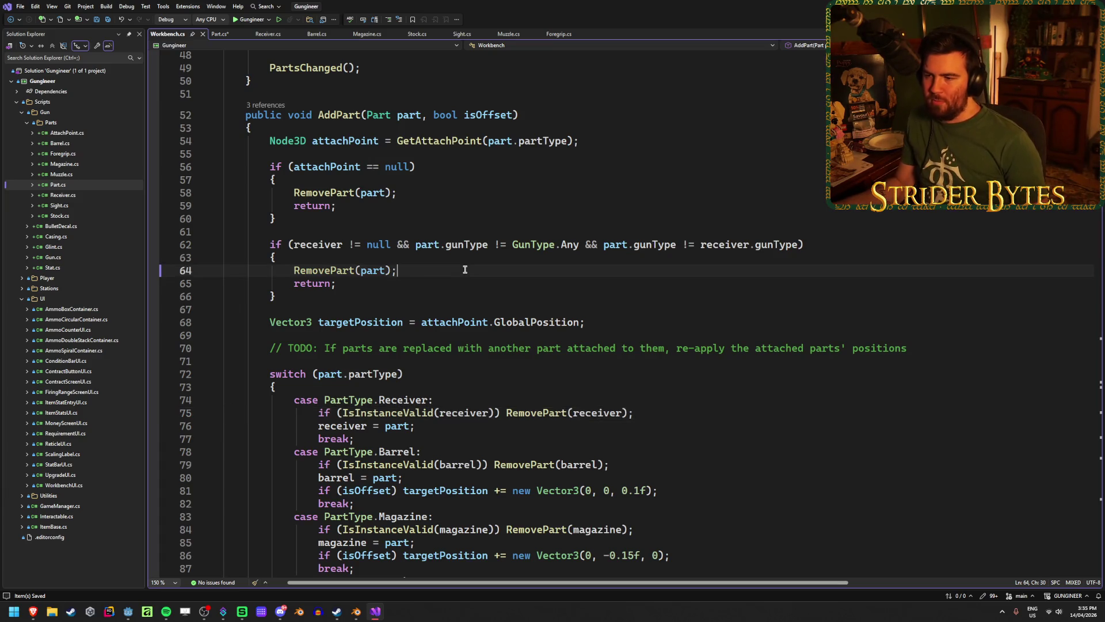
pyautogui.click(446, 295)
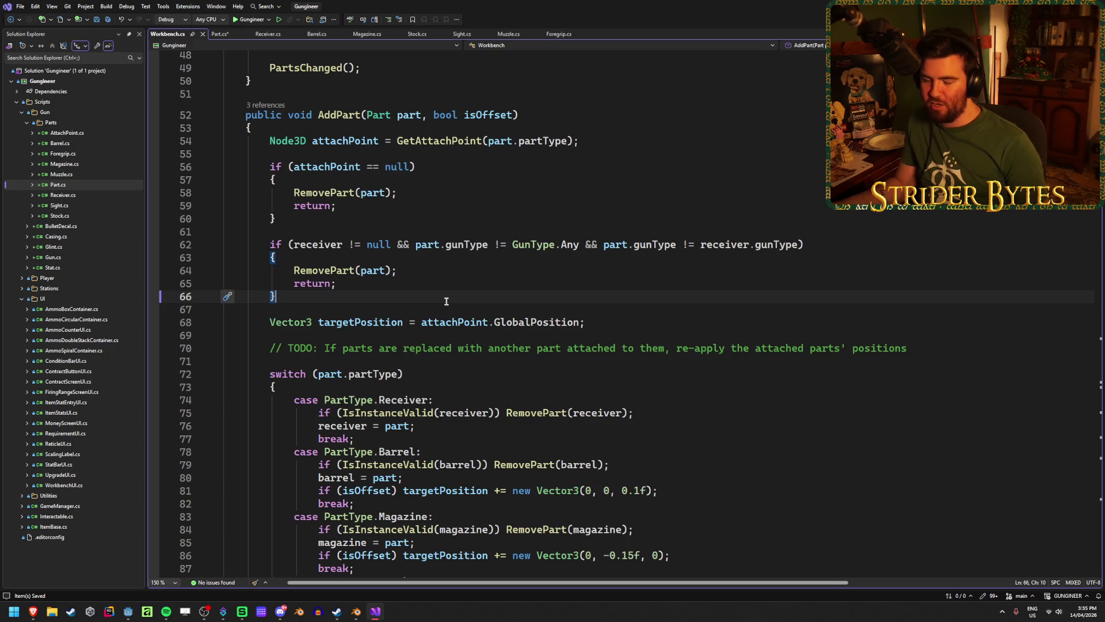
pyautogui.scroll(3, 445, 303)
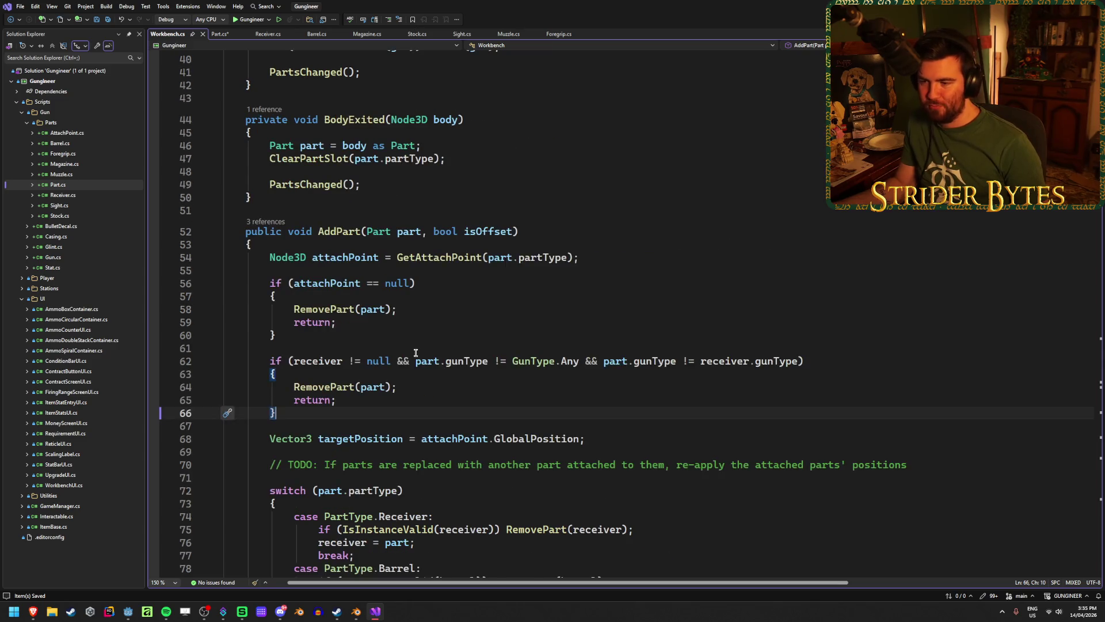
pyautogui.scroll(-2, 410, 345)
pyautogui.scroll(-3, 404, 332)
pyautogui.scroll(4, 403, 336)
pyautogui.scroll(8, 403, 336)
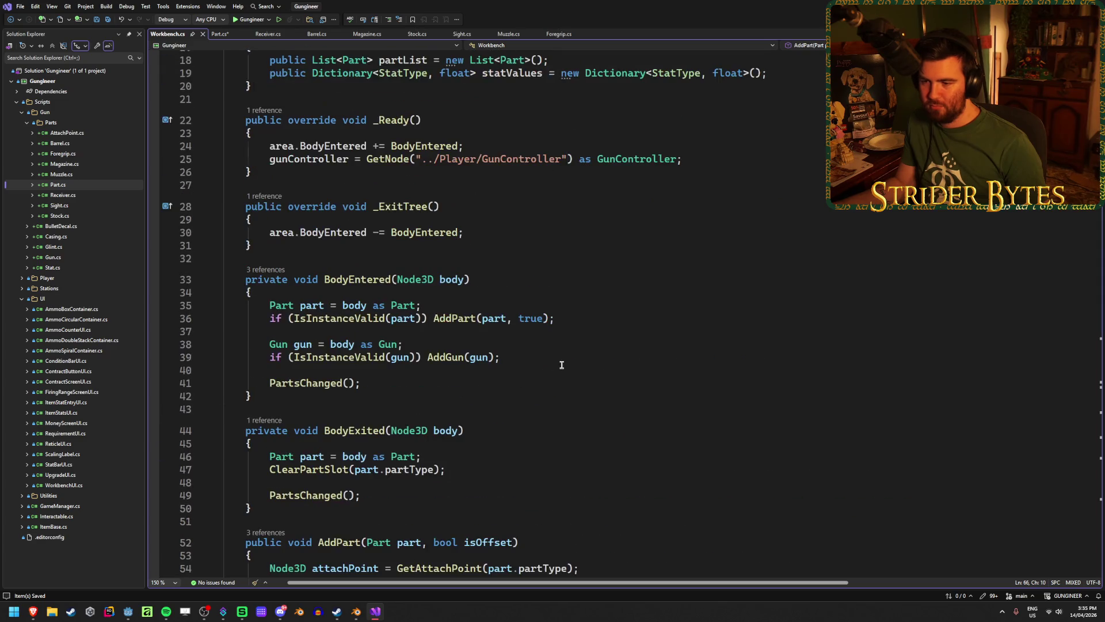
pyautogui.scroll(3, 561, 365)
pyautogui.scroll(3, 562, 365)
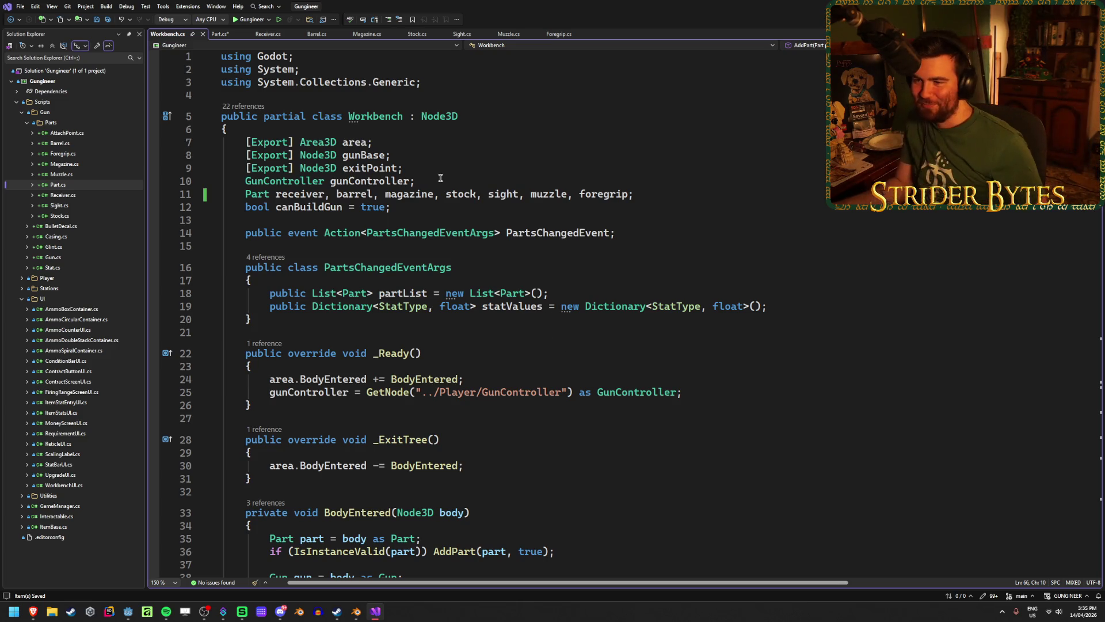
pyautogui.click(337, 194)
pyautogui.click(257, 195)
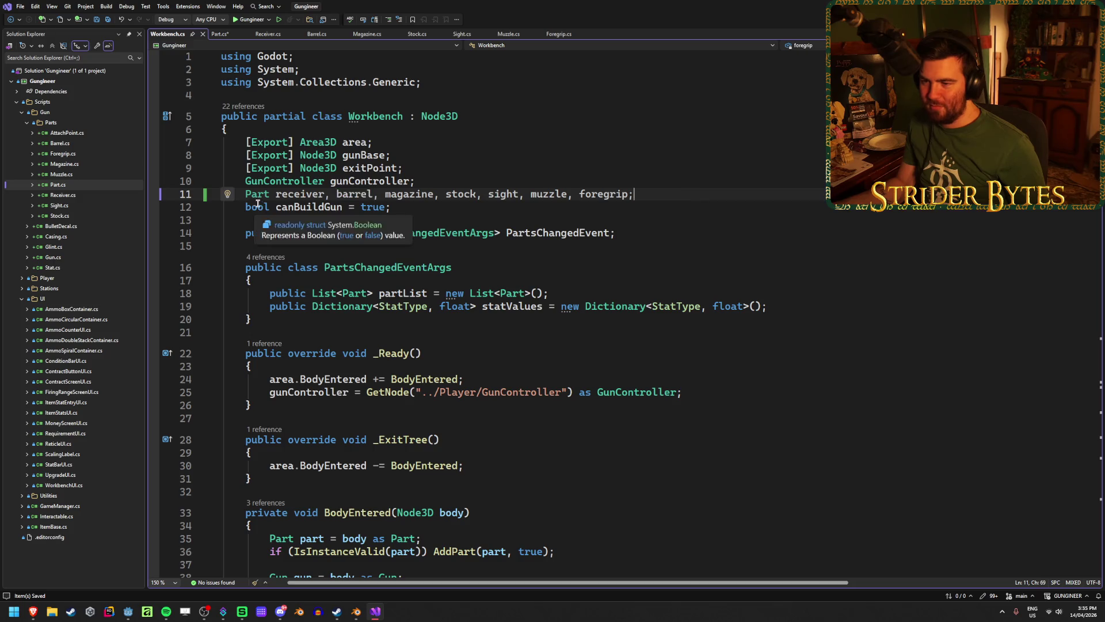
pyautogui.click(291, 196)
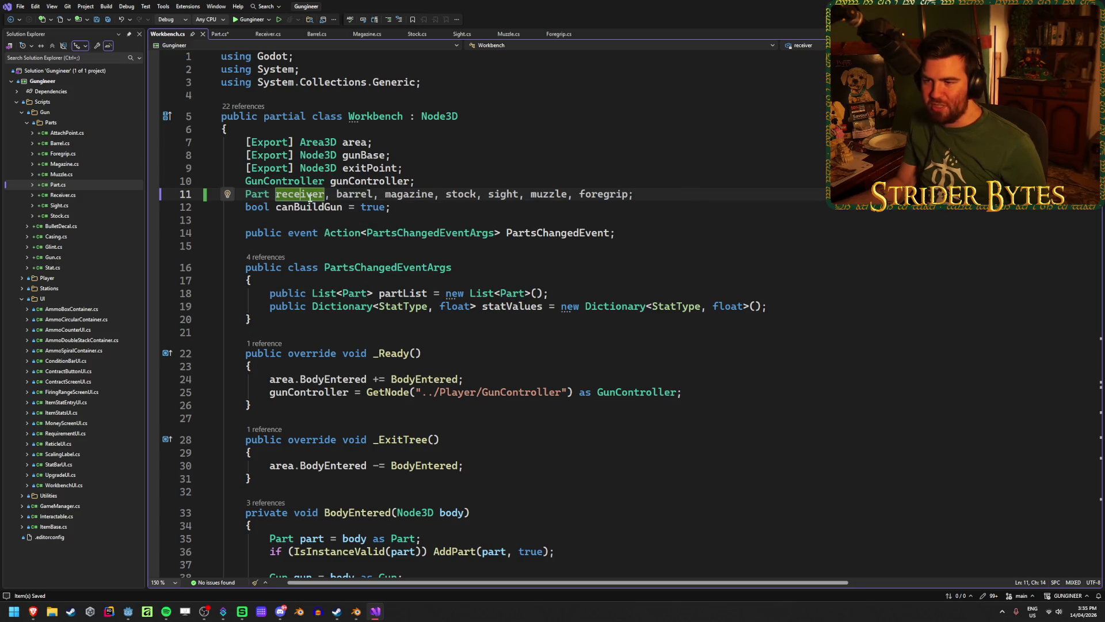
pyautogui.click(414, 195)
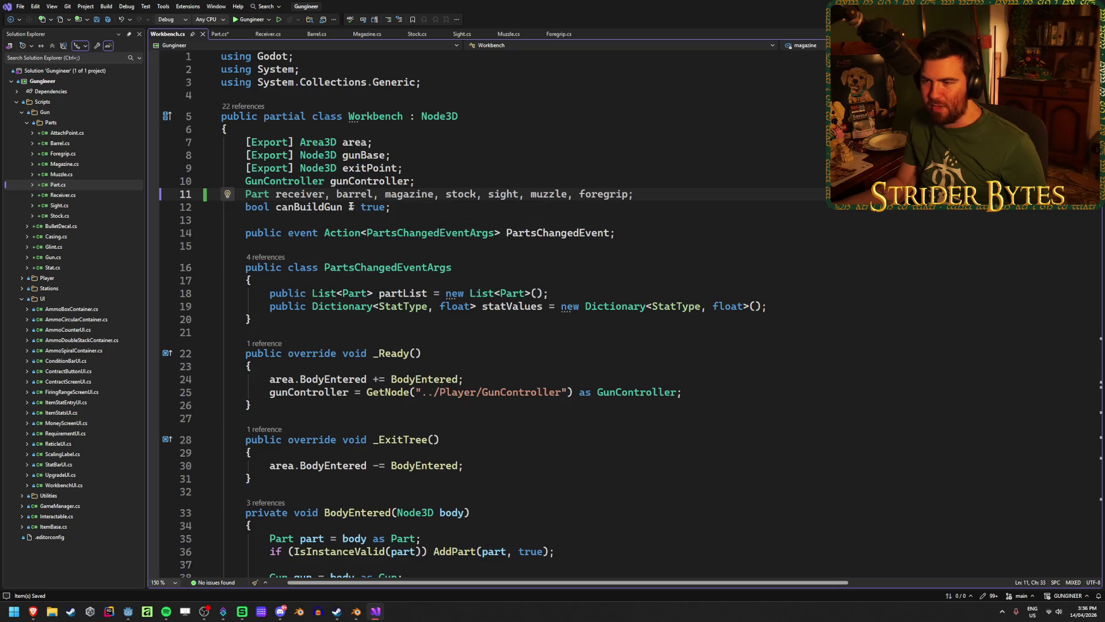
pyautogui.click(252, 194)
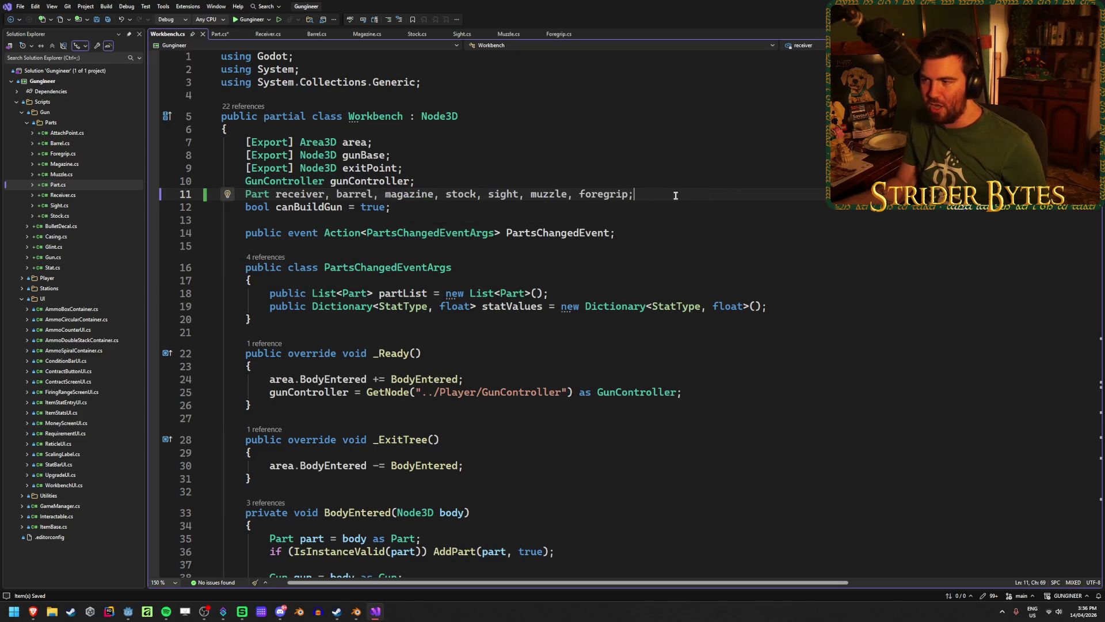
pyautogui.click(355, 195)
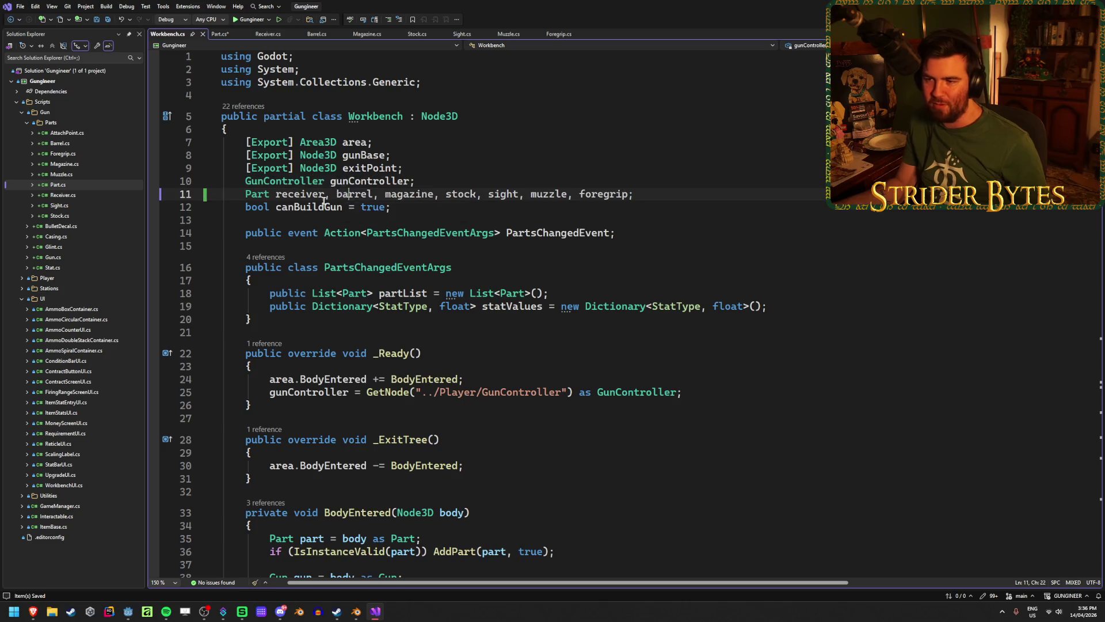
pyautogui.click(409, 195)
pyautogui.click(460, 194)
pyautogui.click(498, 194)
pyautogui.click(549, 194)
pyautogui.click(601, 195)
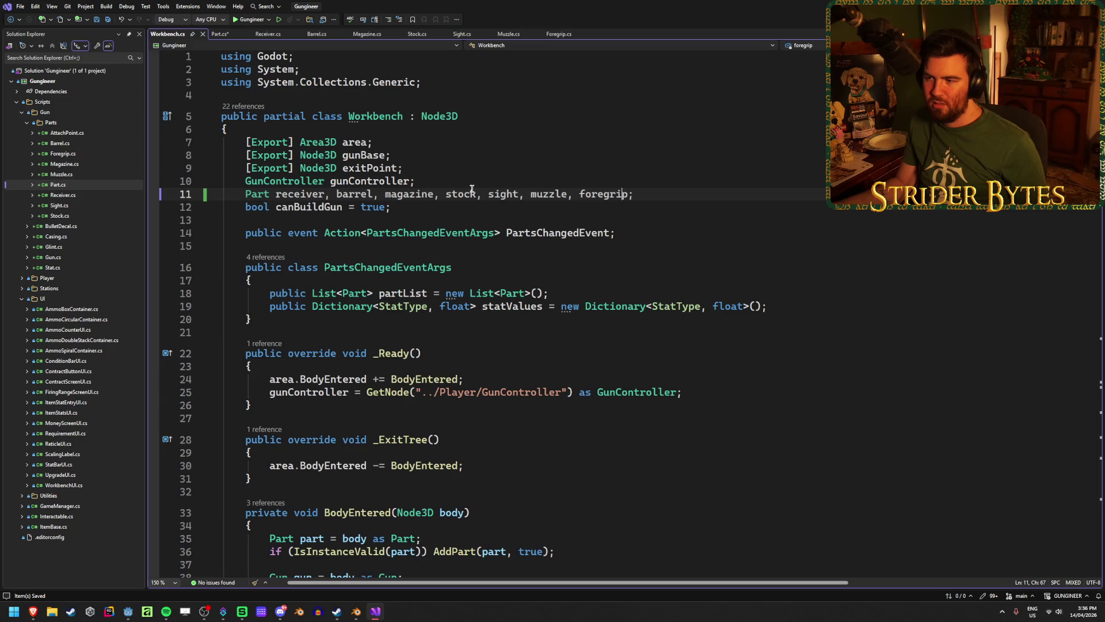
pyautogui.click(368, 195)
pyautogui.click(474, 194)
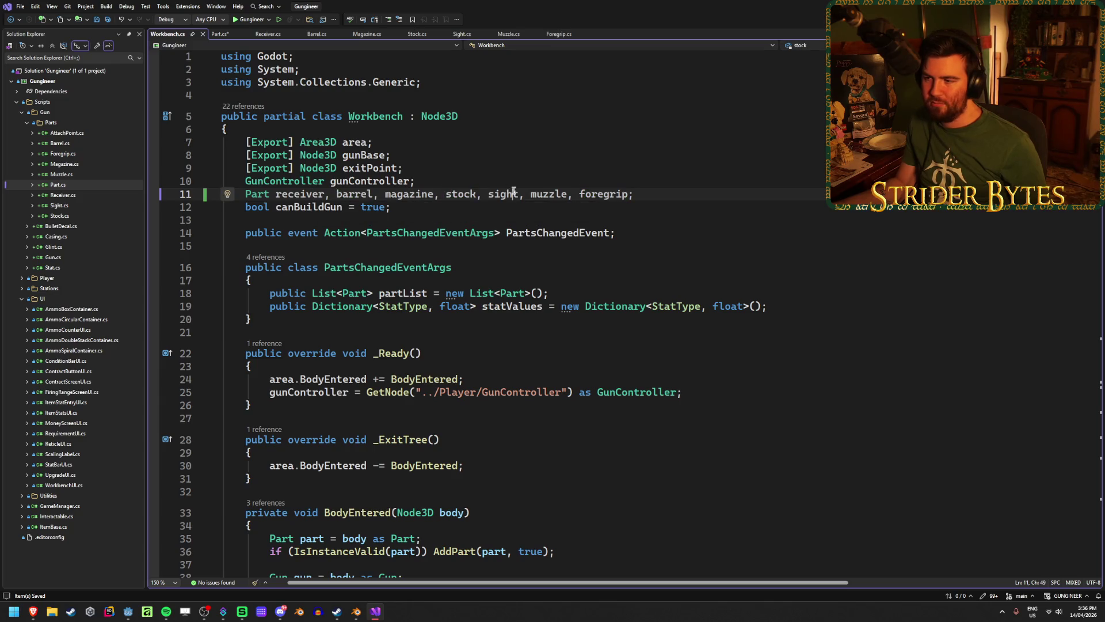
pyautogui.click(681, 192)
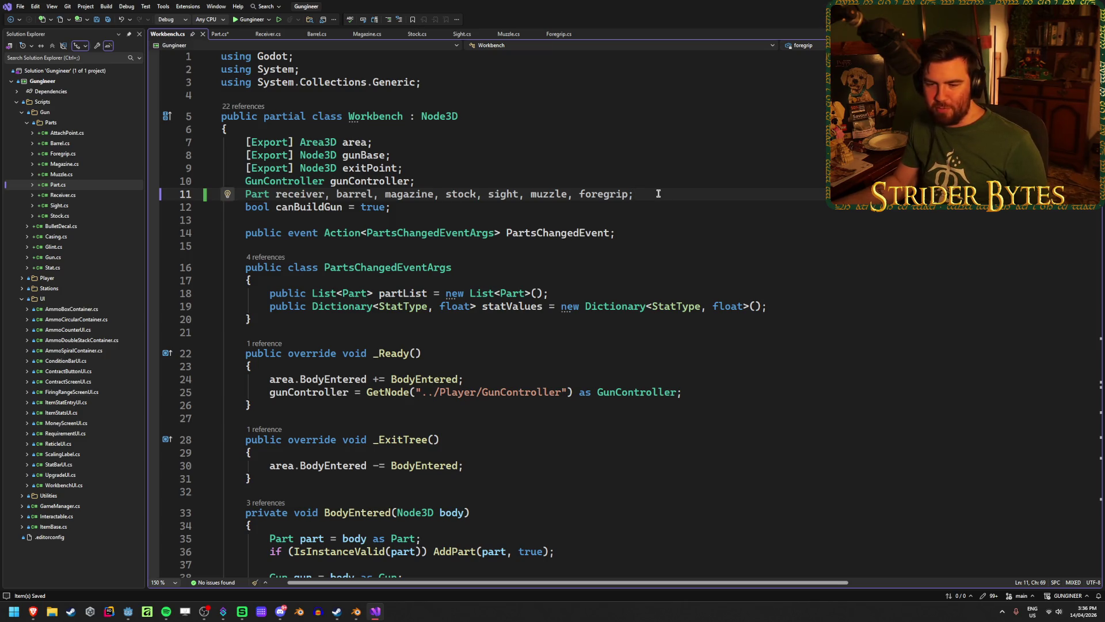
pyautogui.click(648, 236)
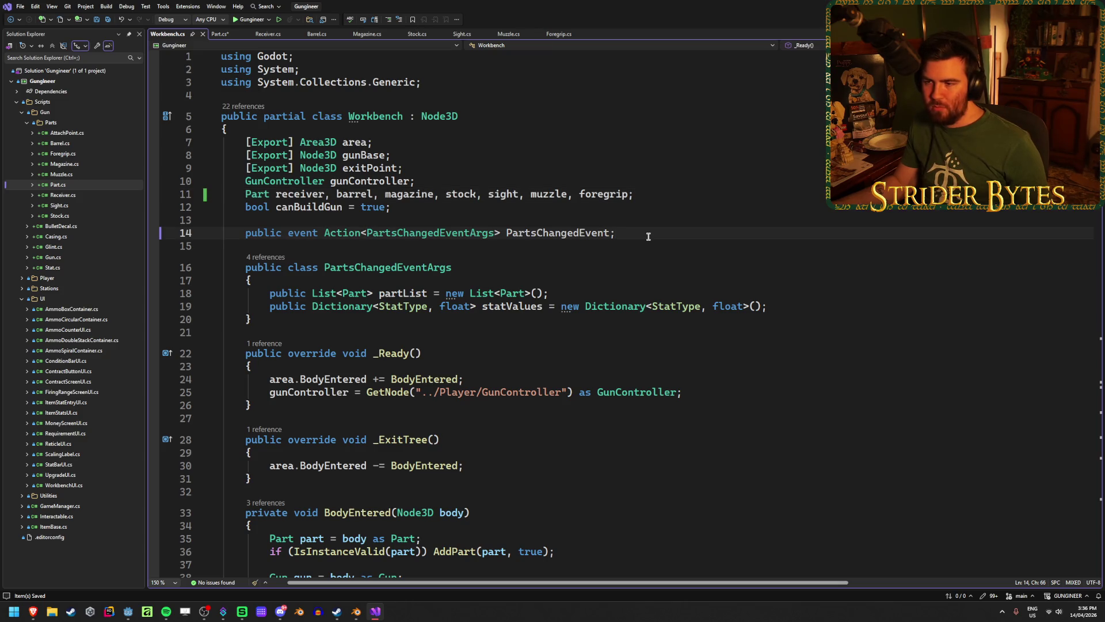
pyautogui.click(676, 195)
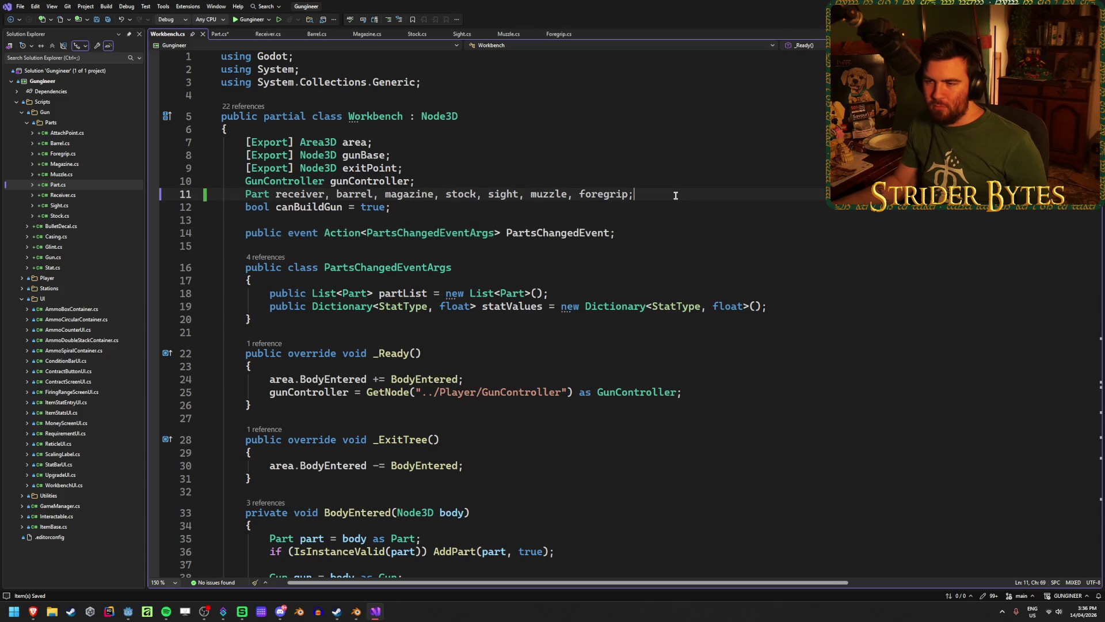
pyautogui.scroll(-1, 676, 195)
pyautogui.scroll(1, 676, 195)
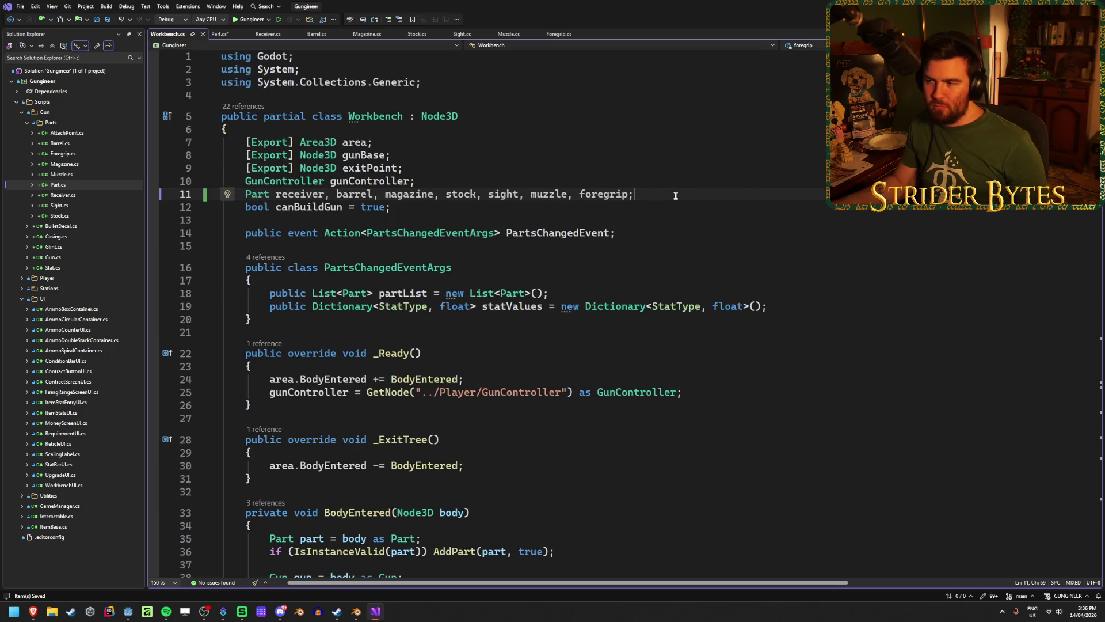
pyautogui.moveTo(677, 195); pyautogui.dragTo(244, 193)
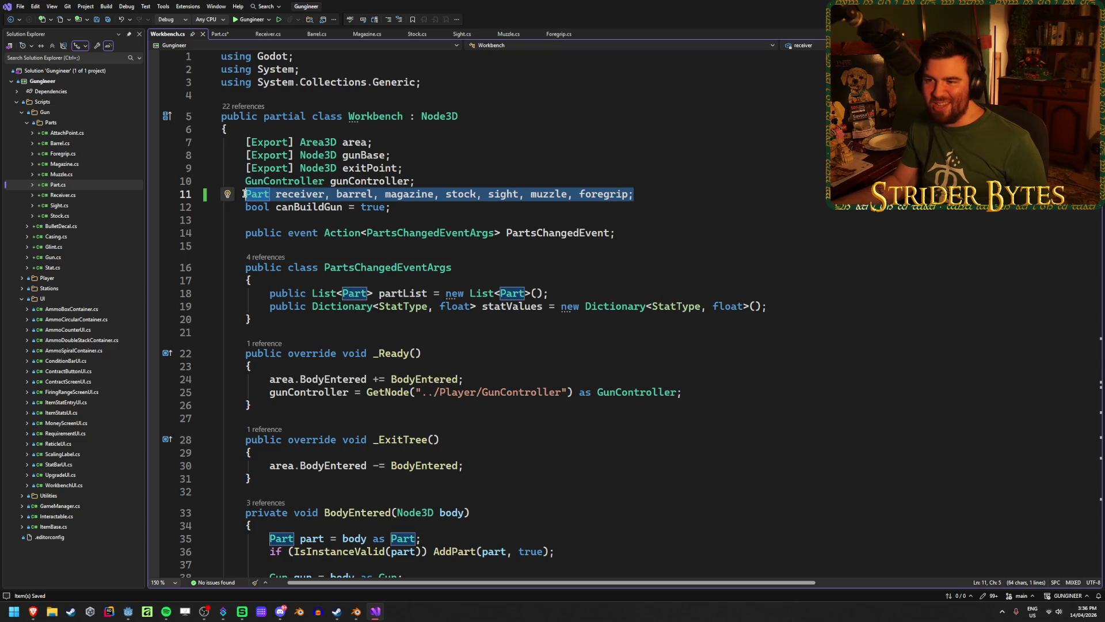
pyautogui.moveTo(632, 195)
pyautogui.mouseDown()
pyautogui.moveTo(331, 183)
pyautogui.moveTo(253, 198)
pyautogui.mouseUp()
pyautogui.moveTo(645, 195); pyautogui.dragTo(244, 194)
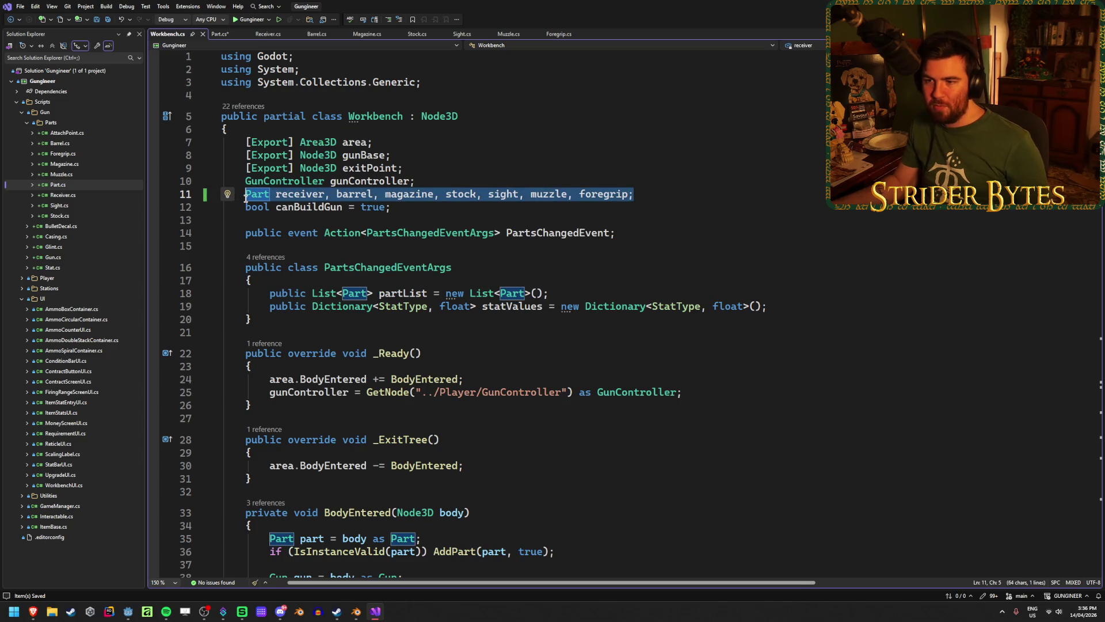
pyautogui.click(693, 194)
pyautogui.moveTo(670, 197); pyautogui.dragTo(244, 194)
pyautogui.click(660, 196)
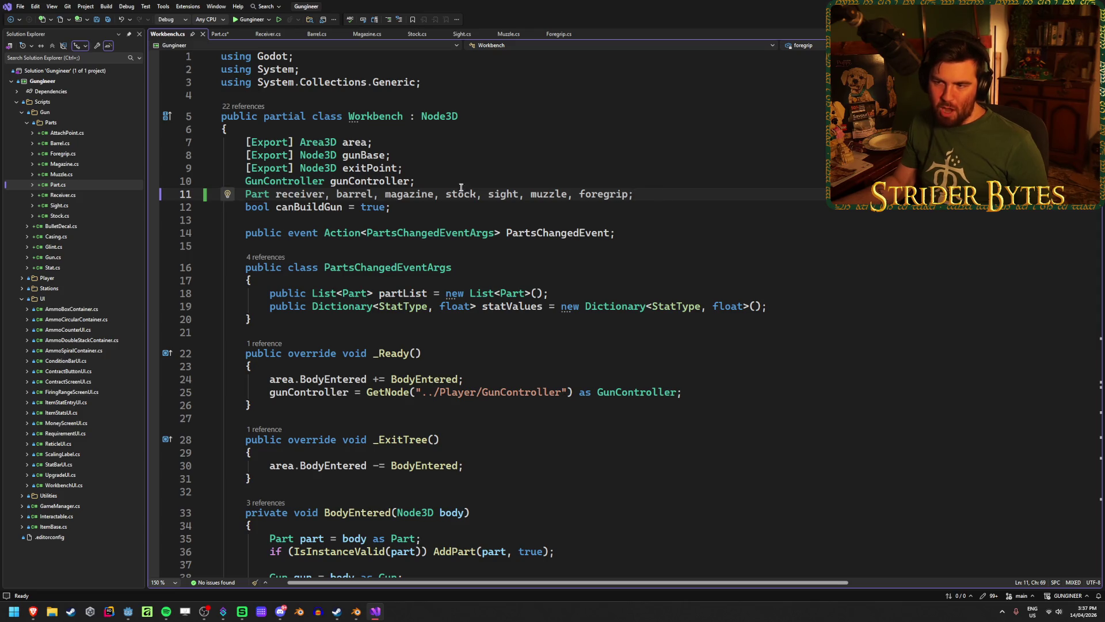
pyautogui.click(367, 195)
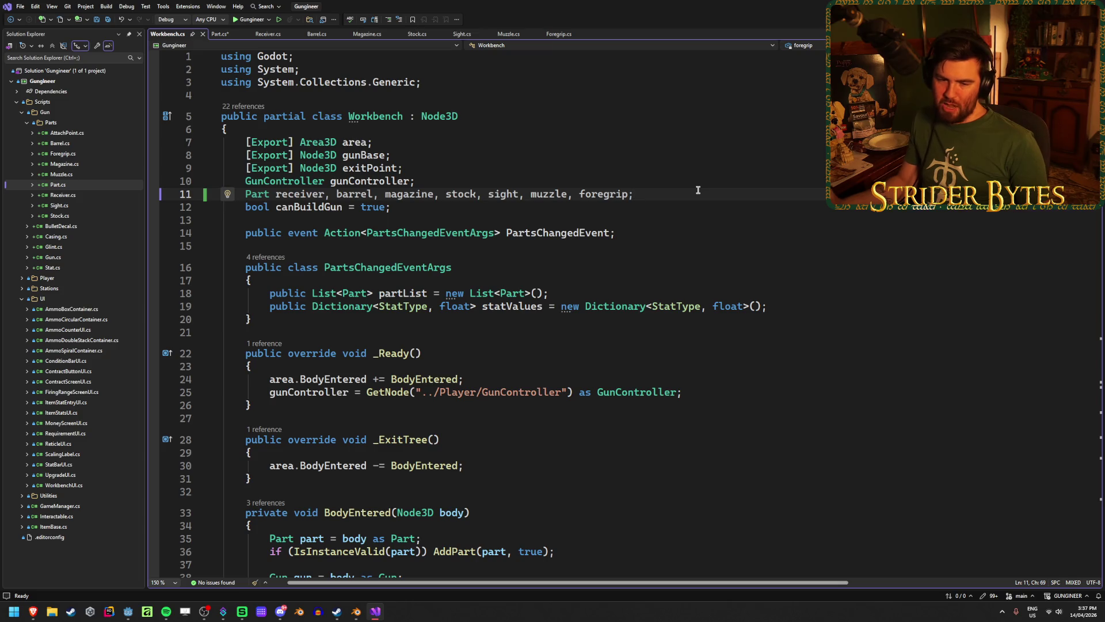
pyautogui.scroll(-1, 698, 189)
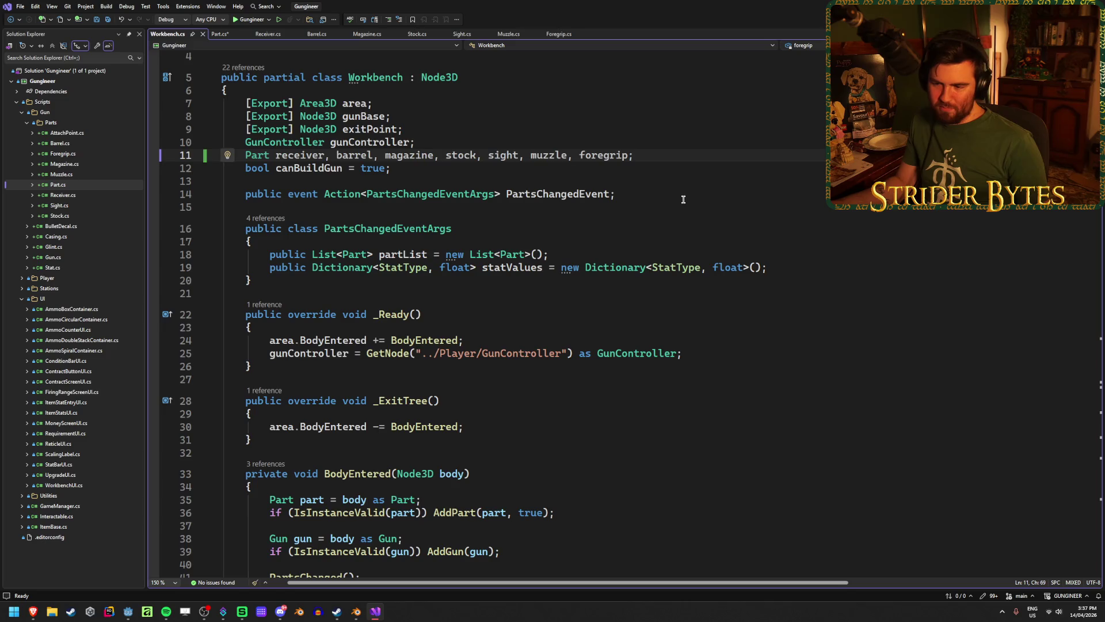
pyautogui.scroll(-5, 683, 199)
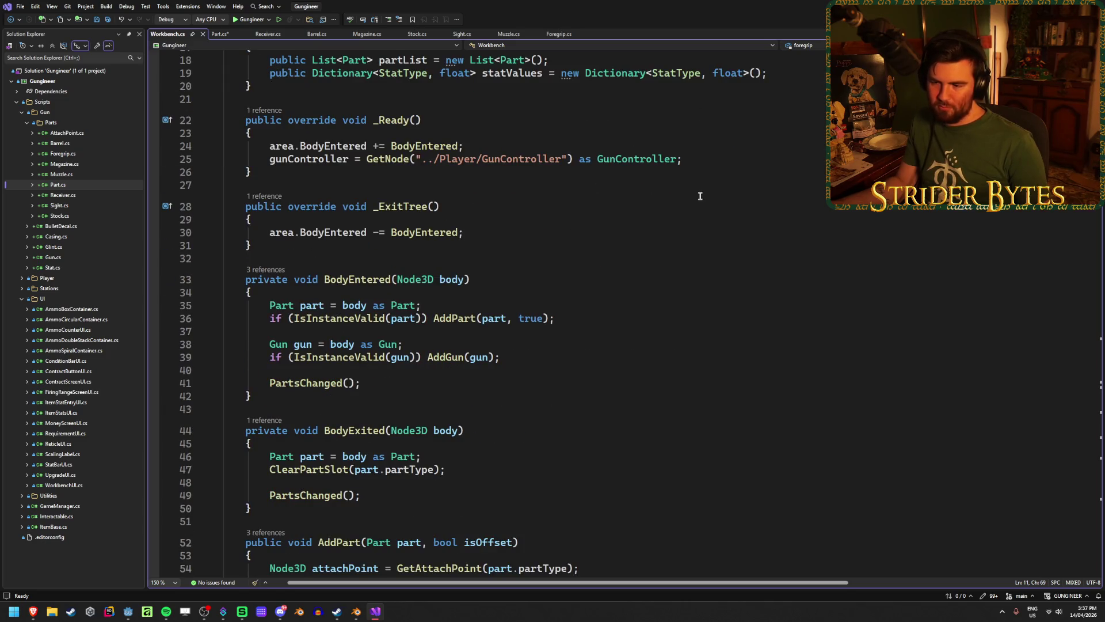
pyautogui.scroll(-11, 700, 196)
pyautogui.scroll(-7, 699, 196)
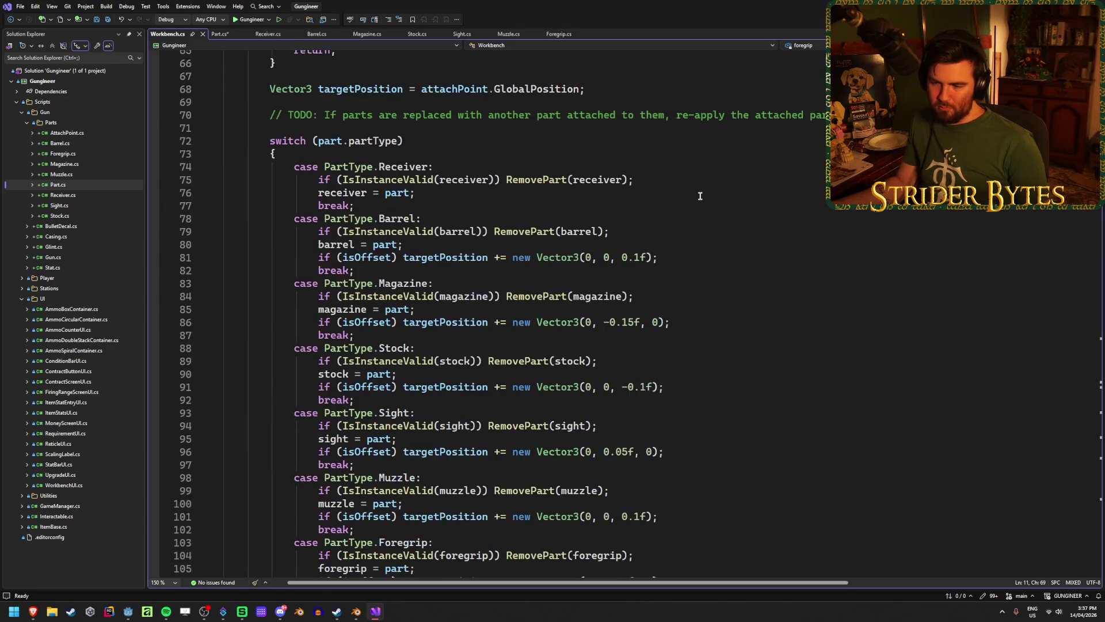
pyautogui.scroll(4, 700, 196)
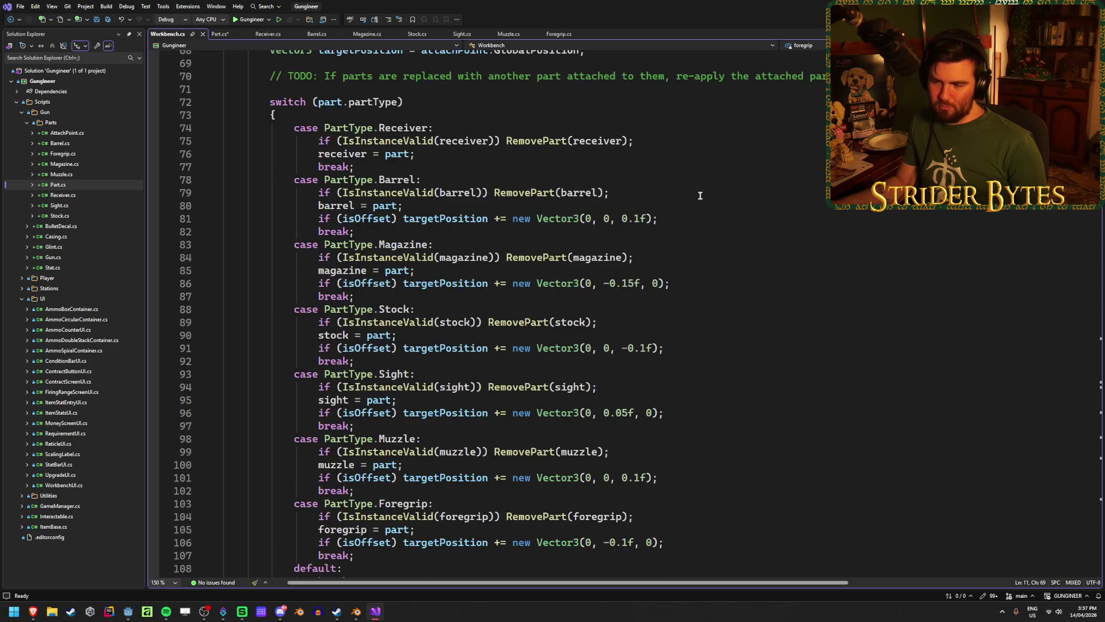
pyautogui.scroll(-3, 699, 196)
pyautogui.scroll(1, 700, 197)
pyautogui.moveTo(659, 219); pyautogui.dragTo(320, 224)
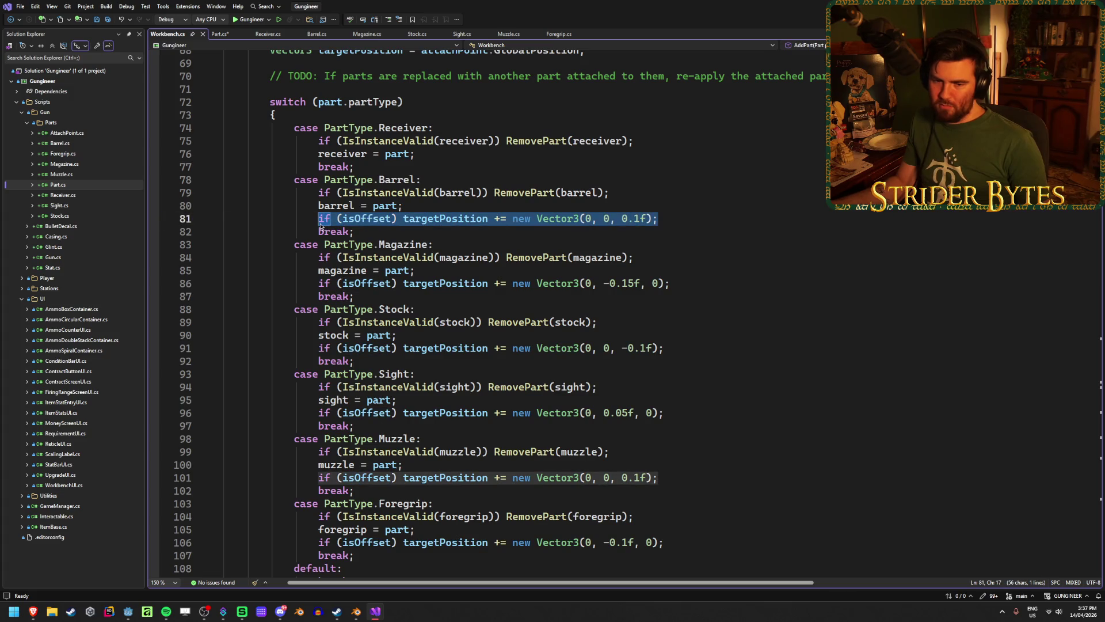
pyautogui.click(675, 215)
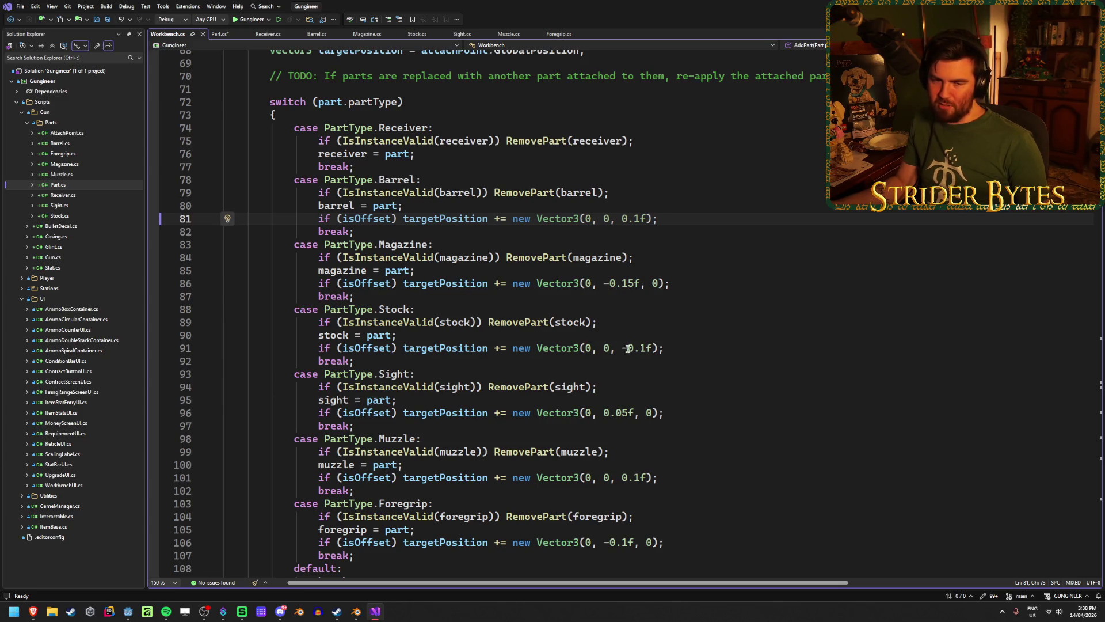
pyautogui.scroll(17, 627, 349)
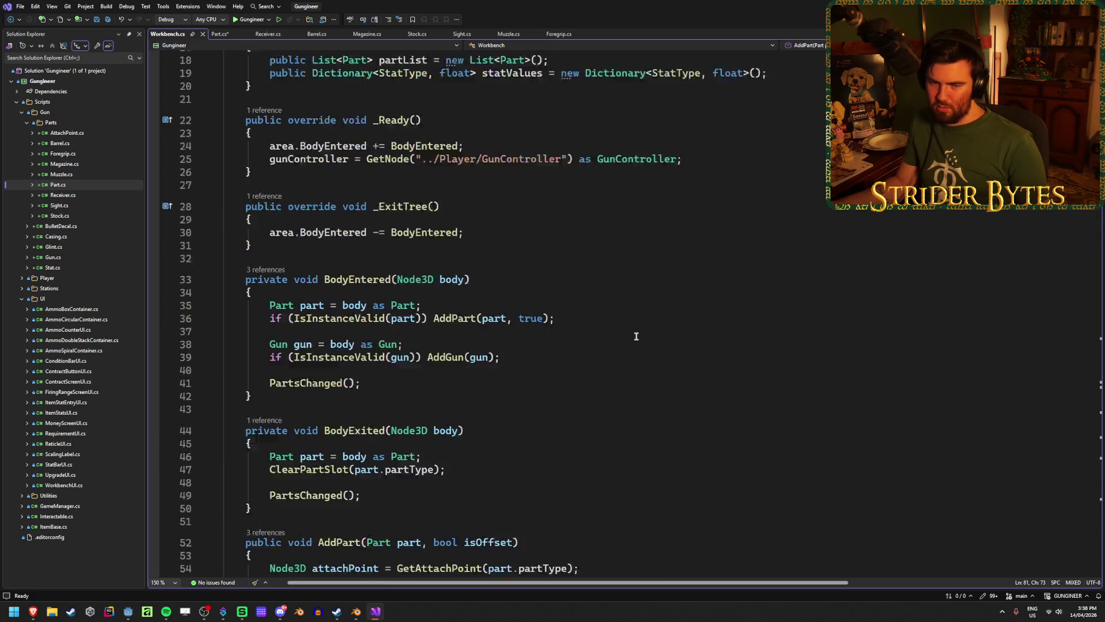
pyautogui.scroll(6, 636, 336)
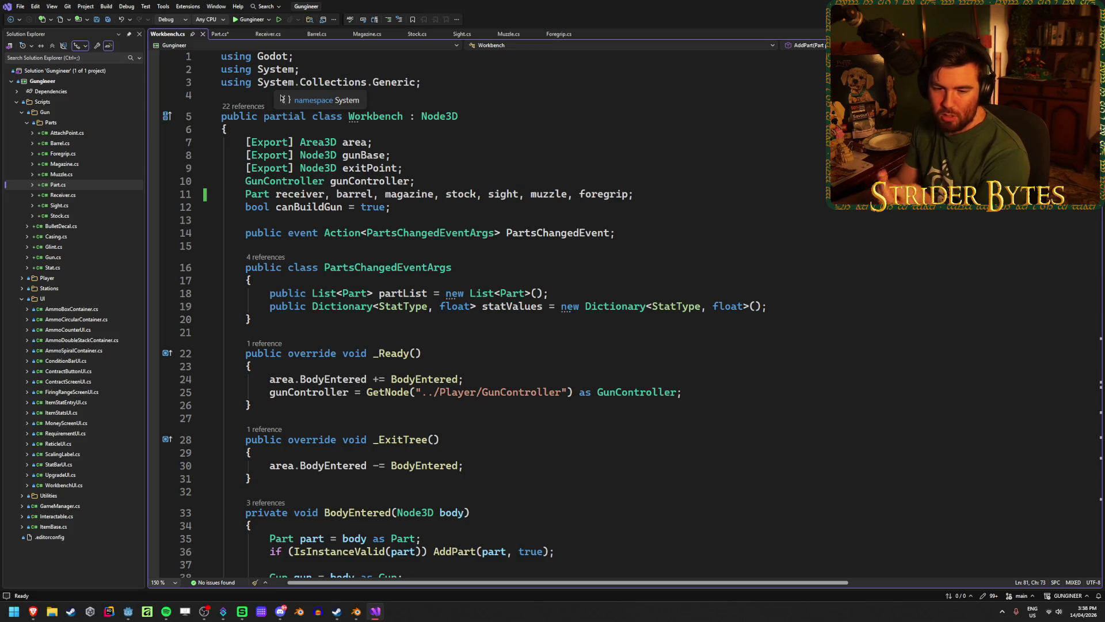
pyautogui.click(218, 34)
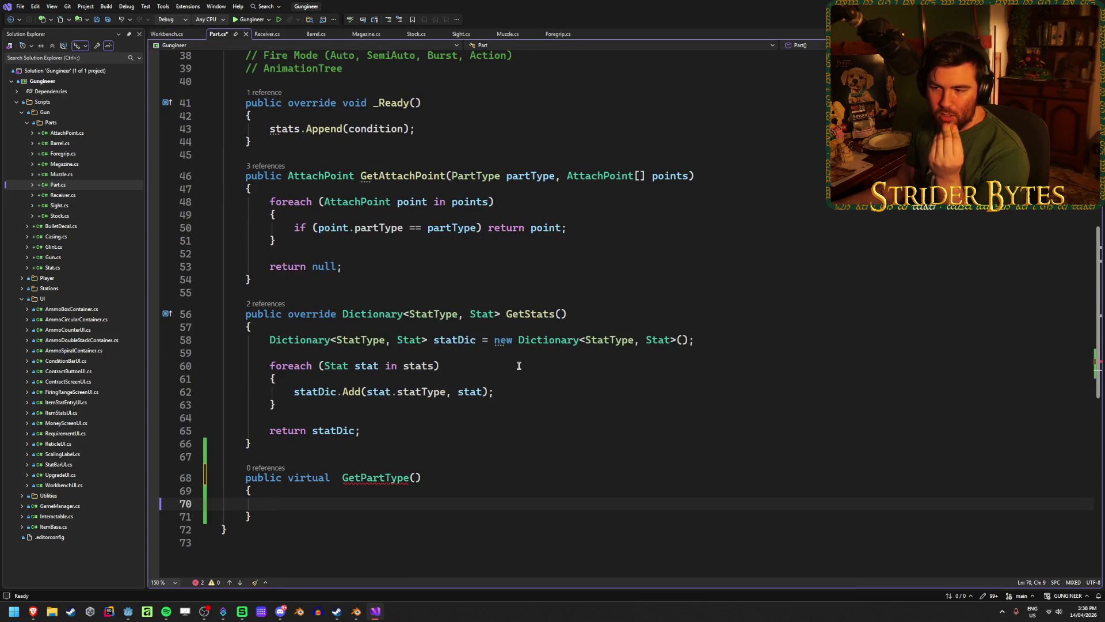
# Step: Try T as GetPartType's return type in Part.cs, delete it again, and switch to the C# generics docs
pyautogui.scroll(12, 442, 339)
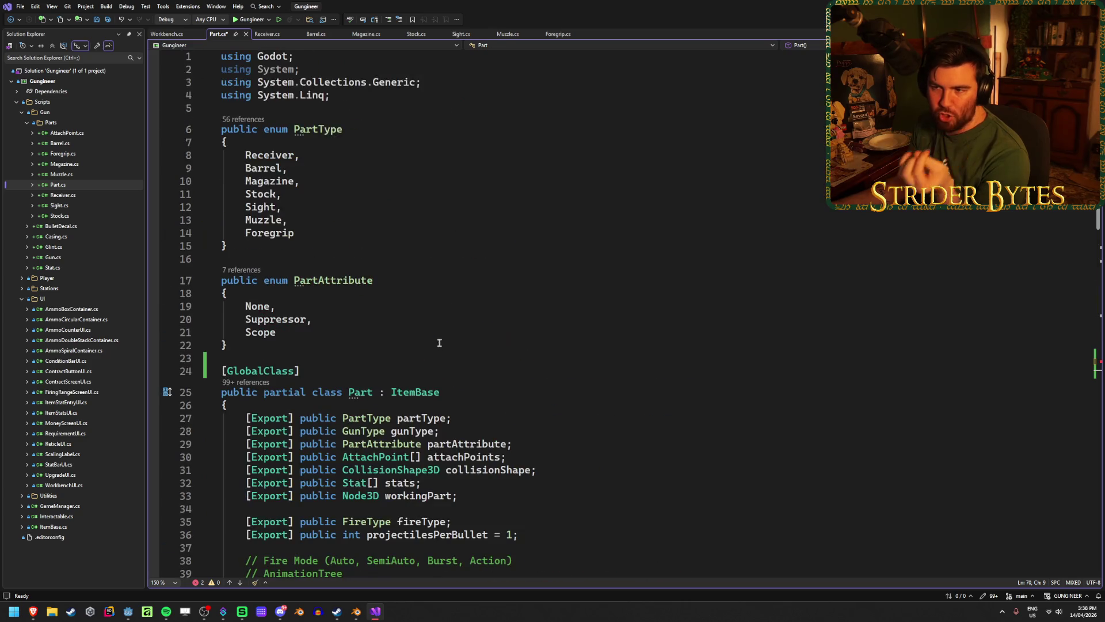
pyautogui.scroll(-6, 363, 215)
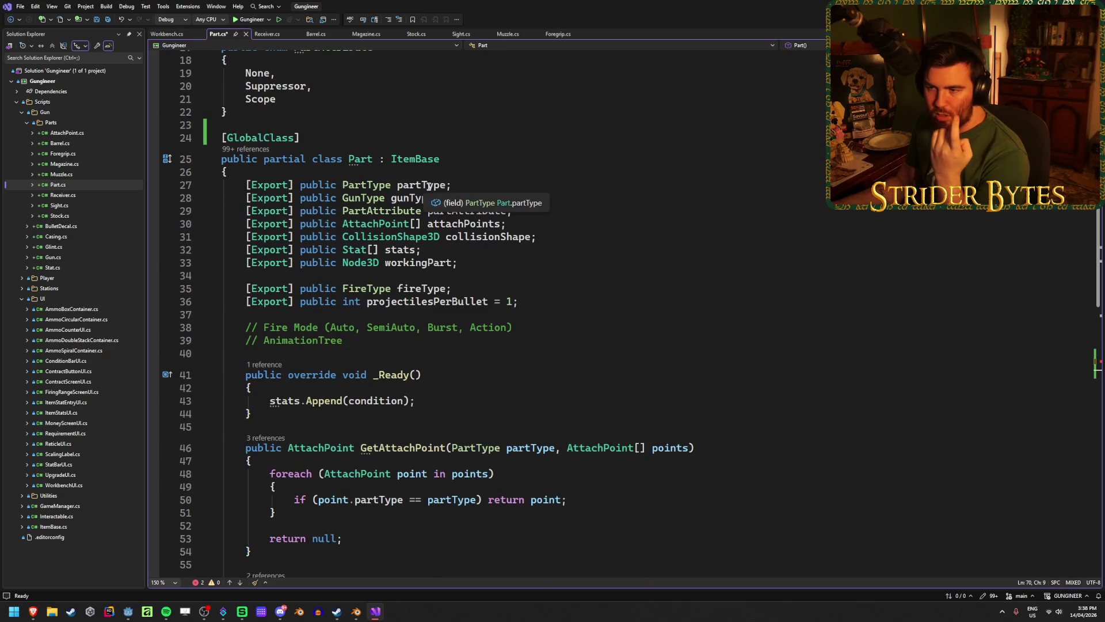
pyautogui.scroll(-8, 423, 185)
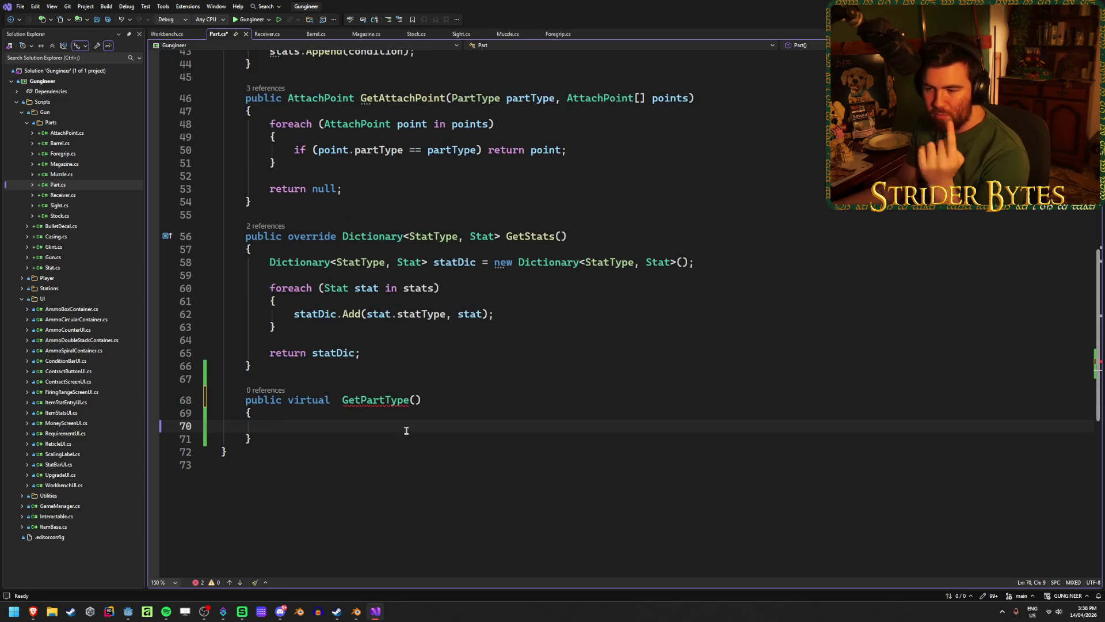
pyautogui.click(336, 401)
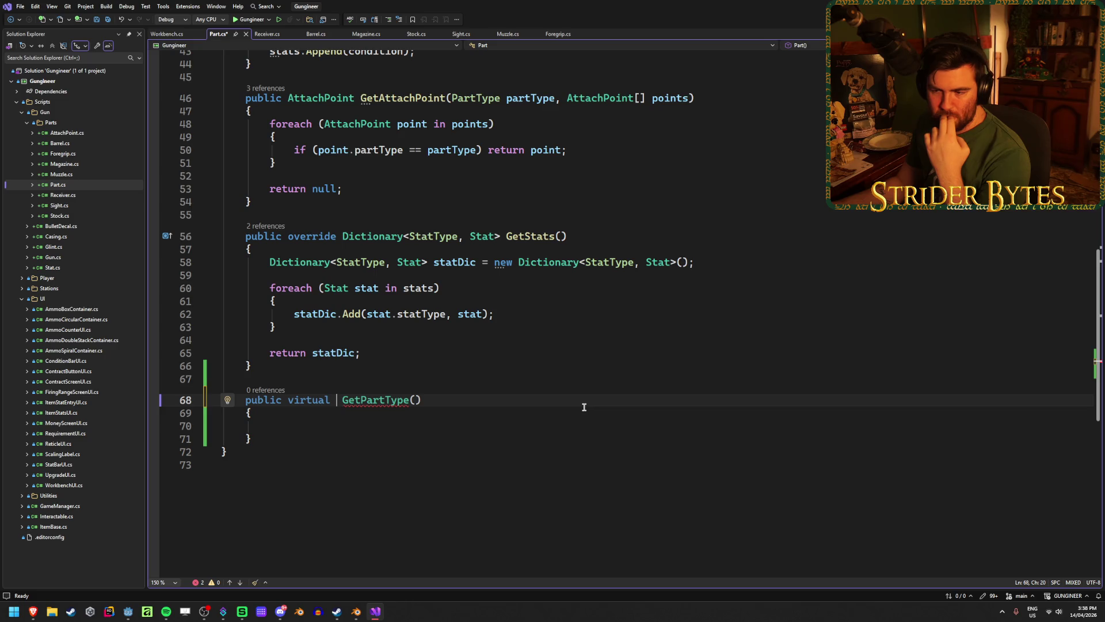
pyautogui.write('T')
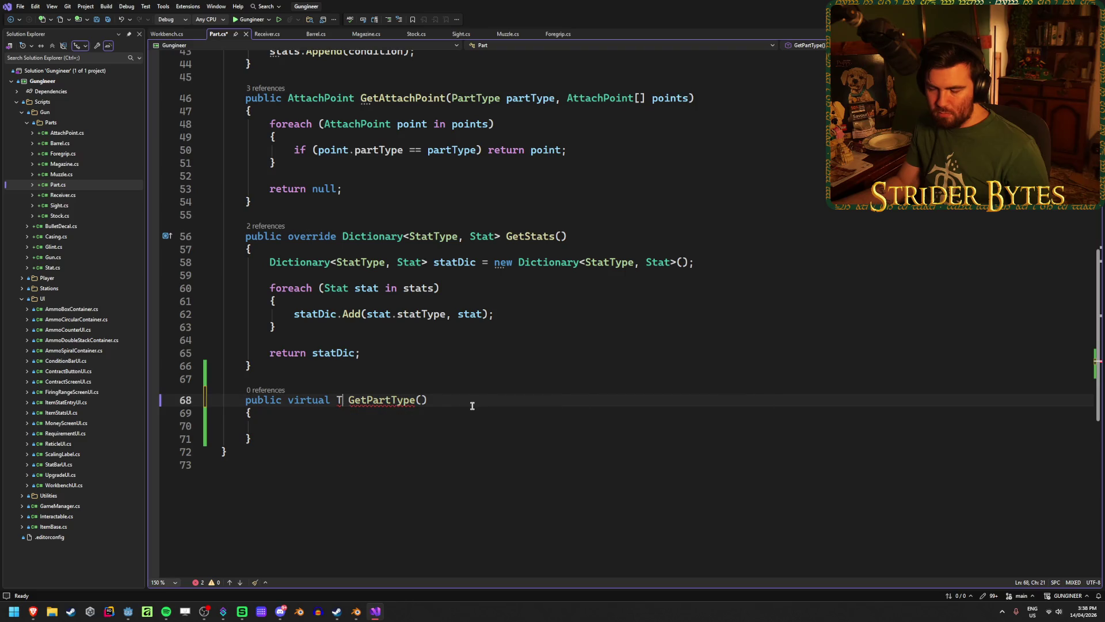
pyautogui.hotkey('ctrl', 'Right')
pyautogui.hotkey('ctrl', 'Right')
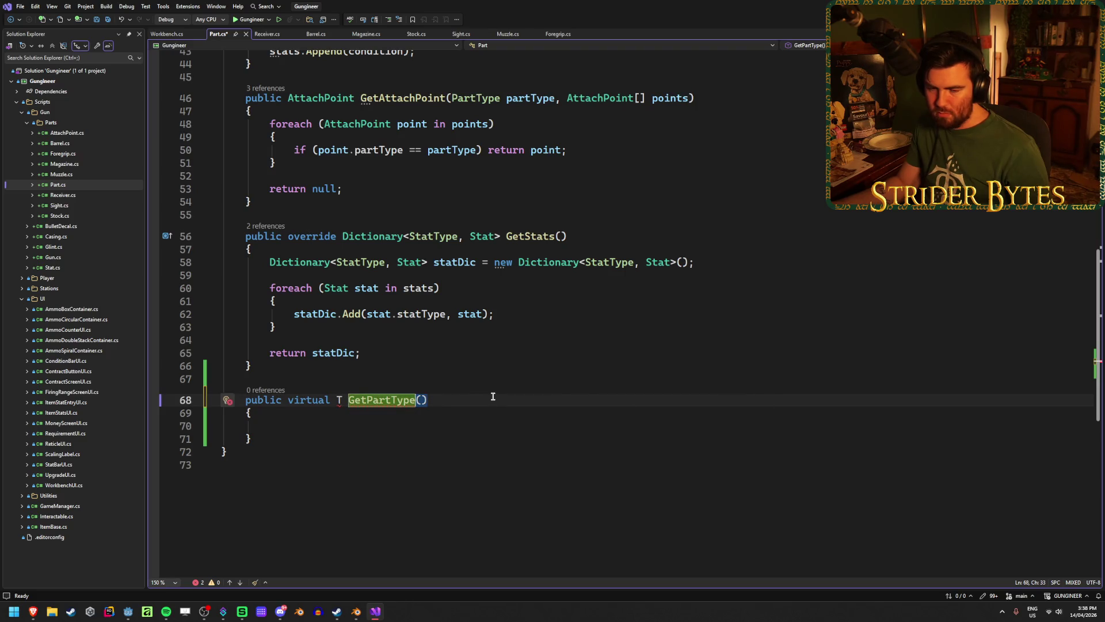
pyautogui.hotkey('ctrl', 'Left')
pyautogui.press('Left')
pyautogui.press('BackSpace')
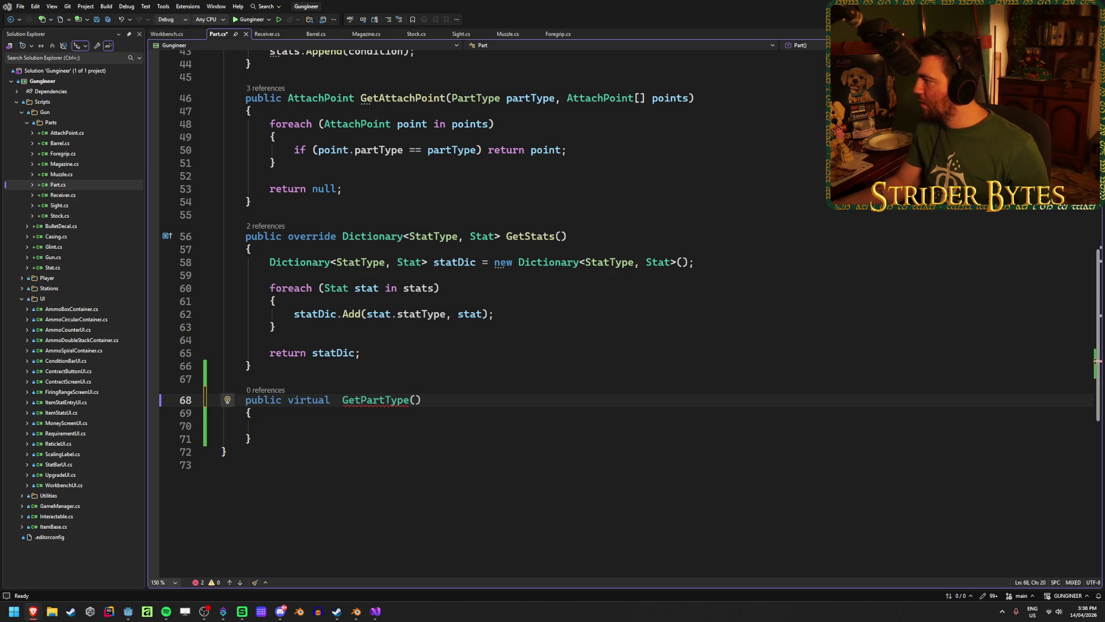
pyautogui.hotkey('alt', 'Tab')
pyautogui.scroll(-3, 583, 289)
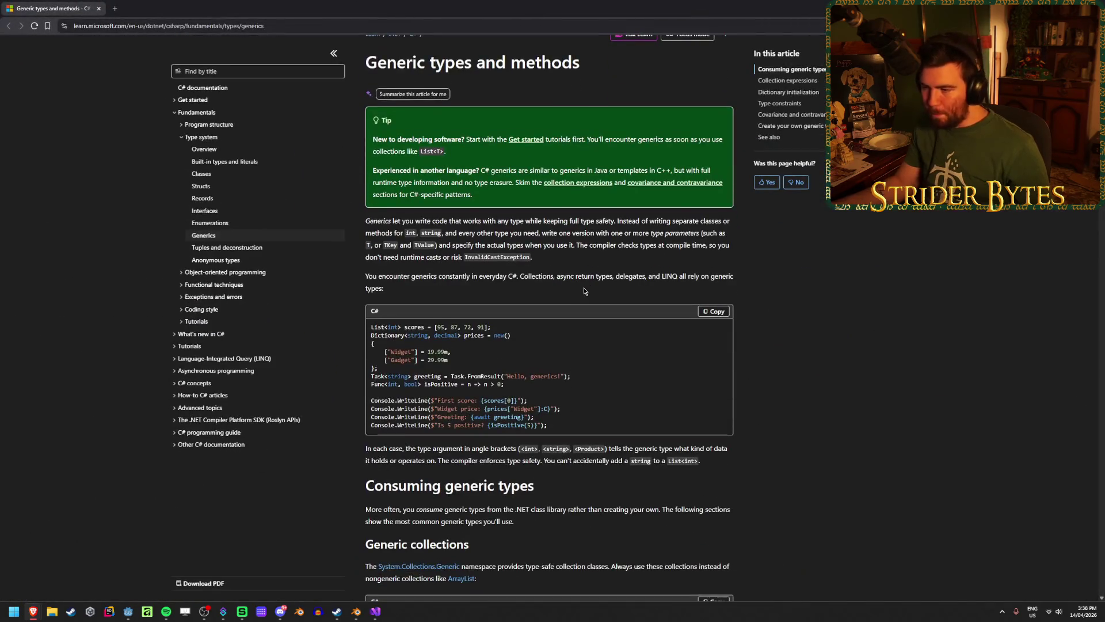
pyautogui.scroll(-5, 583, 289)
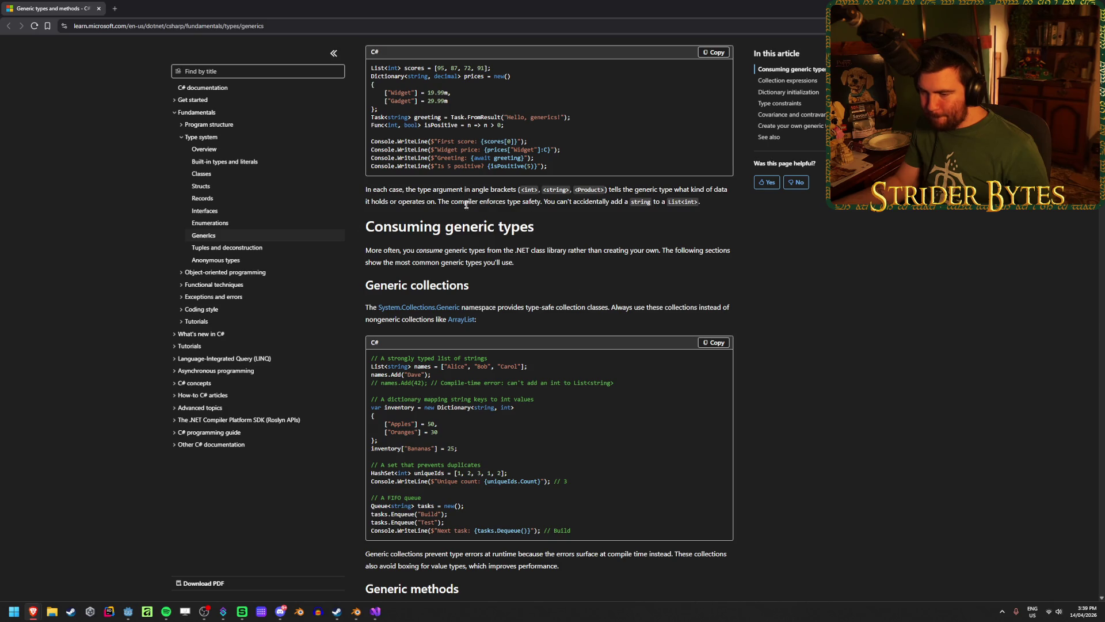
pyautogui.scroll(-5, 464, 208)
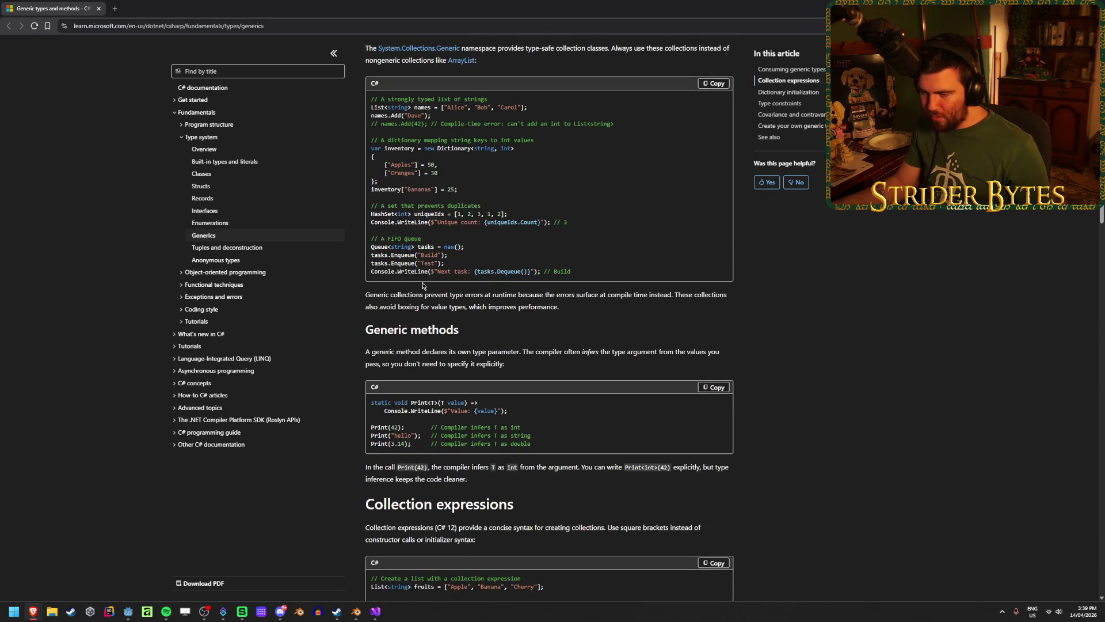
pyautogui.moveTo(373, 402); pyautogui.dragTo(415, 402)
pyautogui.click(420, 402)
pyautogui.scroll(-2, 419, 401)
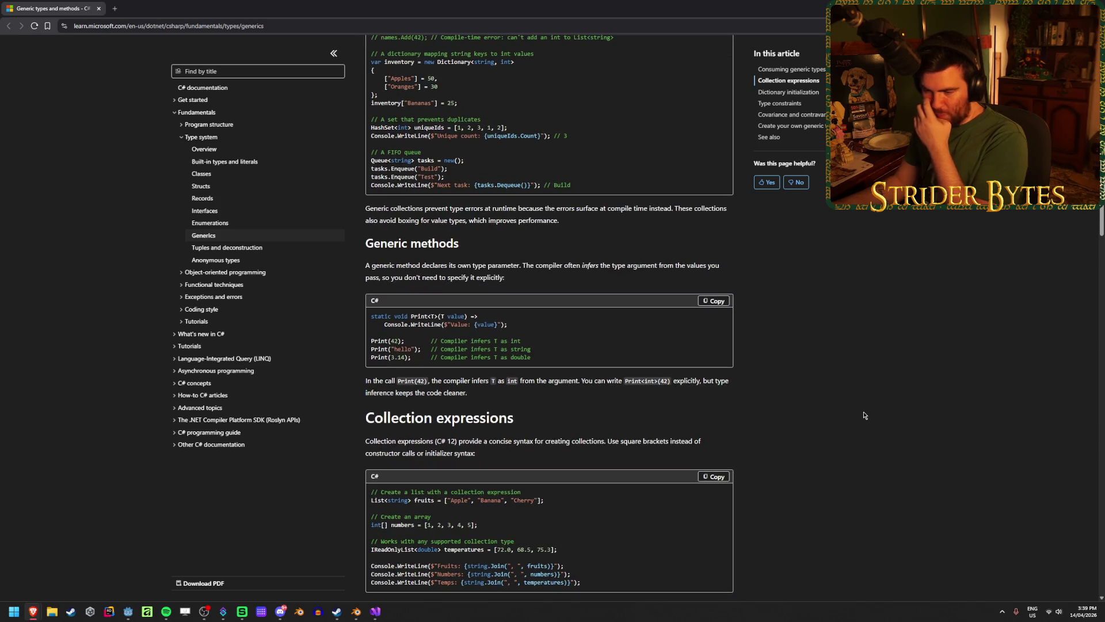
pyautogui.scroll(4, 863, 415)
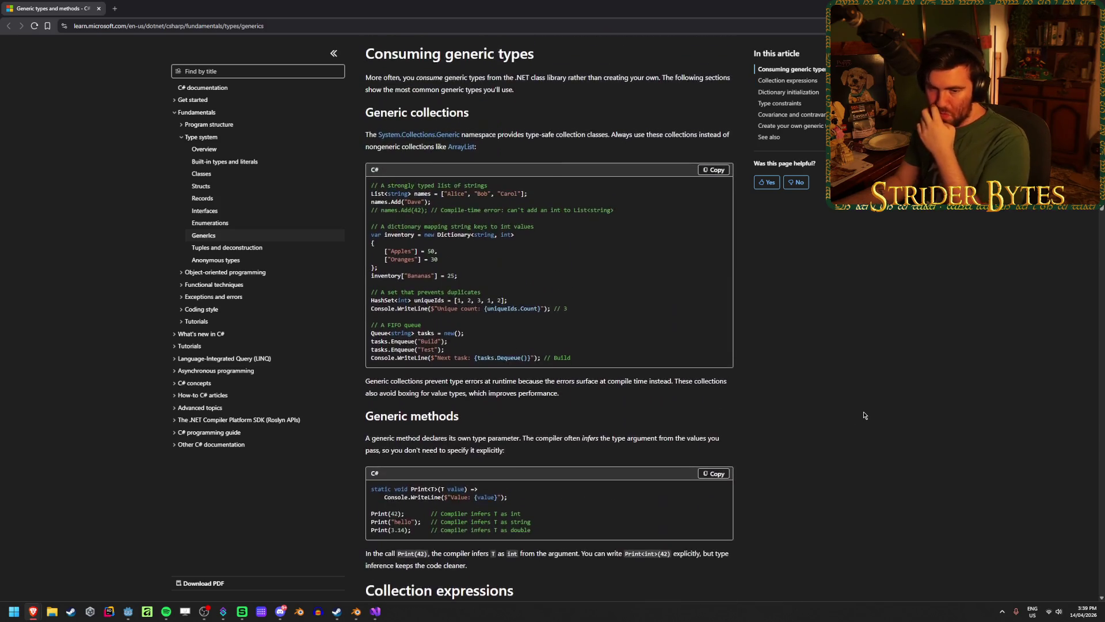
pyautogui.scroll(3, 860, 415)
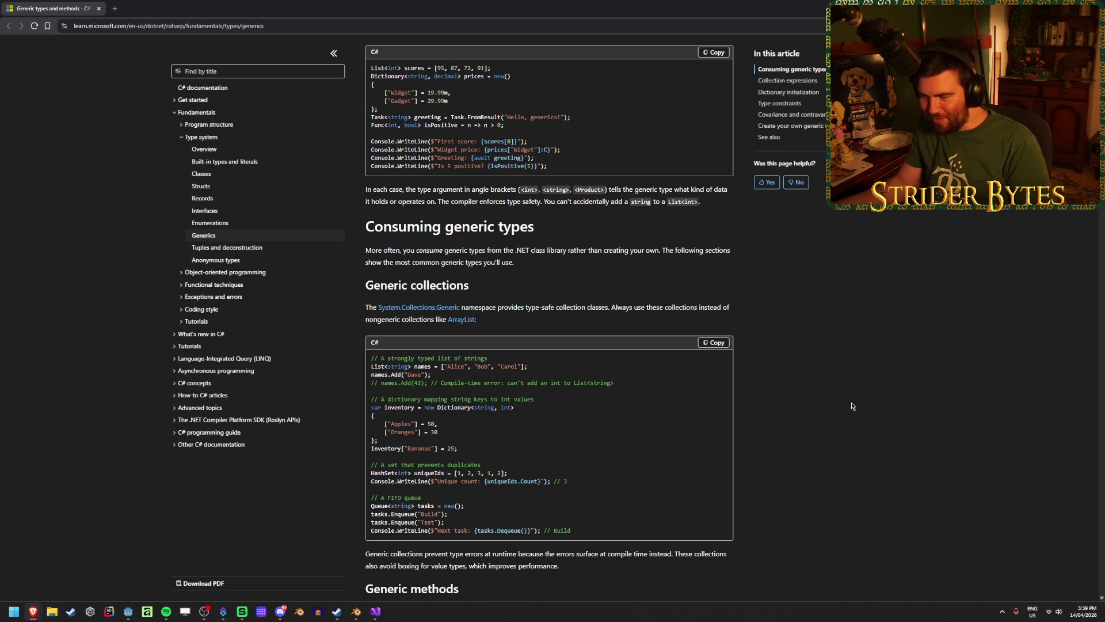
pyautogui.scroll(4, 853, 401)
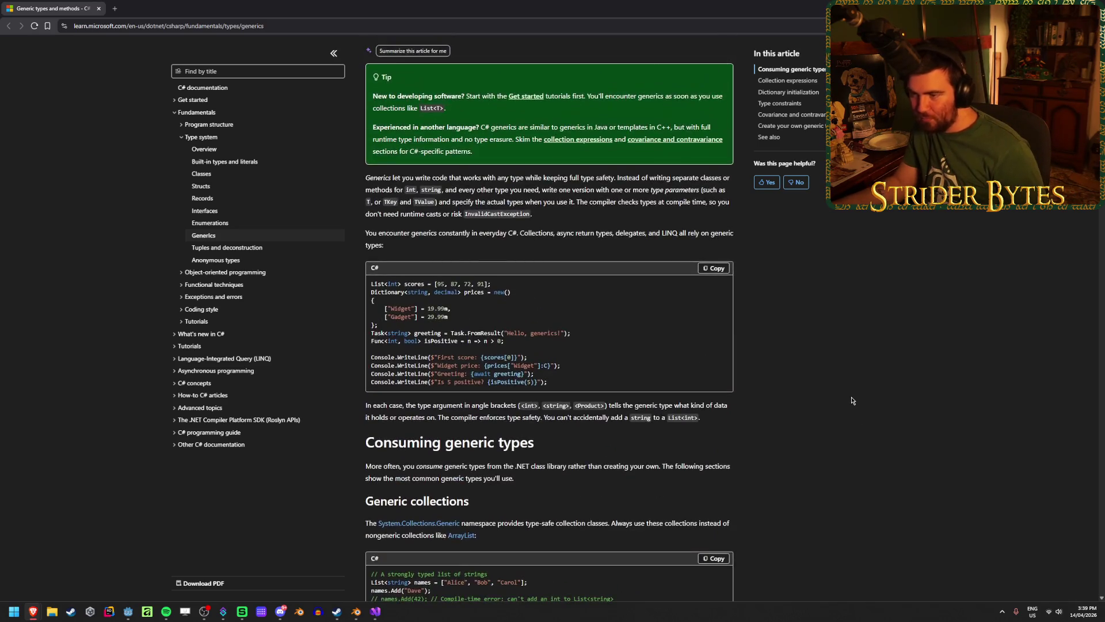
pyautogui.scroll(-12, 852, 401)
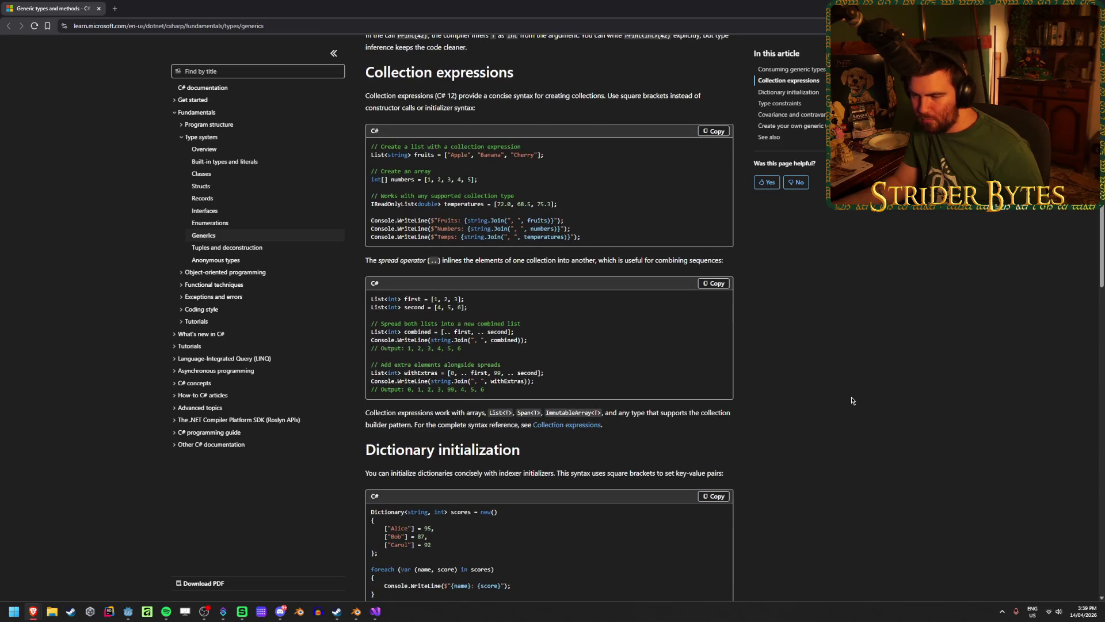
pyautogui.scroll(4, 855, 403)
pyautogui.scroll(-1, 858, 406)
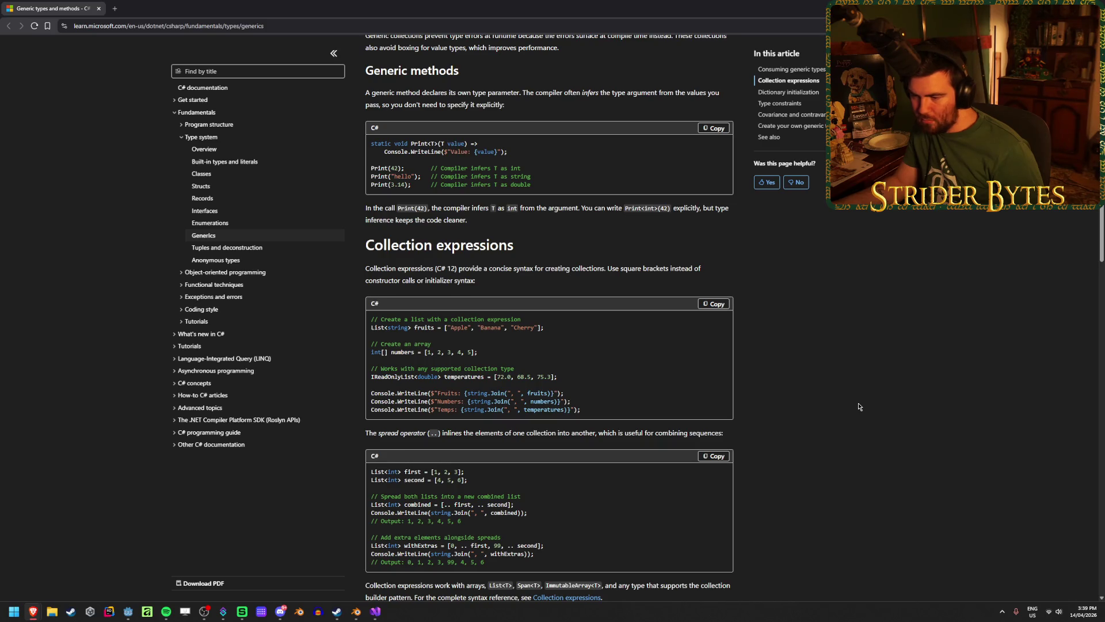
pyautogui.scroll(-12, 858, 406)
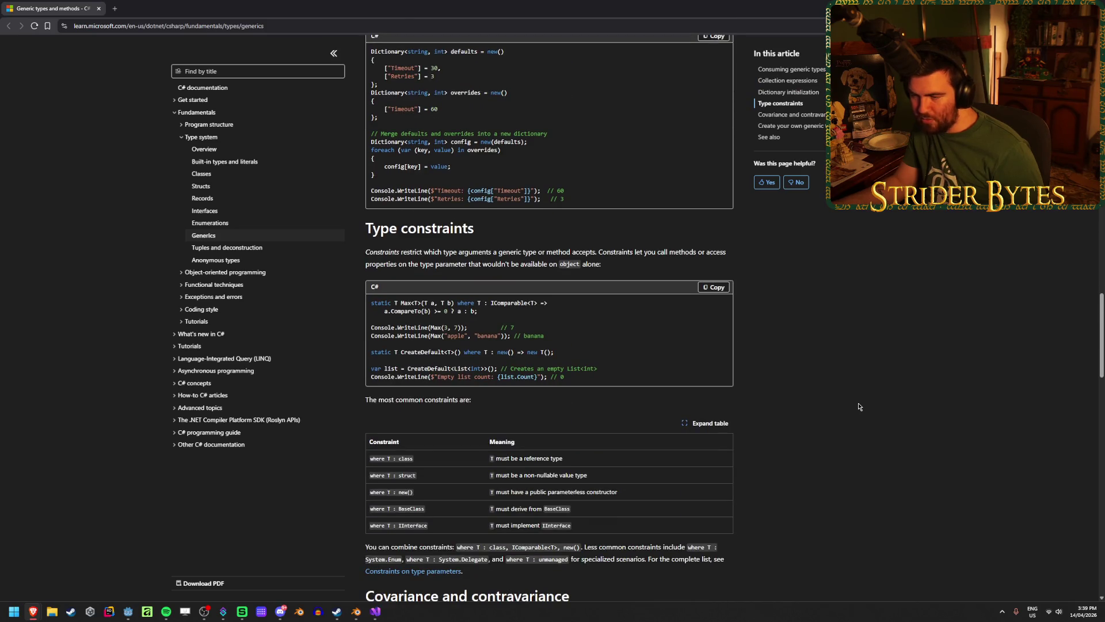
pyautogui.scroll(1, 858, 406)
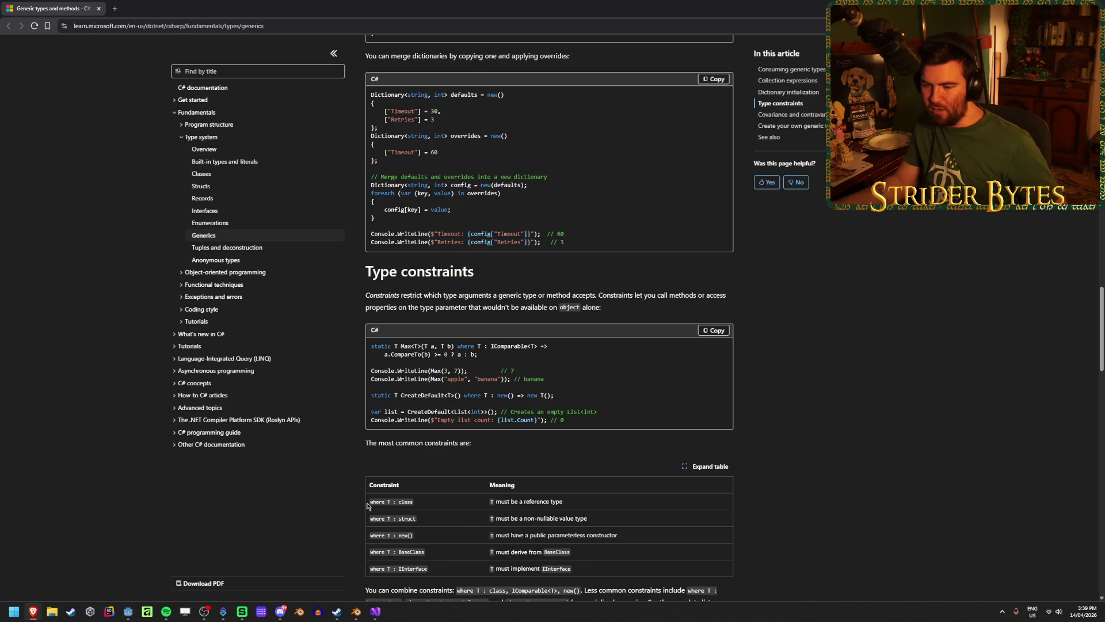
pyautogui.hotkey('alt', 'Tab')
# Step: Change the signature to 'public virtual T GetPartType<T>()' and save Part.cs
pyautogui.click(409, 399)
pyautogui.write('<>')
pyautogui.press('Left')
pyautogui.write('T')
pyautogui.press('Escape')
pyautogui.hotkey('ctrl', 'Left')
pyautogui.hotkey('ctrl', 'Left')
pyautogui.press('Left')
pyautogui.write('T')
pyautogui.press('Escape')
pyautogui.hotkey('ctrl', 's')
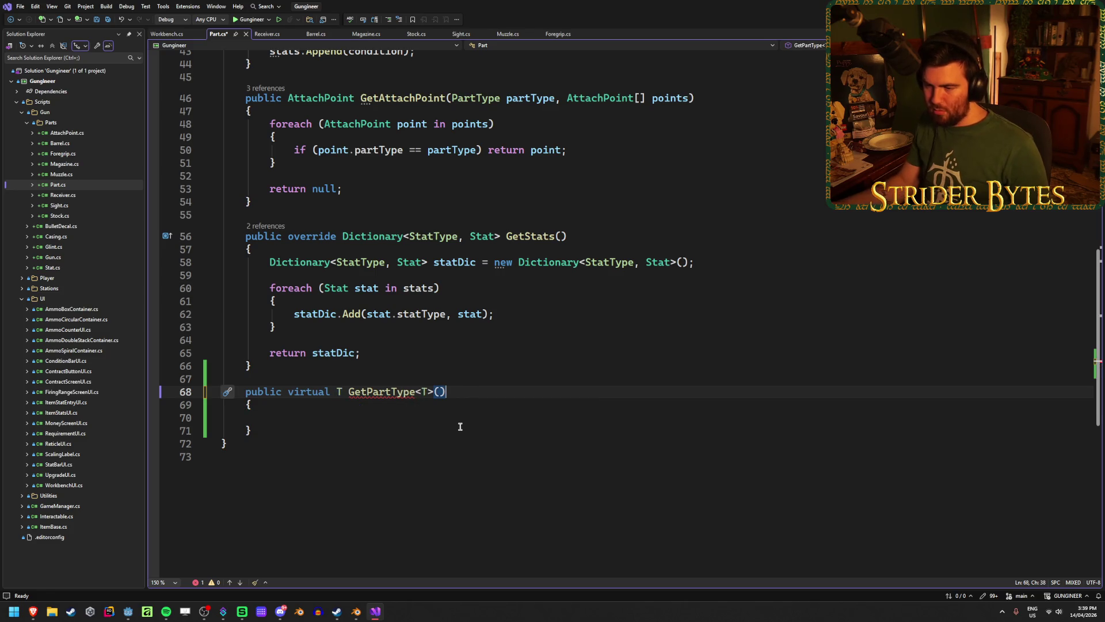
# Step: Add 'return this;' to GetPartType's body, save, and switch to Workbench.cs
pyautogui.click(456, 425)
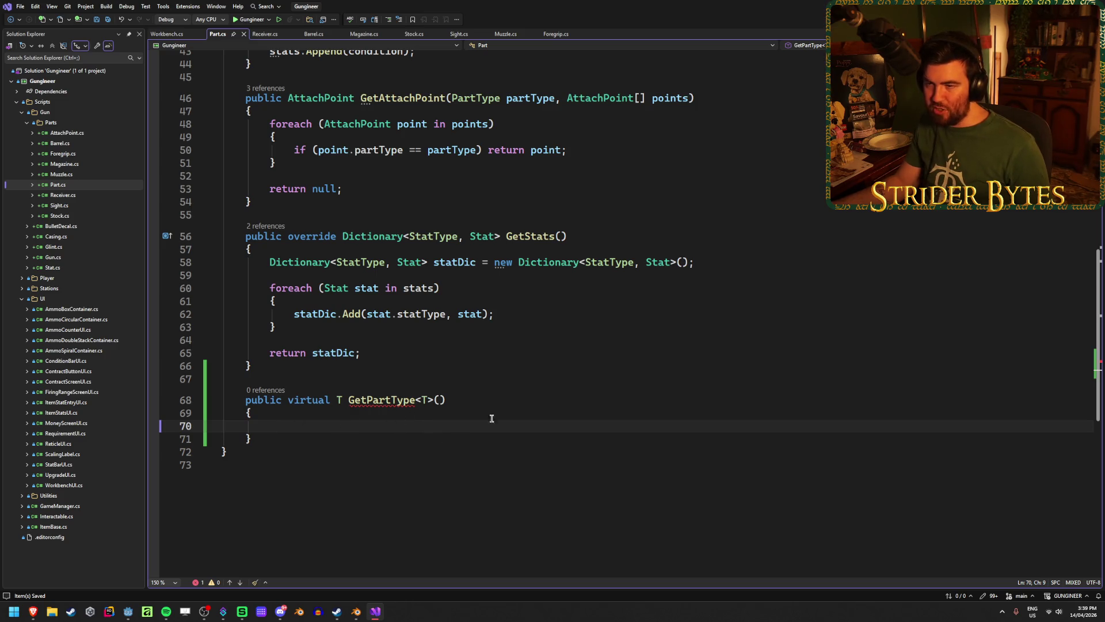
pyautogui.write('ret')
pyautogui.press('Tab')
pyautogui.write('this;')
pyautogui.hotkey('ctrl', 's')
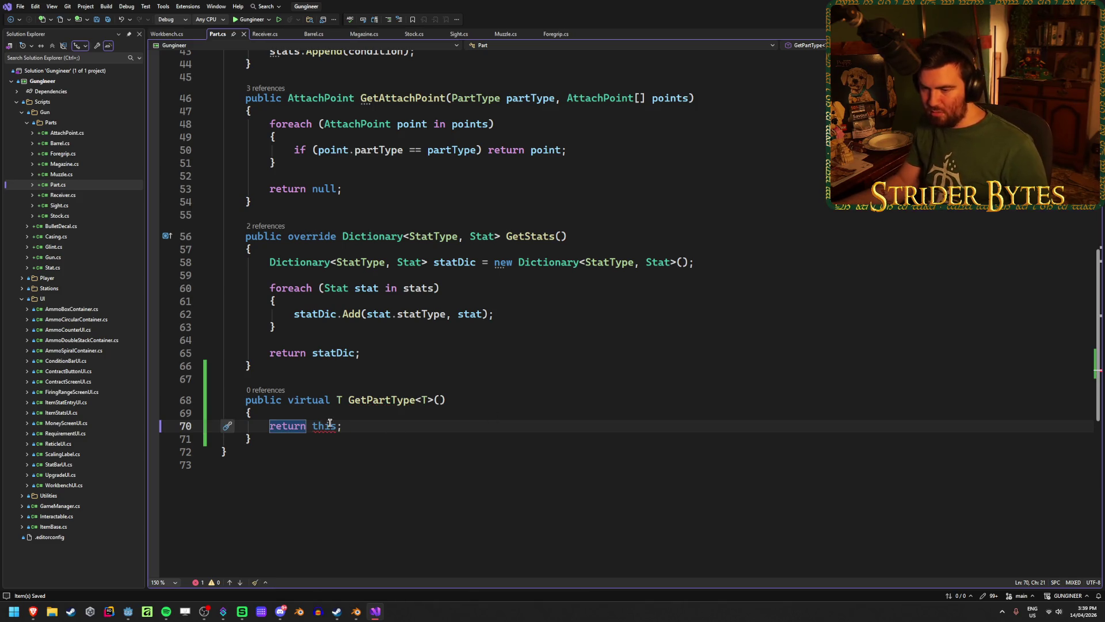
pyautogui.moveTo(322, 427)
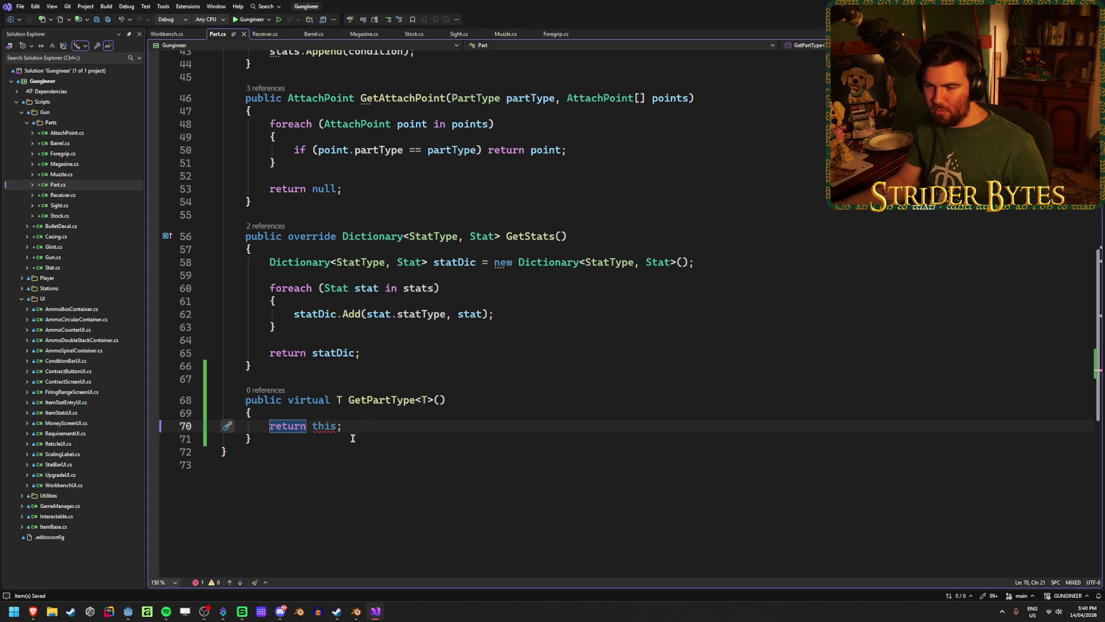
pyautogui.click(352, 440)
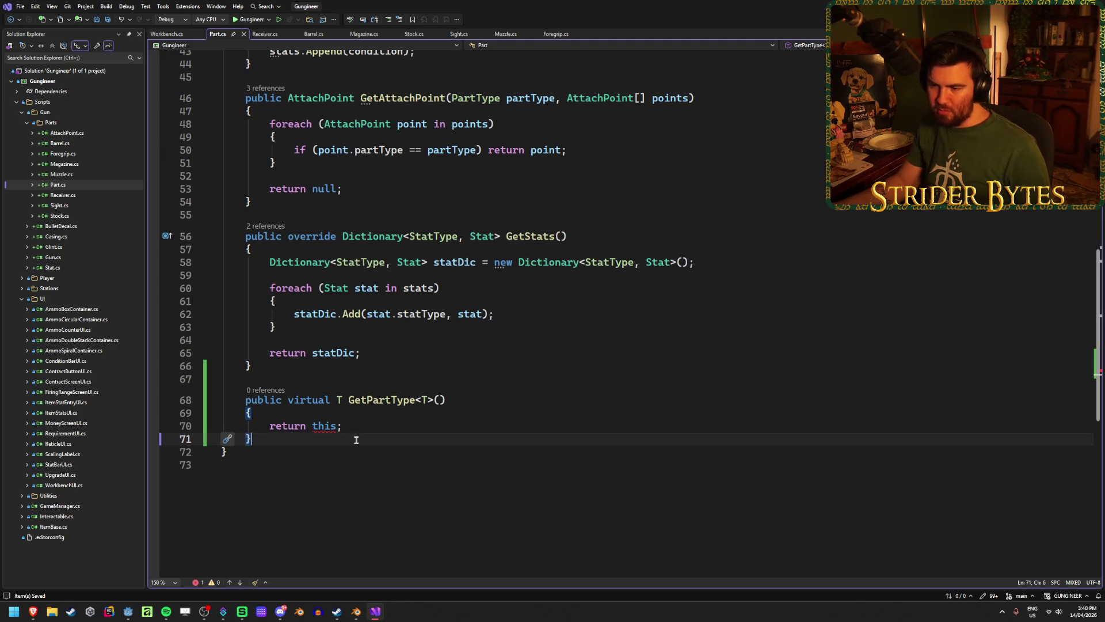
pyautogui.click(374, 400)
pyautogui.click(381, 428)
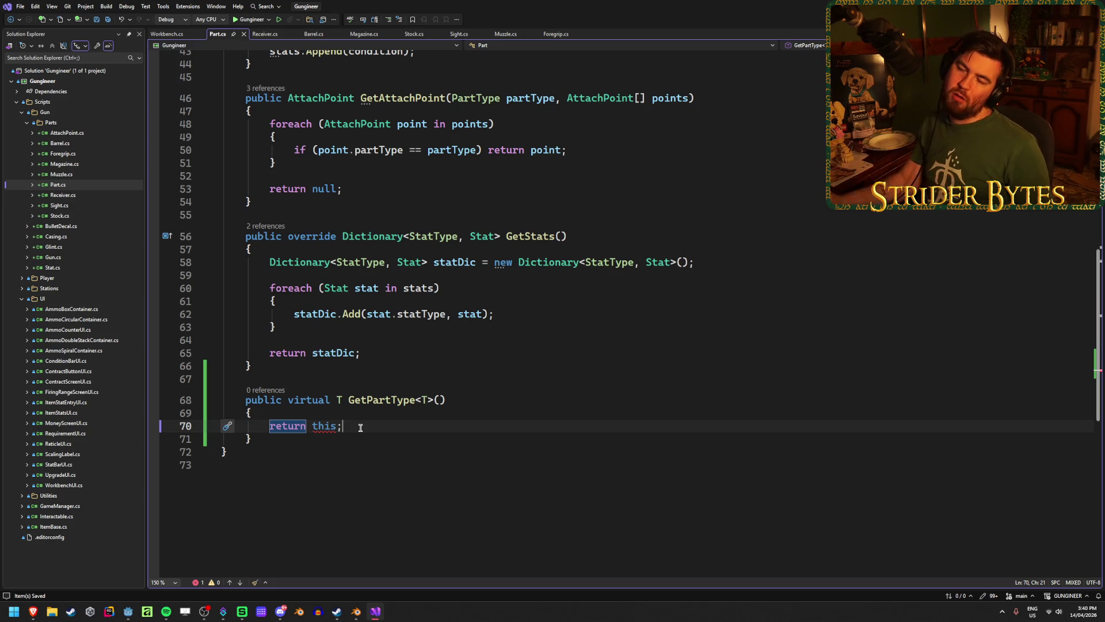
pyautogui.hotkey('ctrl', 'Tab')
pyautogui.click(774, 305)
pyautogui.scroll(-6, 275, 314)
pyautogui.scroll(-6, 276, 314)
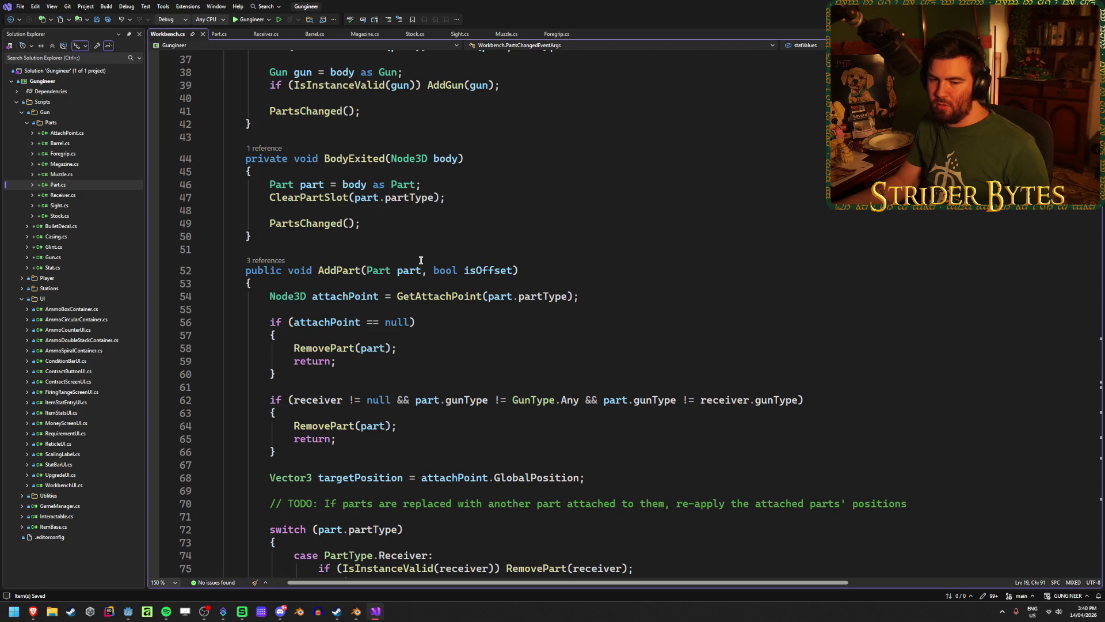
pyautogui.click(441, 346)
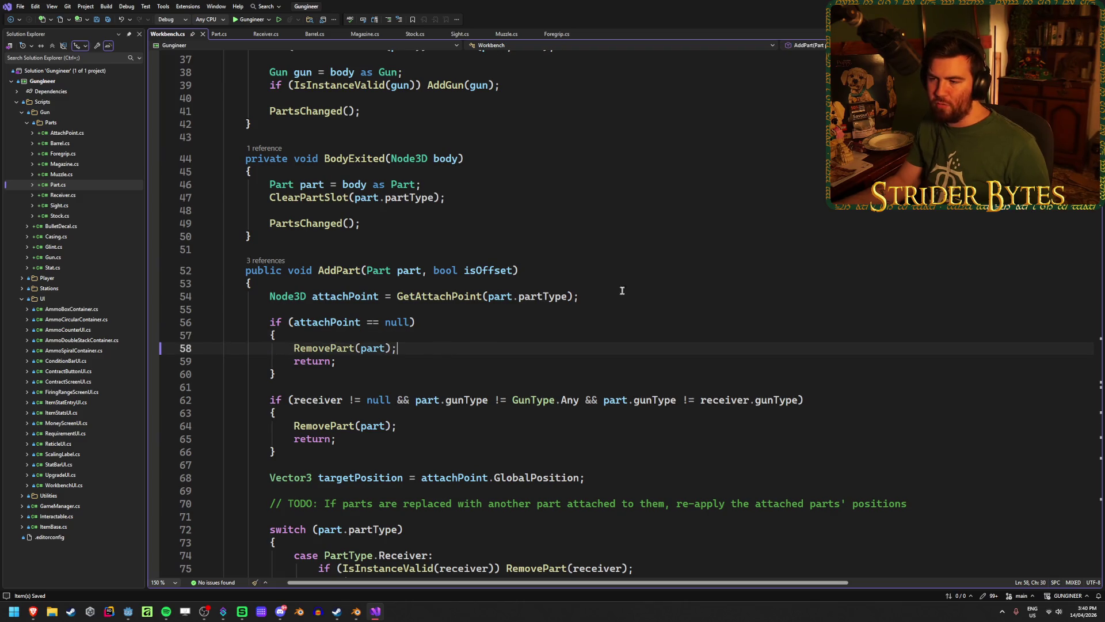
pyautogui.scroll(12, 620, 357)
pyautogui.moveTo(245, 194)
pyautogui.mouseDown()
pyautogui.moveTo(639, 207)
pyautogui.moveTo(644, 195)
pyautogui.mouseUp()
pyautogui.click(646, 195)
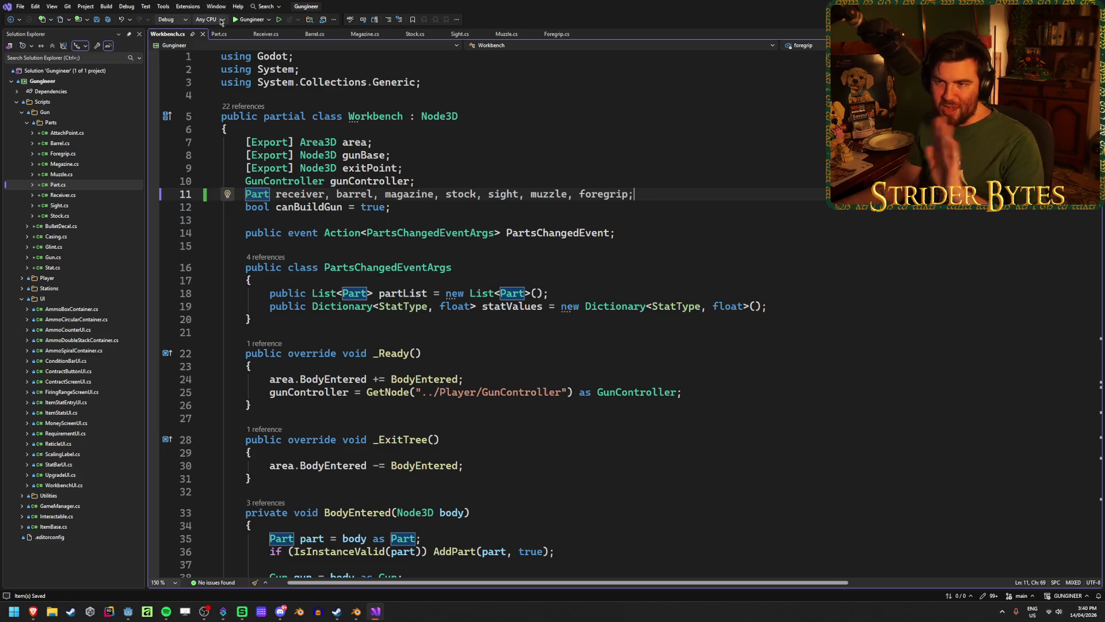
pyautogui.click(219, 34)
pyautogui.write(';')
pyautogui.click(266, 34)
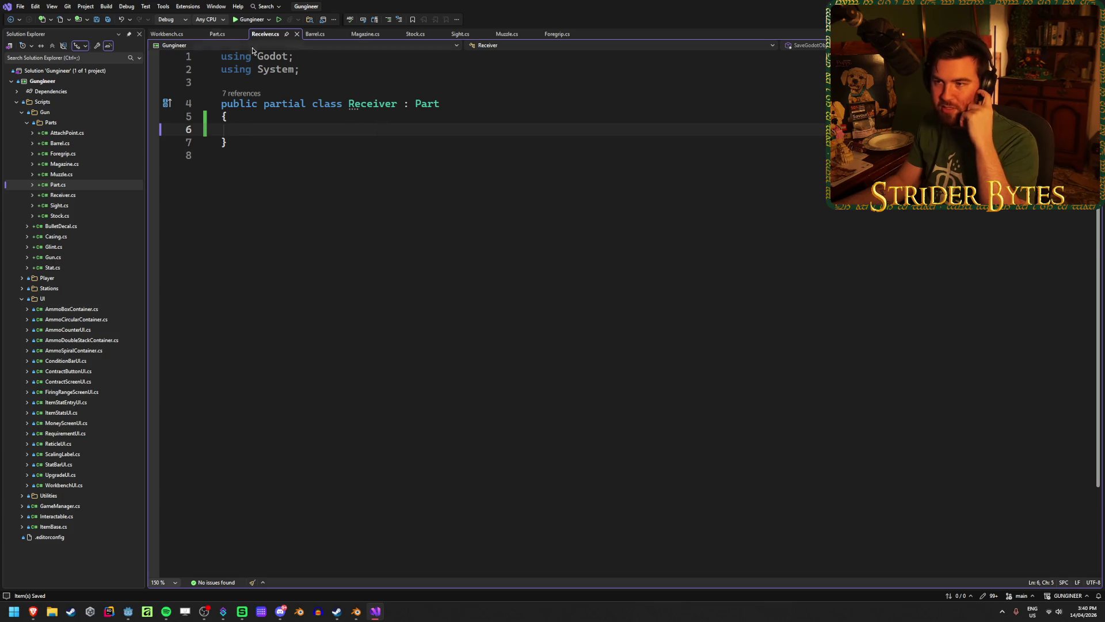
pyautogui.click(218, 35)
pyautogui.moveTo(453, 399); pyautogui.dragTo(337, 399)
pyautogui.click(445, 399)
pyautogui.click(266, 35)
pyautogui.click(375, 103)
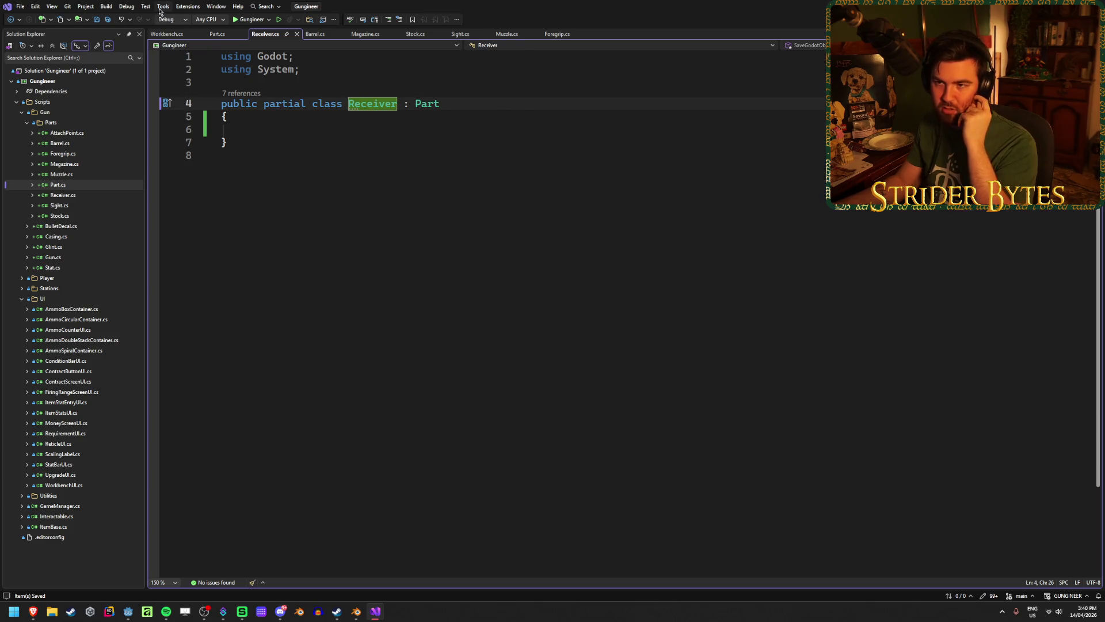
pyautogui.click(168, 34)
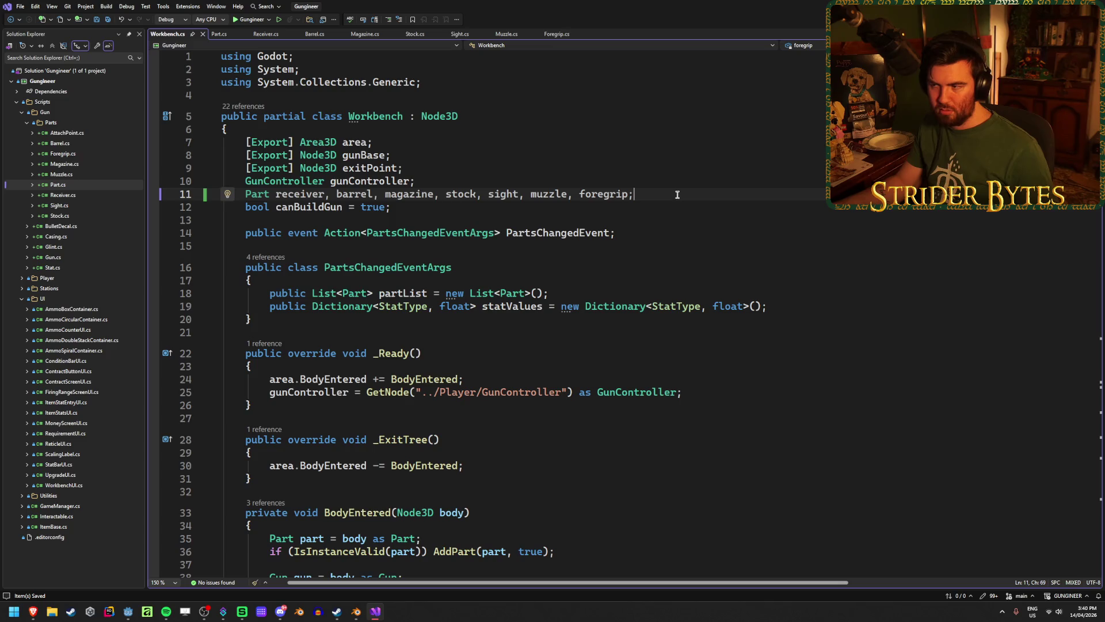
pyautogui.click(347, 194)
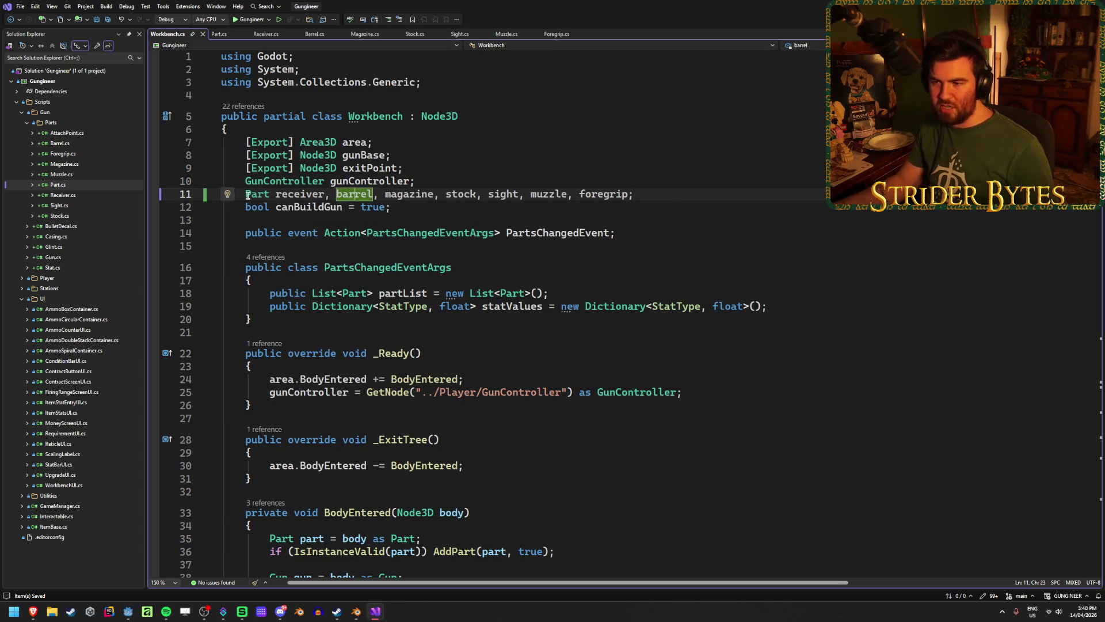
pyautogui.press('End')
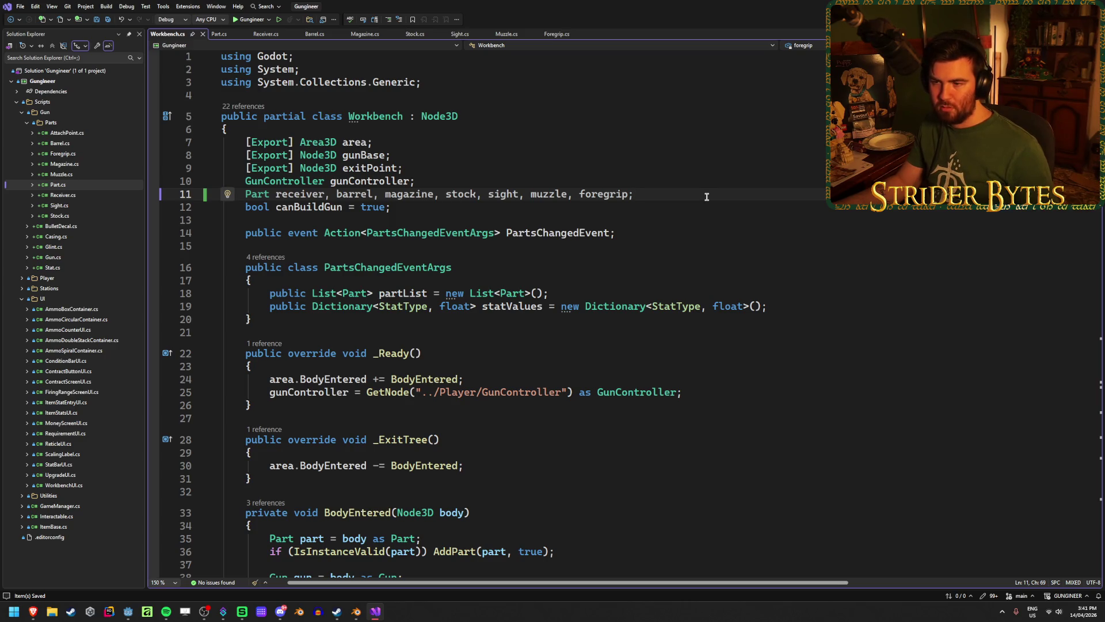
pyautogui.press('Return')
pyautogui.write('Set')
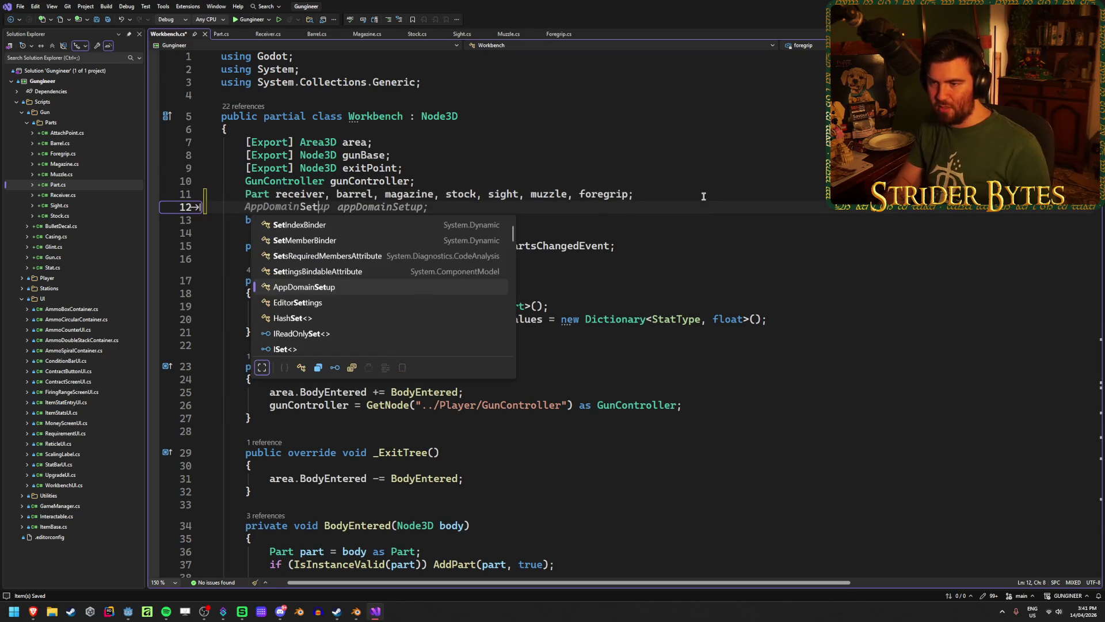
pyautogui.press('BackSpace')
pyautogui.press('BackSpace')
pyautogui.press('BackSpace')
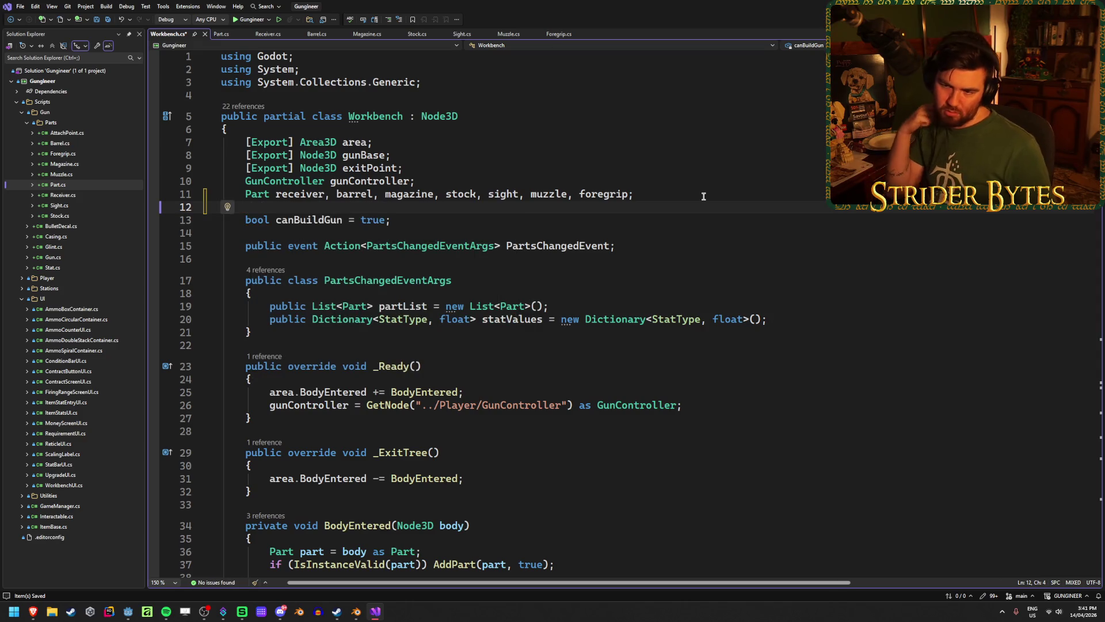
pyautogui.press('BackSpace')
pyautogui.hotkey('ctrl', 's')
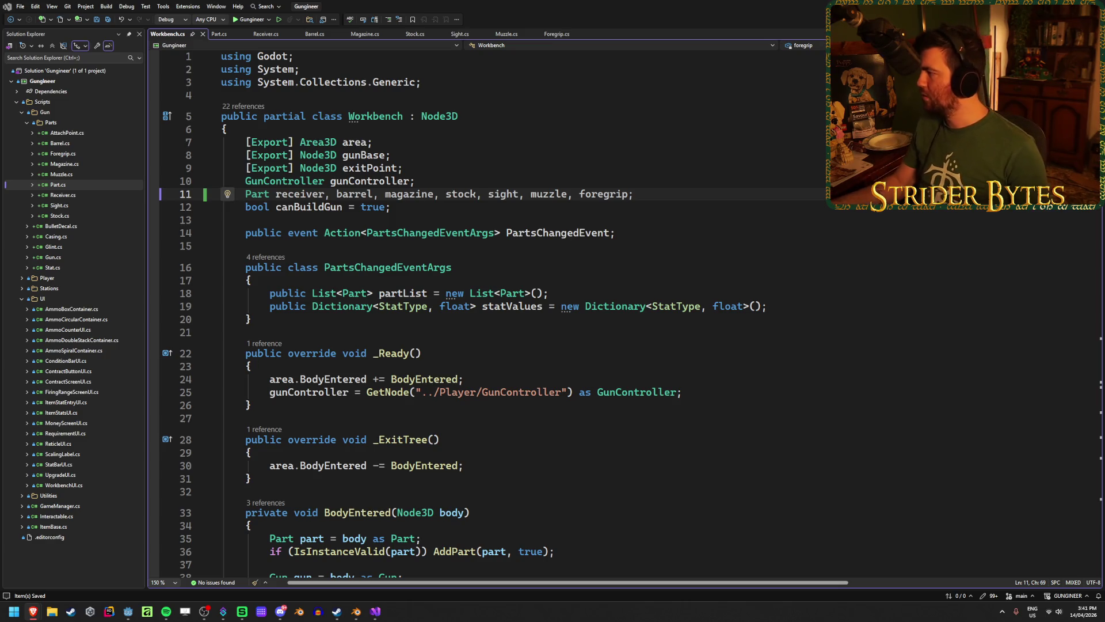
pyautogui.hotkey('alt', 'Tab')
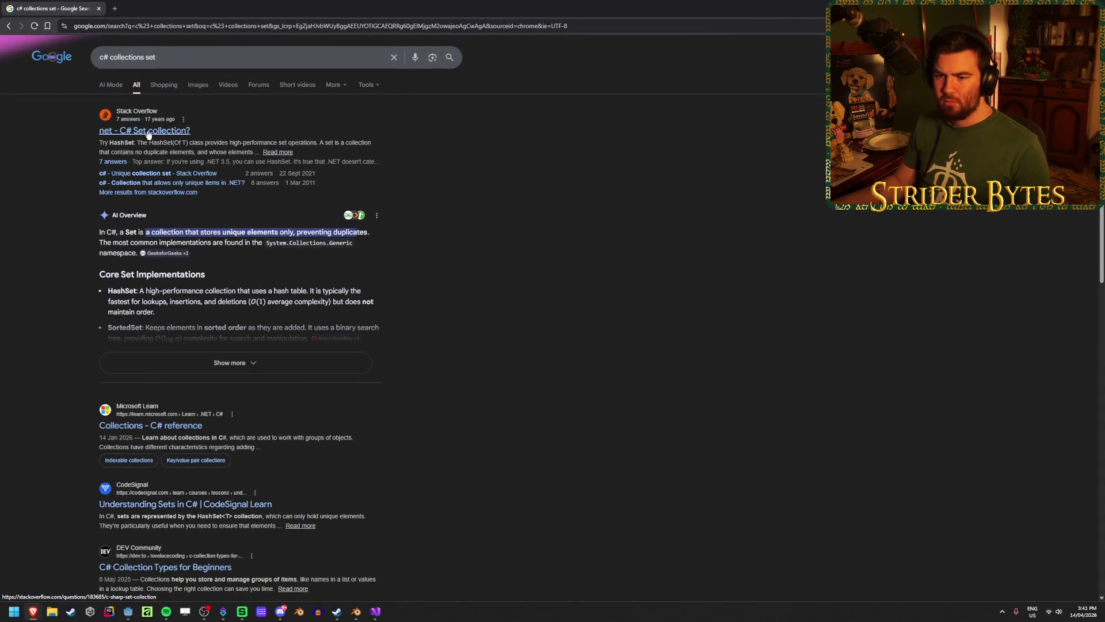
# Step: Open the Microsoft Learn Collections reference, then follow the Stack Overflow 'C# Set collection?' answer to HashSet<T> docs
pyautogui.click(150, 426)
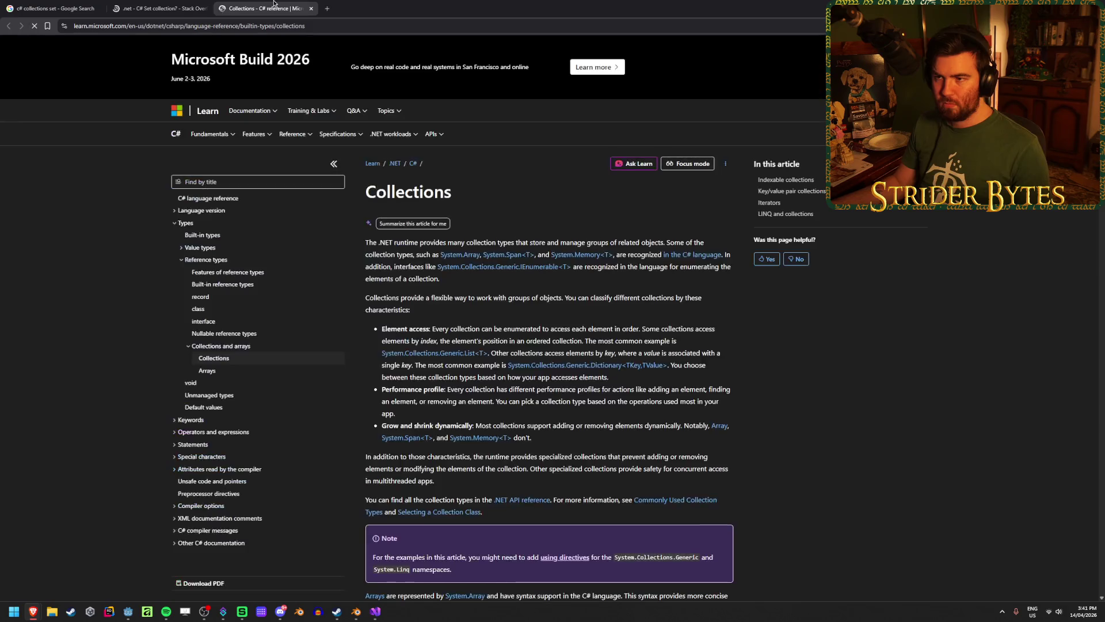
pyautogui.scroll(-6, 694, 381)
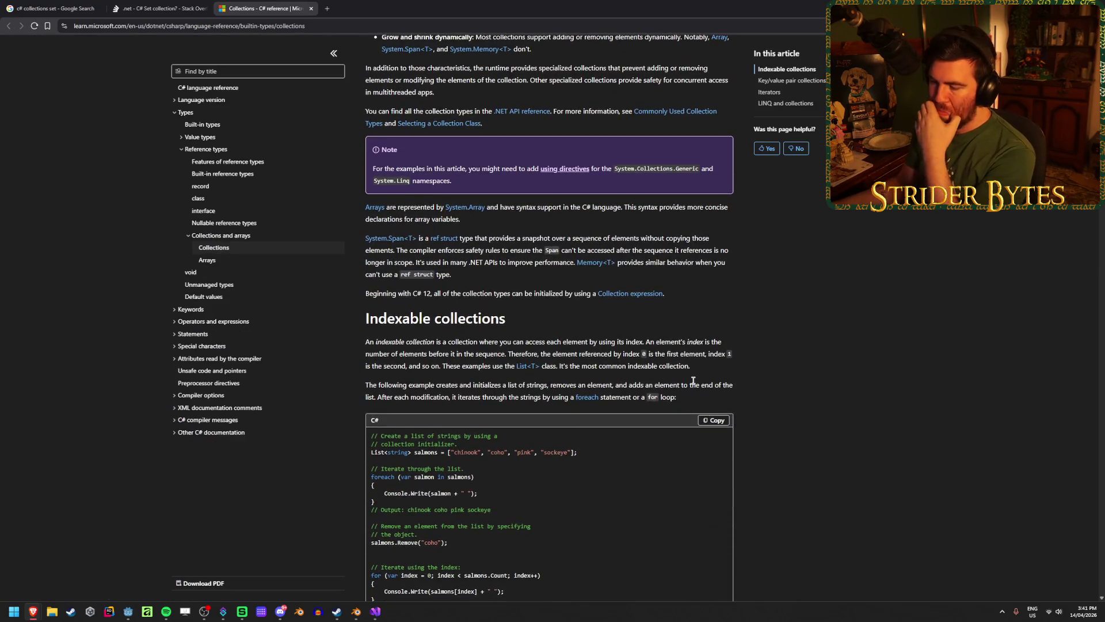
pyautogui.click(151, 9)
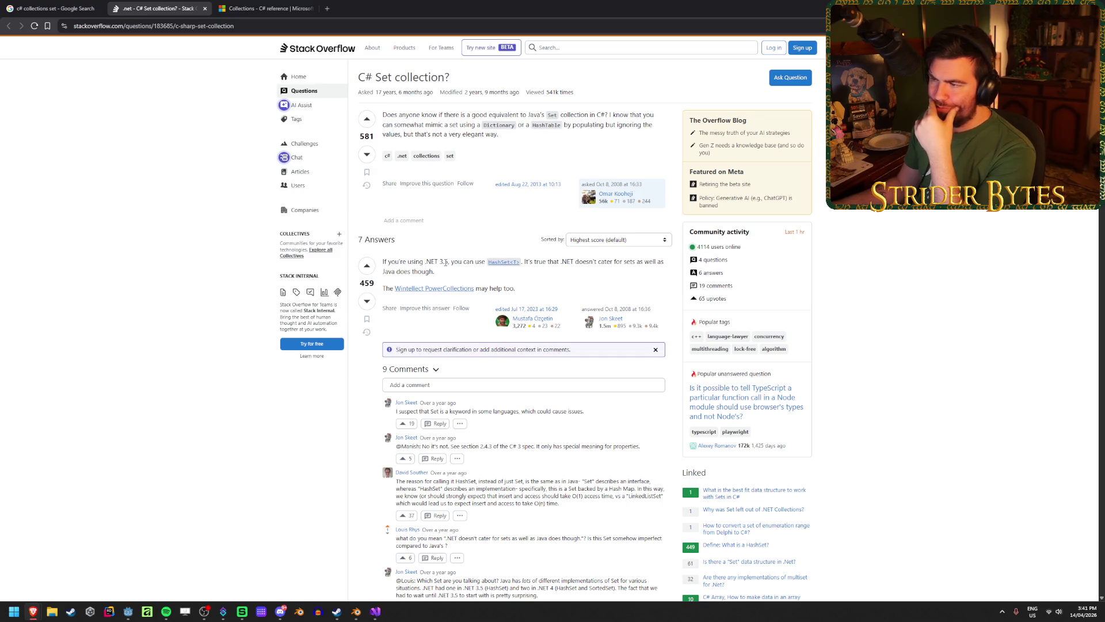
pyautogui.click(499, 263)
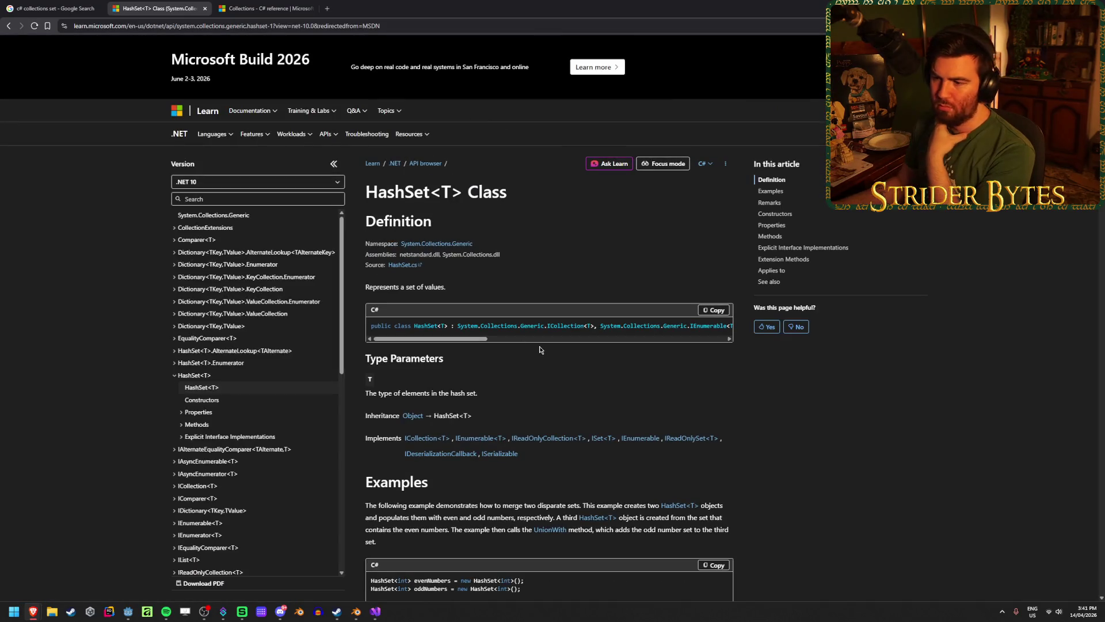
# Step: Read the HashSet<T> example, highlighting its HashSet creation code and evenNumbers declaration
pyautogui.moveTo(452, 341)
pyautogui.mouseDown()
pyautogui.moveTo(465, 340)
pyautogui.moveTo(452, 340)
pyautogui.mouseUp()
pyautogui.scroll(-1, 491, 312)
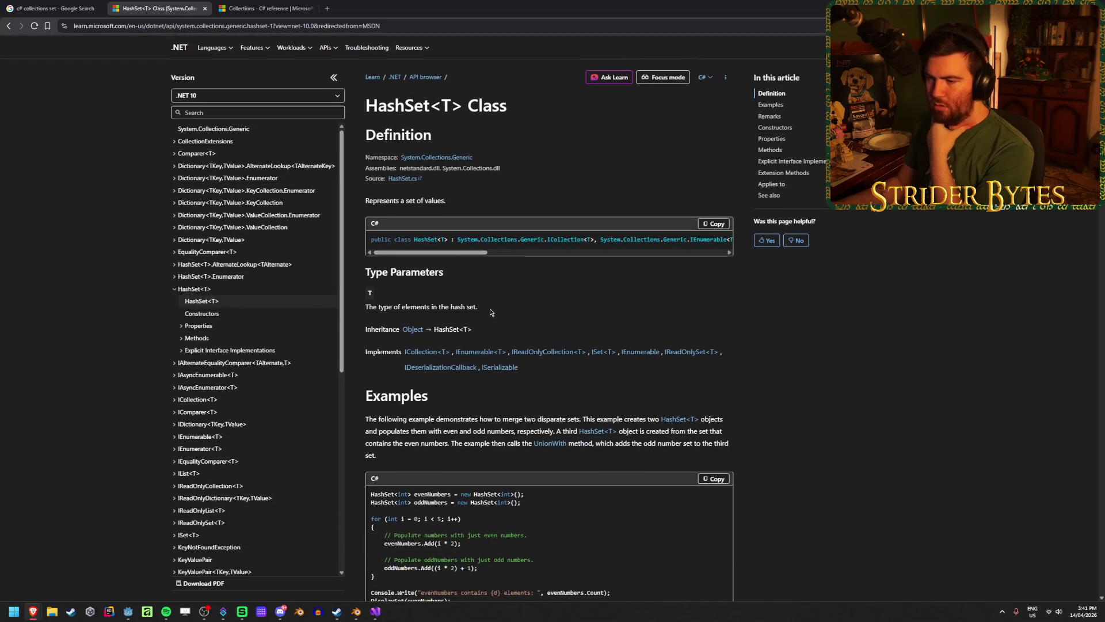
pyautogui.scroll(-3, 491, 312)
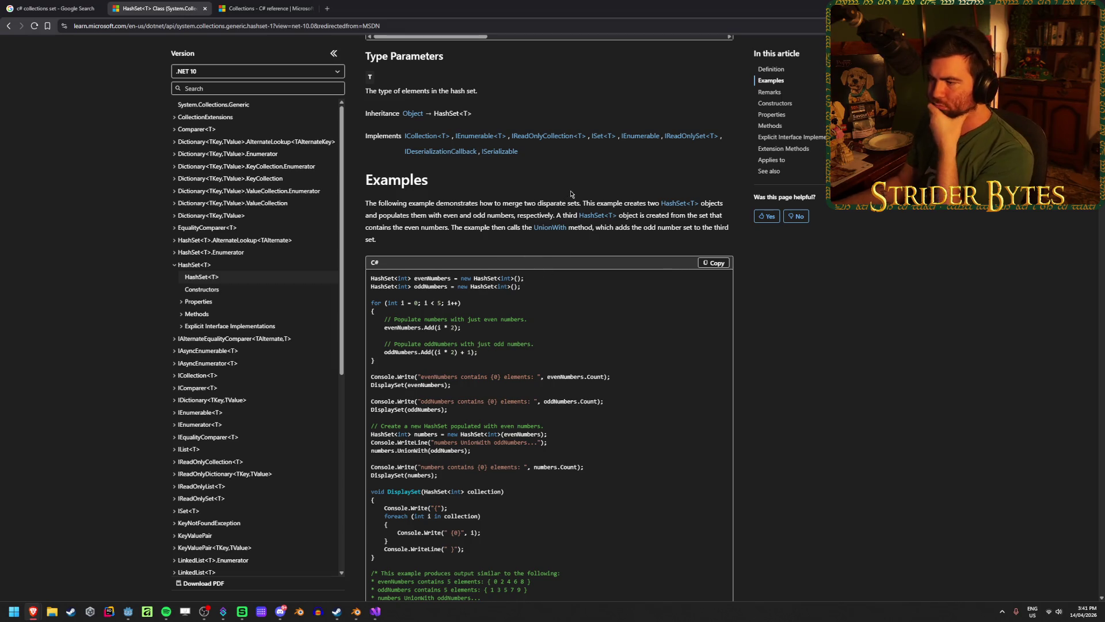
pyautogui.scroll(-1, 507, 237)
pyautogui.scroll(-1, 507, 237)
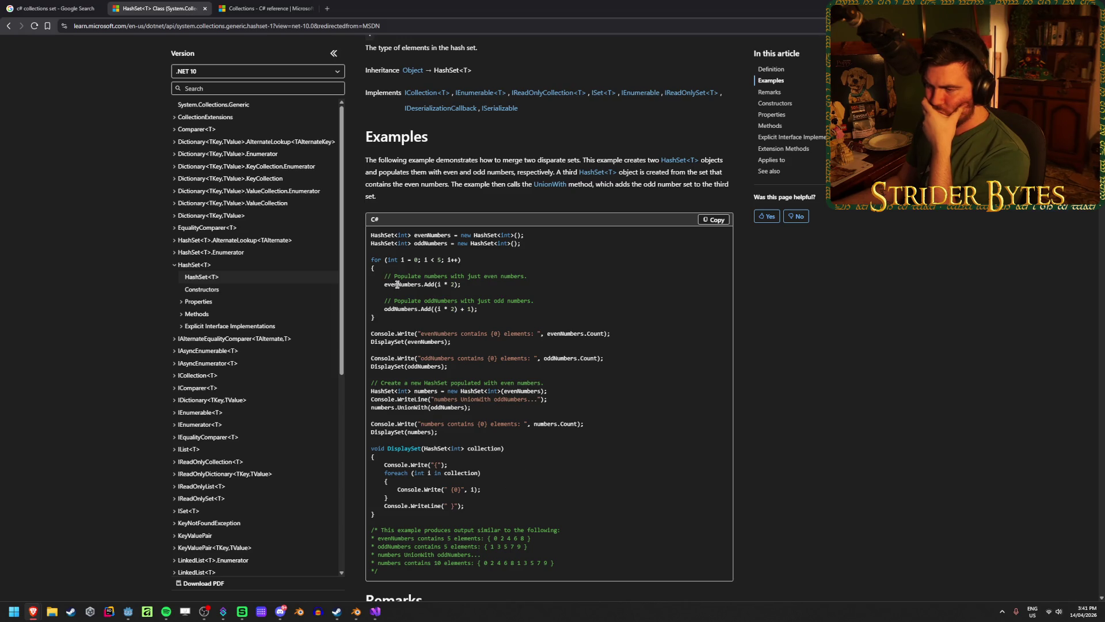
pyautogui.click(421, 284)
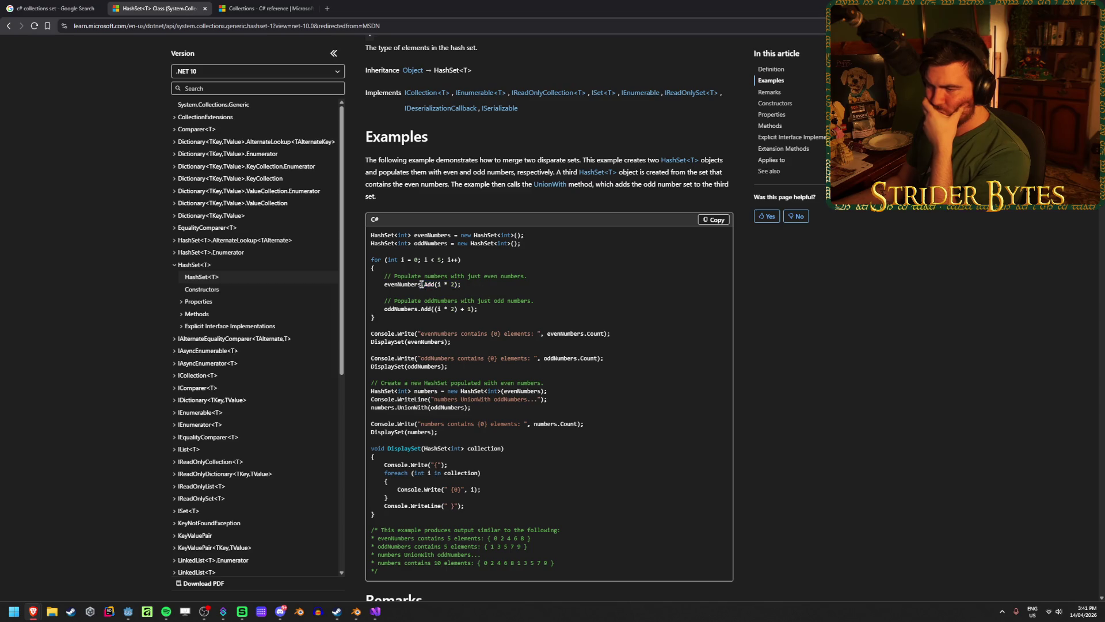
pyautogui.moveTo(451, 243)
pyautogui.mouseDown()
pyautogui.moveTo(521, 243)
pyautogui.moveTo(398, 235)
pyautogui.mouseUp()
pyautogui.click(560, 242)
pyautogui.click(596, 251)
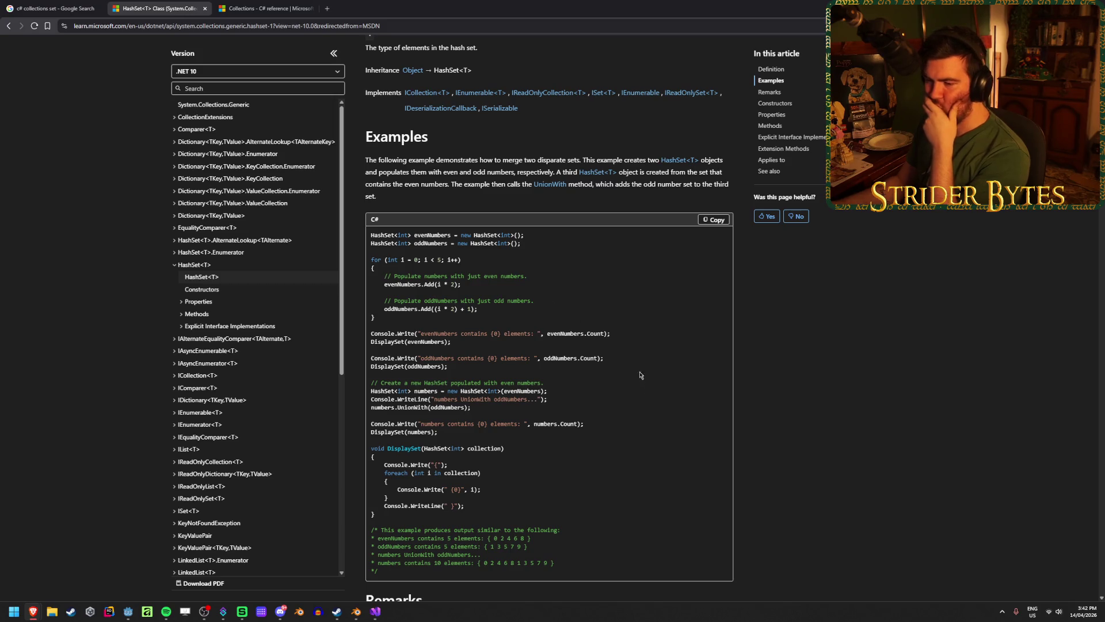
# Step: Read the HashSet<T> methods table, marking the Contains(T) and Remove(T) descriptions
pyautogui.scroll(-4, 630, 361)
pyautogui.scroll(-3, 629, 361)
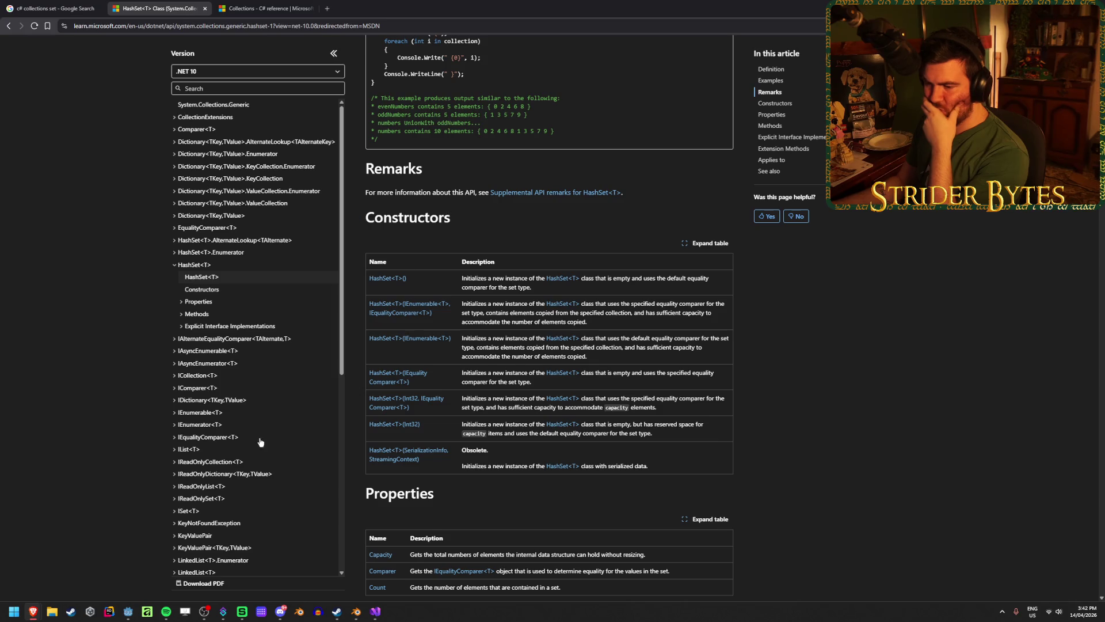
pyautogui.scroll(-4, 457, 345)
pyautogui.scroll(-3, 470, 287)
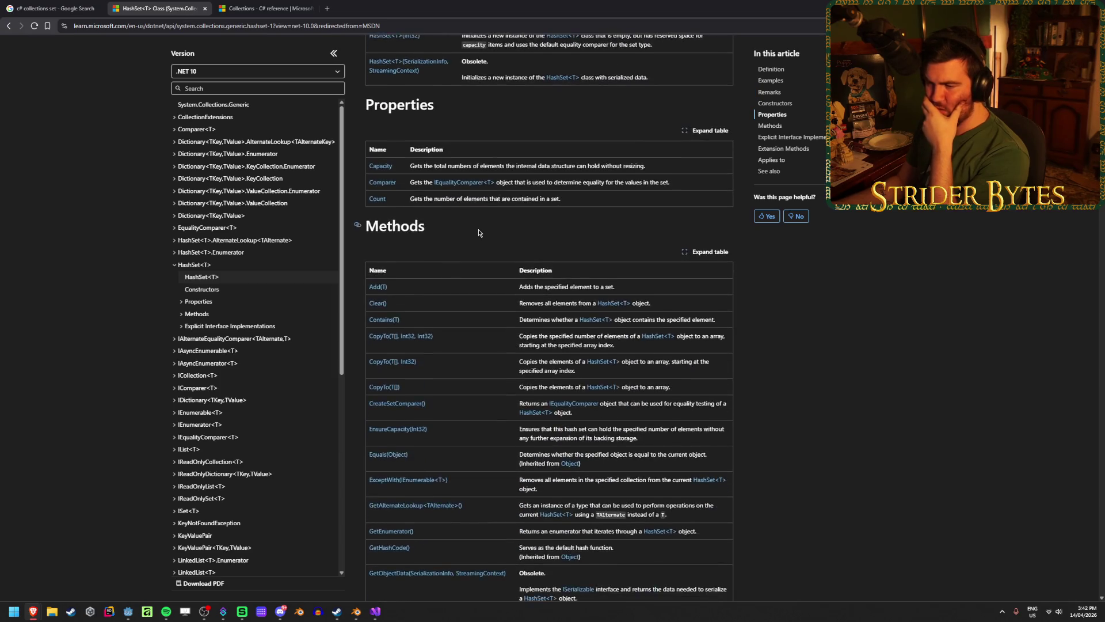
pyautogui.moveTo(660, 278); pyautogui.dragTo(616, 278)
pyautogui.click(627, 278)
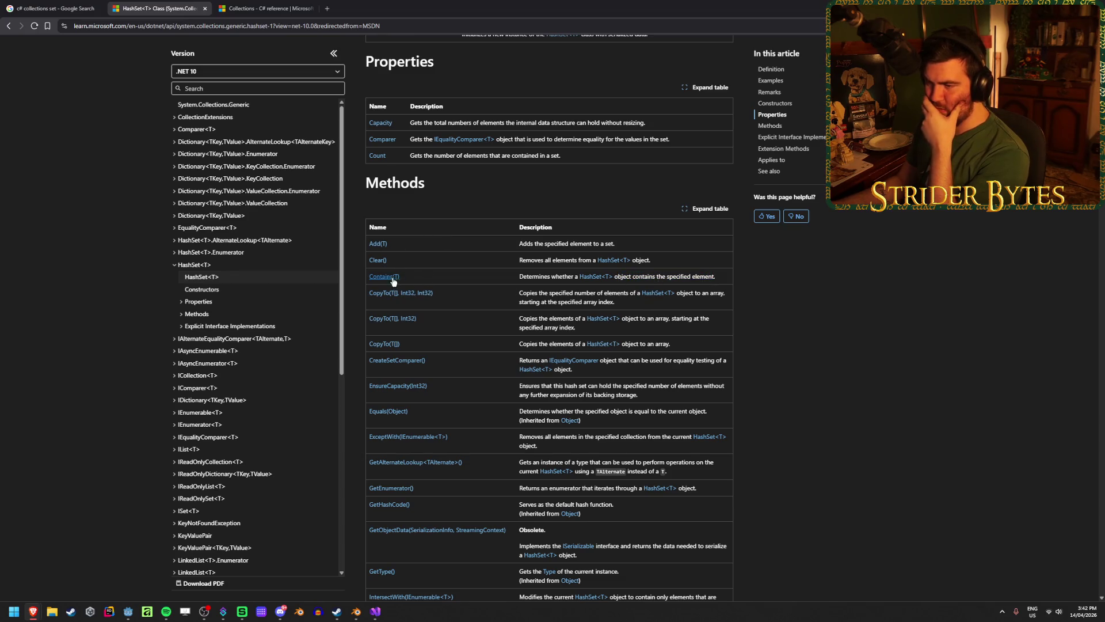
pyautogui.moveTo(716, 278); pyautogui.dragTo(695, 278)
pyautogui.click(622, 276)
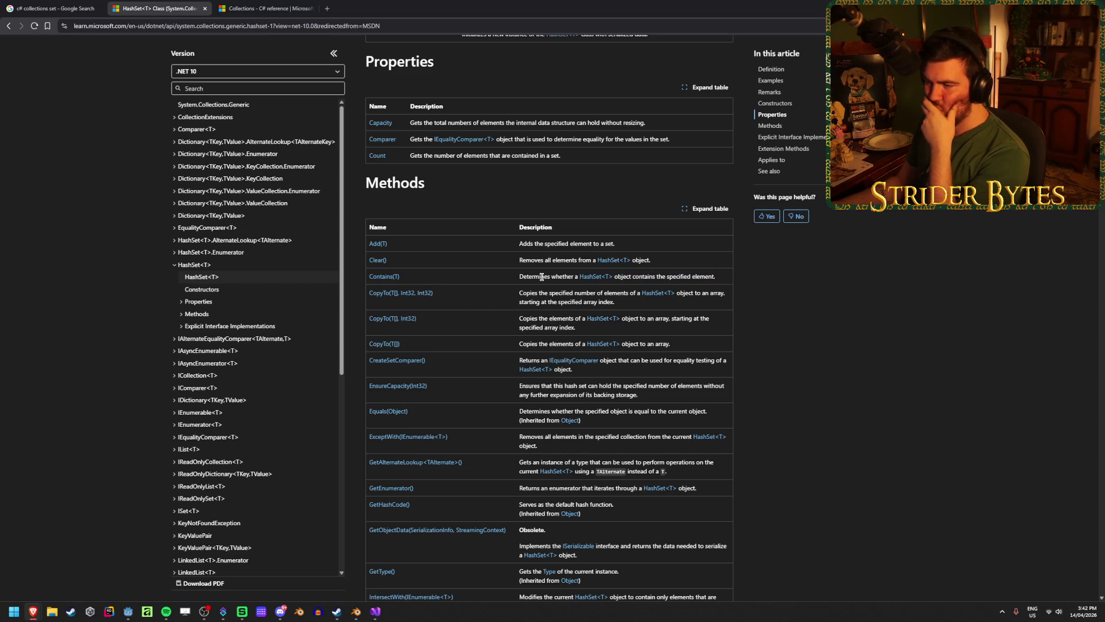
pyautogui.scroll(-2, 541, 276)
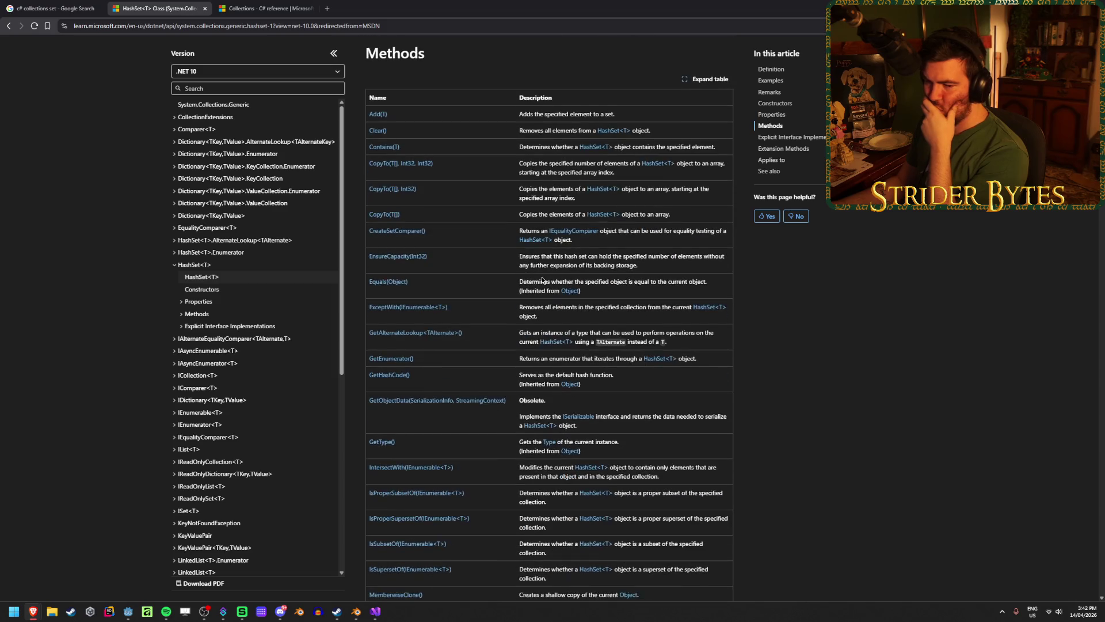
pyautogui.scroll(-2, 542, 279)
pyautogui.scroll(15, 542, 279)
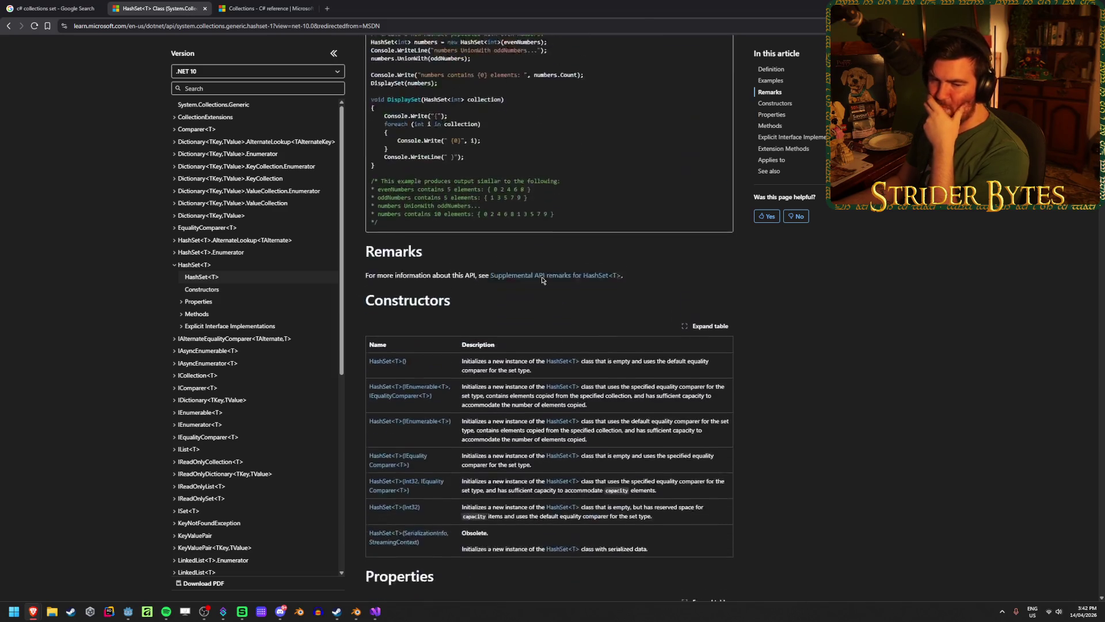
pyautogui.scroll(1, 541, 279)
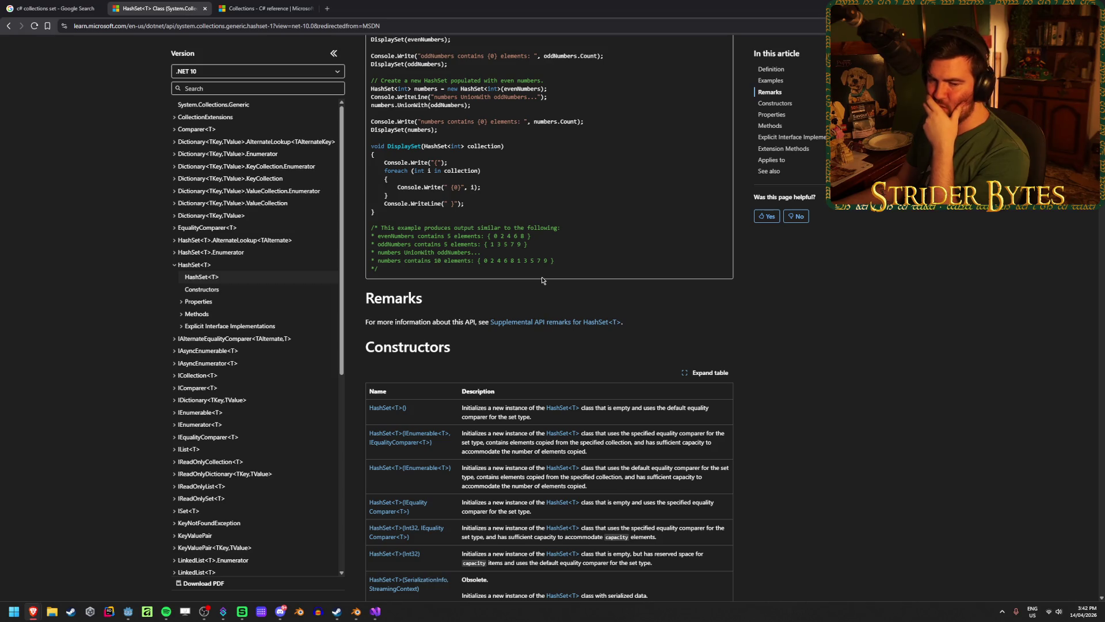
pyautogui.scroll(5, 541, 280)
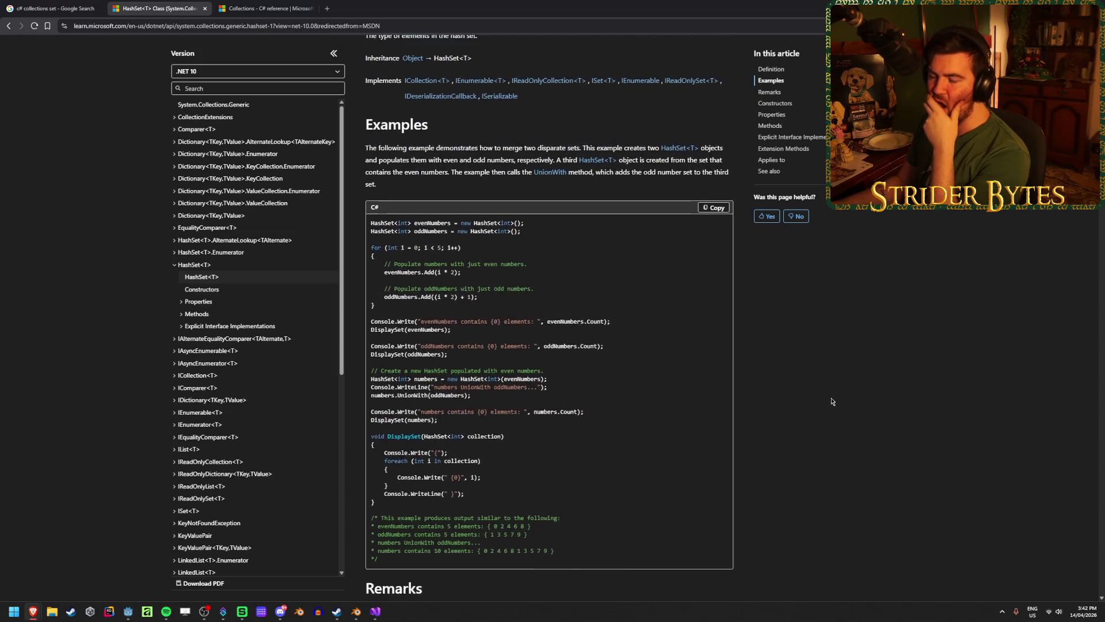
pyautogui.scroll(-15, 808, 397)
pyautogui.scroll(-9, 806, 396)
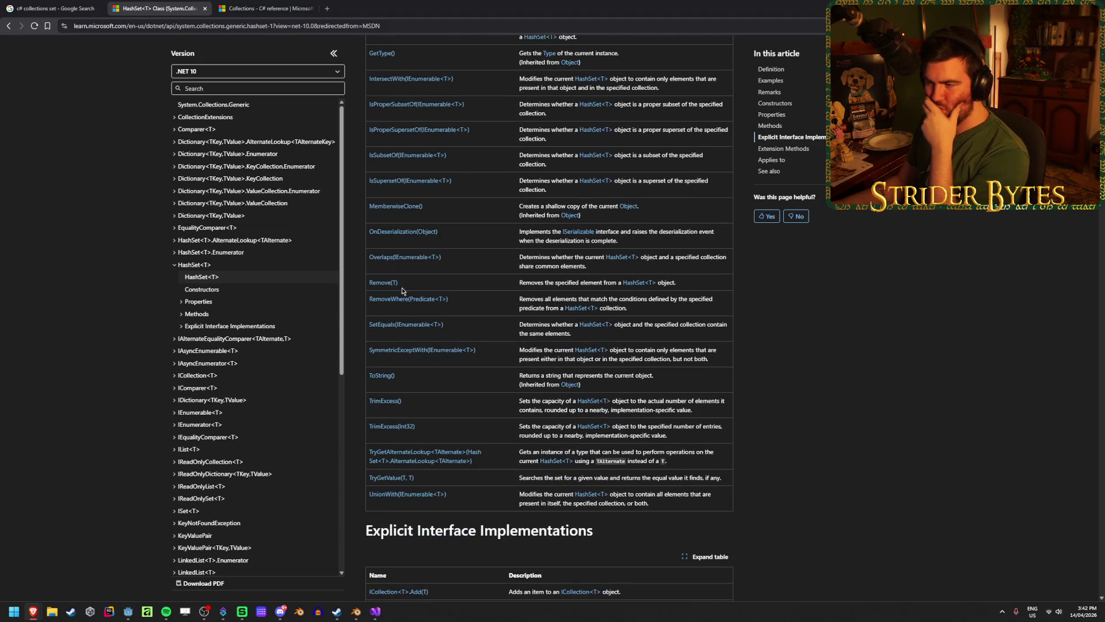
pyautogui.doubleClick(523, 282)
pyautogui.click(523, 282)
pyautogui.tripleClick(524, 282)
pyautogui.click(524, 282)
pyautogui.moveTo(524, 282); pyautogui.dragTo(703, 285)
pyautogui.click(703, 285)
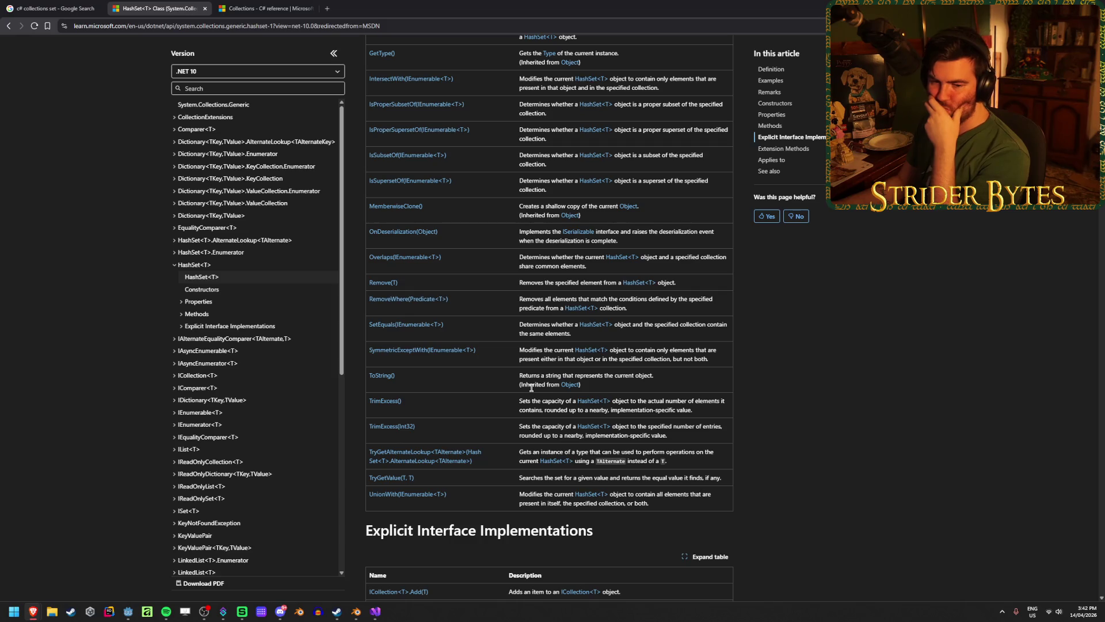
pyautogui.scroll(-3, 531, 388)
pyautogui.scroll(2, 531, 388)
pyautogui.scroll(20, 531, 386)
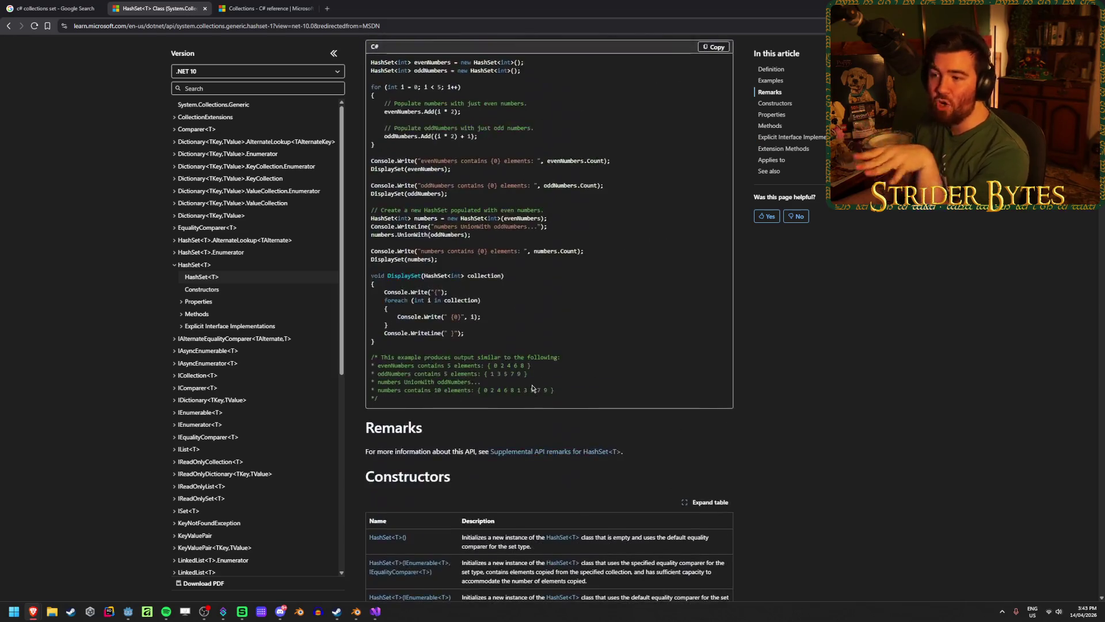
# Step: Close the Collections reference tab and return to Workbench.cs in Visual Studio
pyautogui.click(270, 8)
pyautogui.middleClick(270, 5)
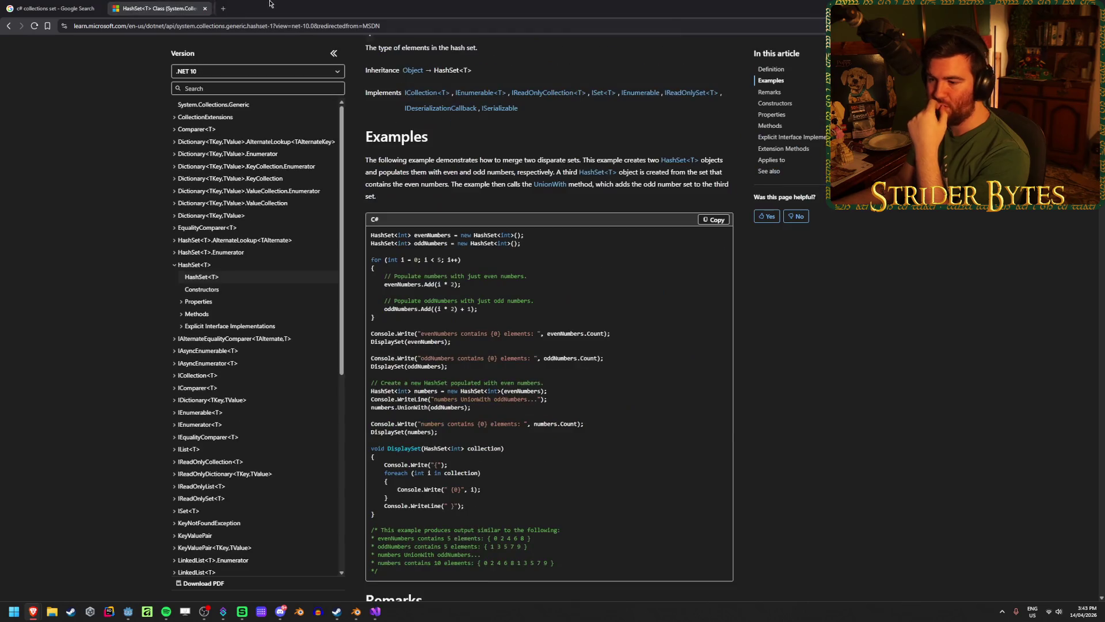
pyautogui.hotkey('alt', 'Tab')
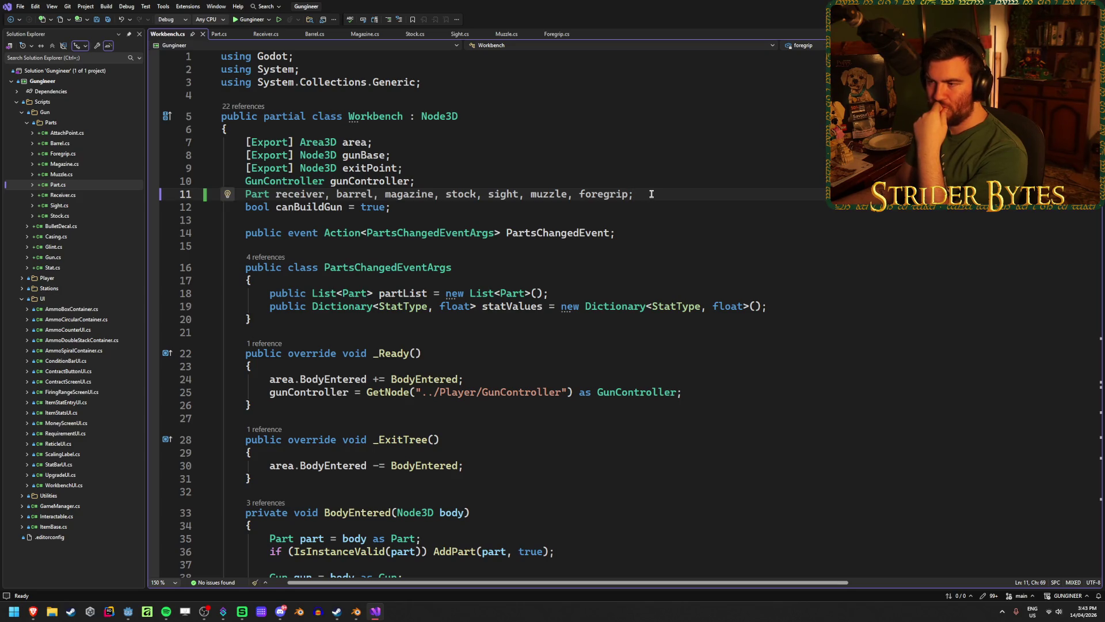
# Step: Select the Part fields declaration on line 11 and check the partList field's references
pyautogui.moveTo(651, 194); pyautogui.dragTo(245, 193)
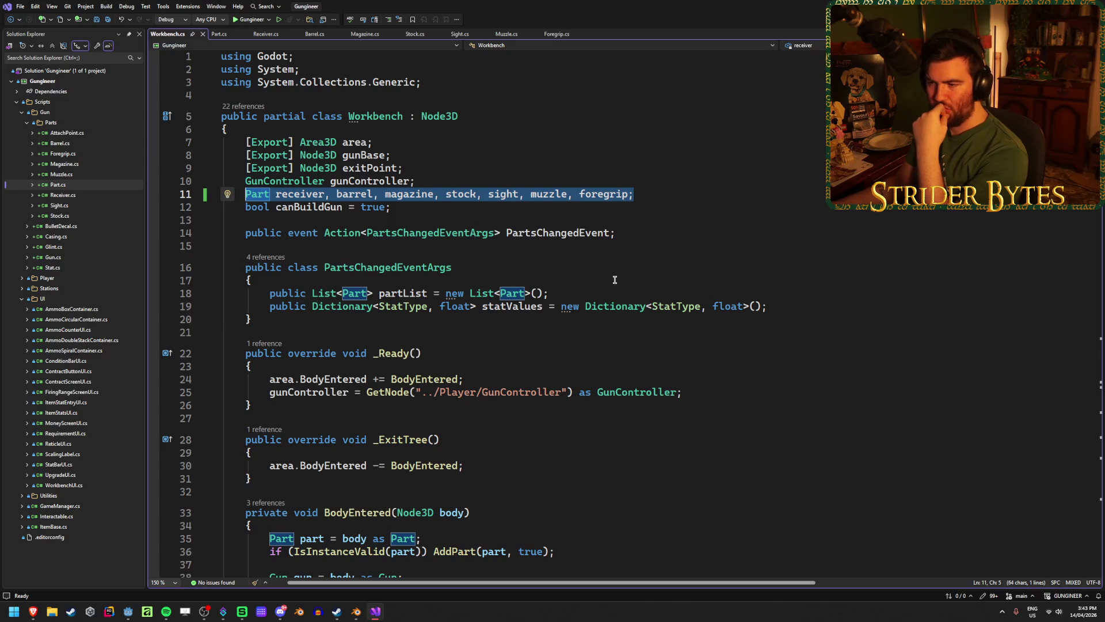
pyautogui.click(415, 293)
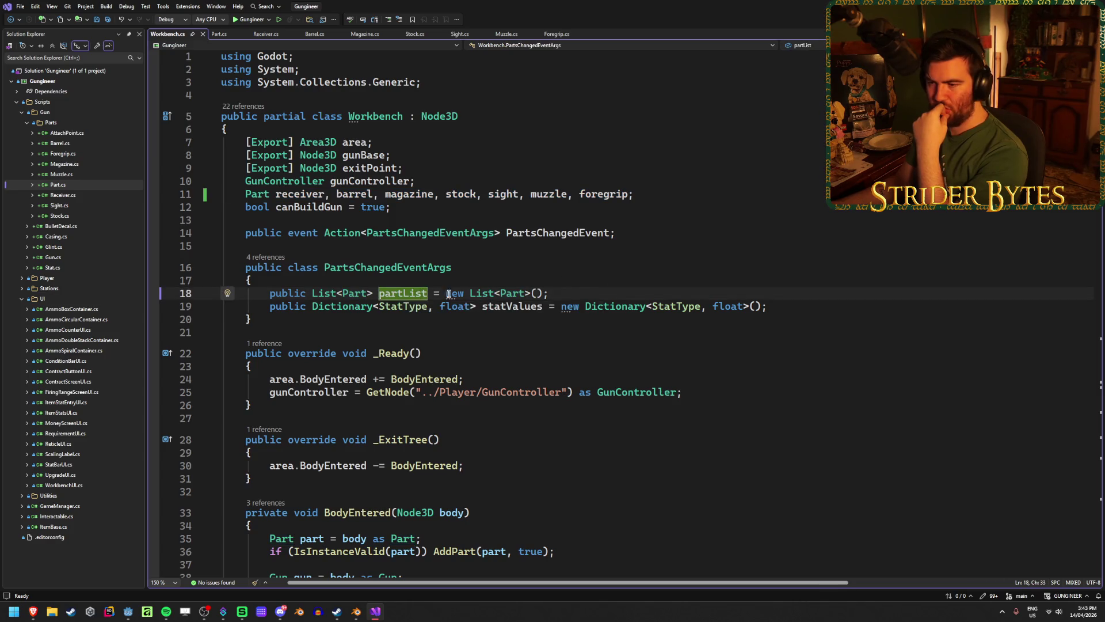
pyautogui.click(667, 192)
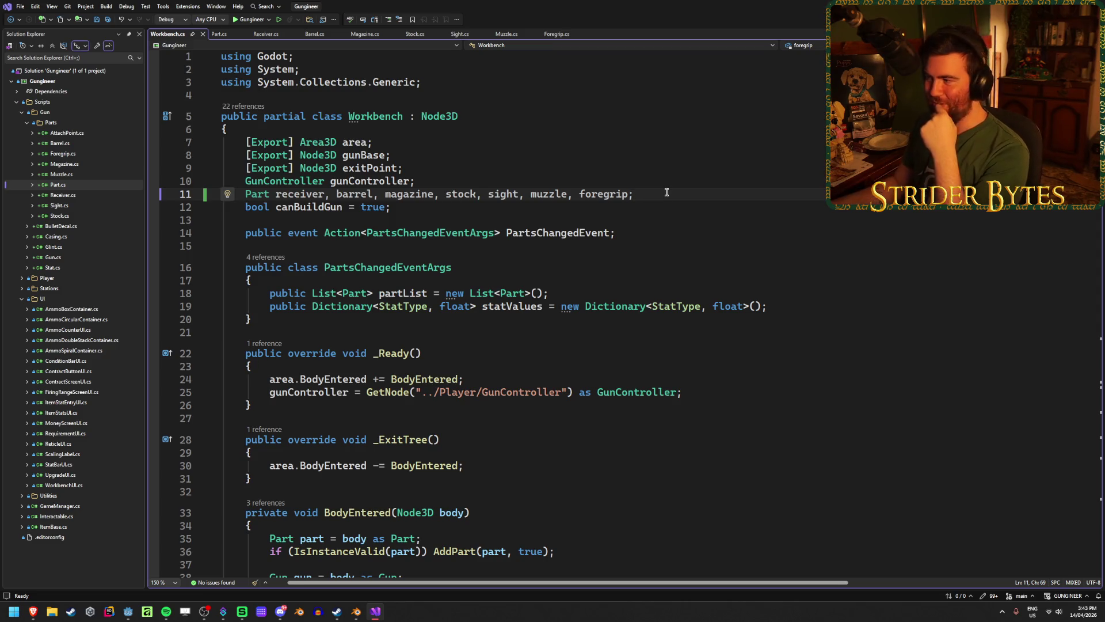
pyautogui.hotkey('alt', 'Tab')
pyautogui.click(662, 193)
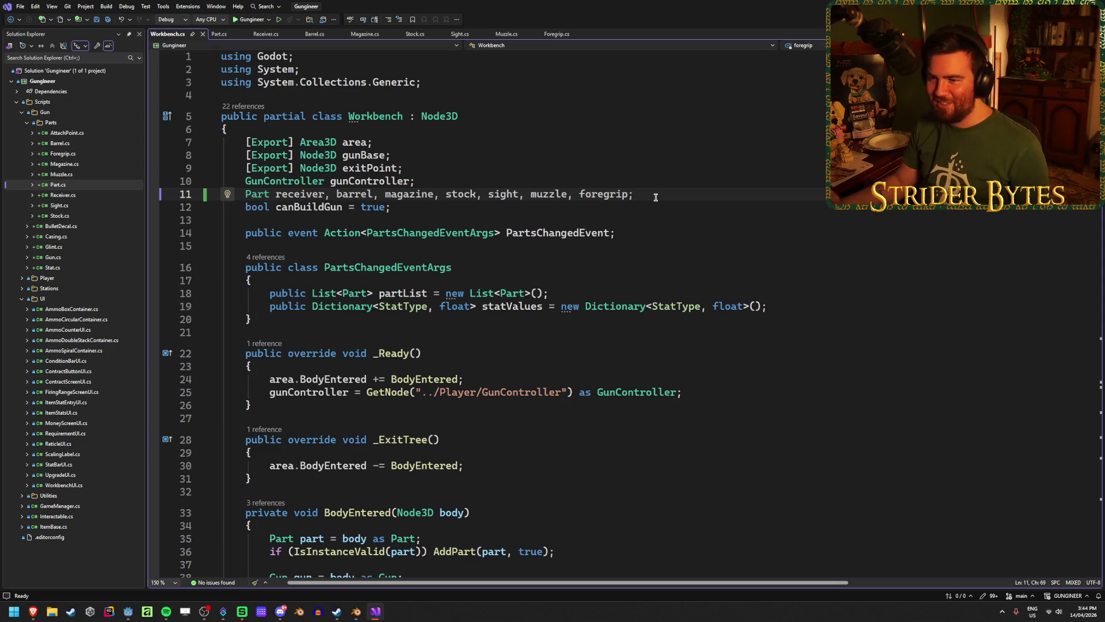
# Step: Save Workbench.cs and cut the receiver, barrel, magazine, stock, sight, muzzle and foregrip fields
pyautogui.hotkey('ctrl', 's')
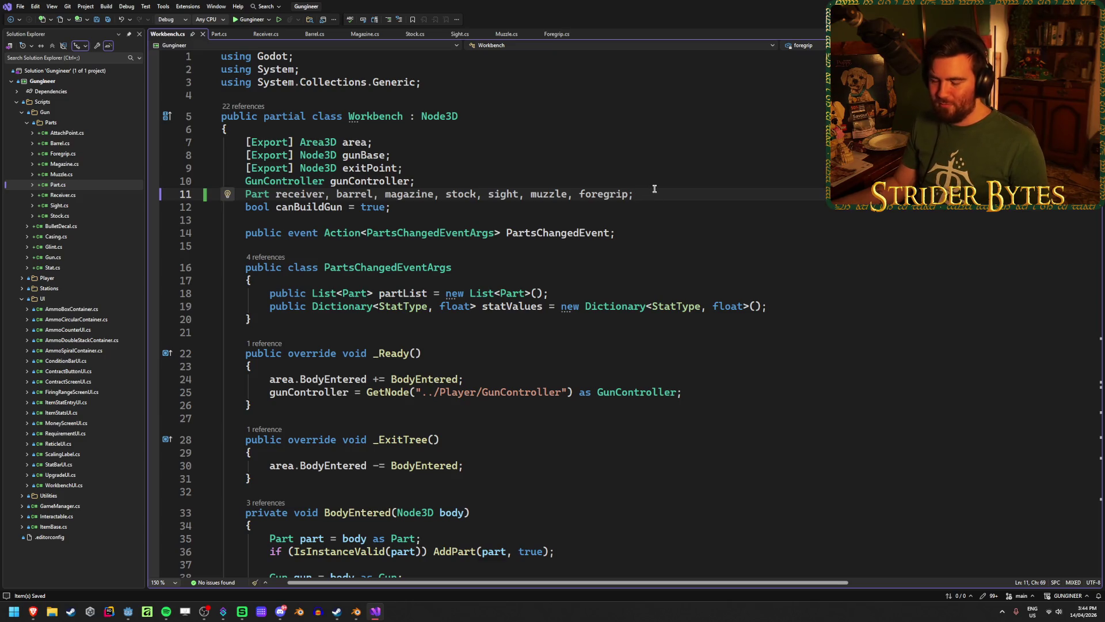
pyautogui.hotkey('ctrl', 'x')
pyautogui.click(509, 179)
pyautogui.press('Down')
pyautogui.click(512, 184)
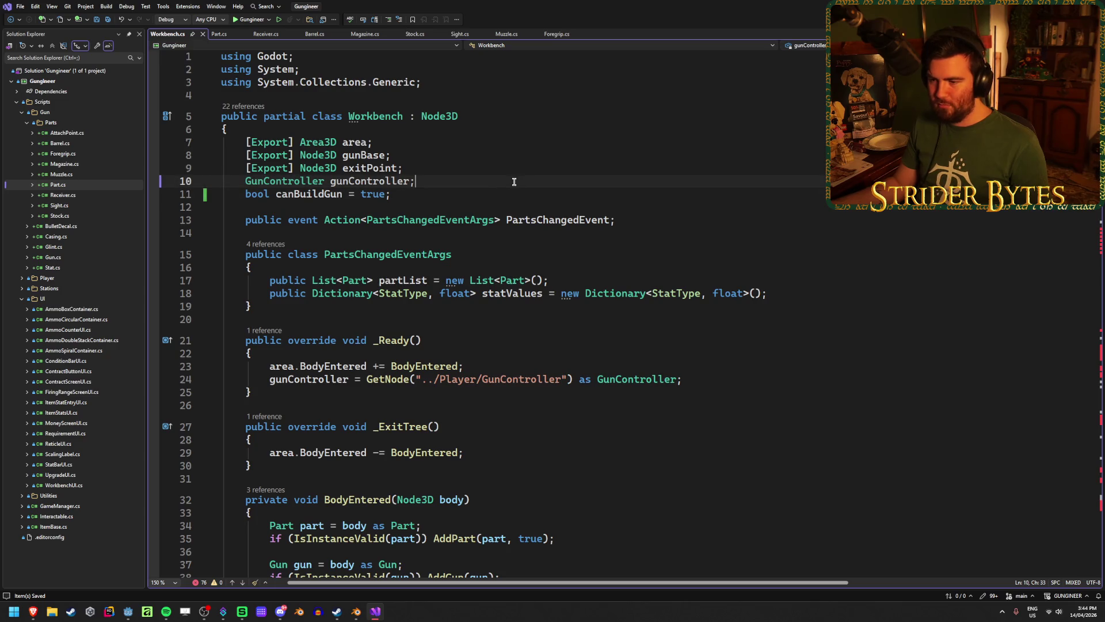
pyautogui.scroll(-11, 633, 207)
pyautogui.scroll(-3, 728, 221)
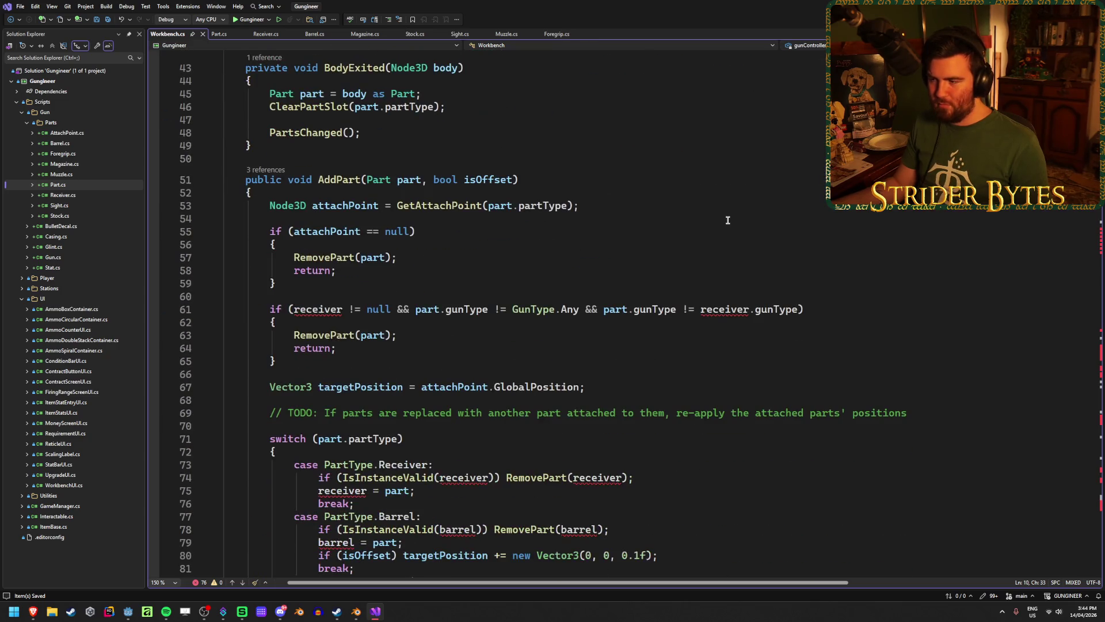
# Step: Declare a HashSet<Part> partSet field on a new line after gunController and save
pyautogui.scroll(-2, 726, 221)
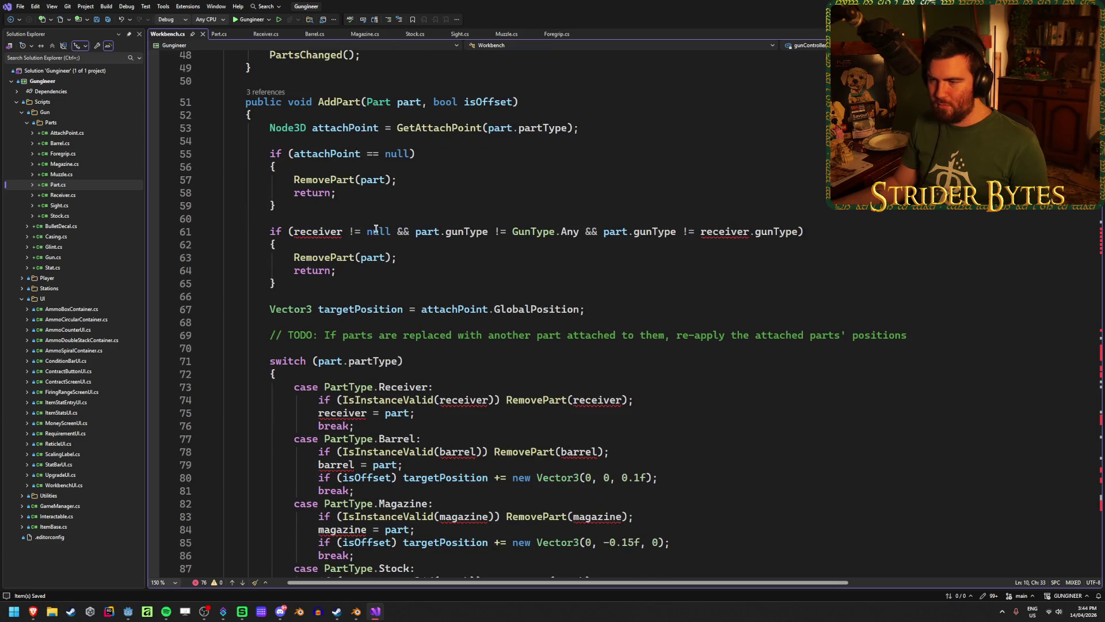
pyautogui.scroll(15, 393, 231)
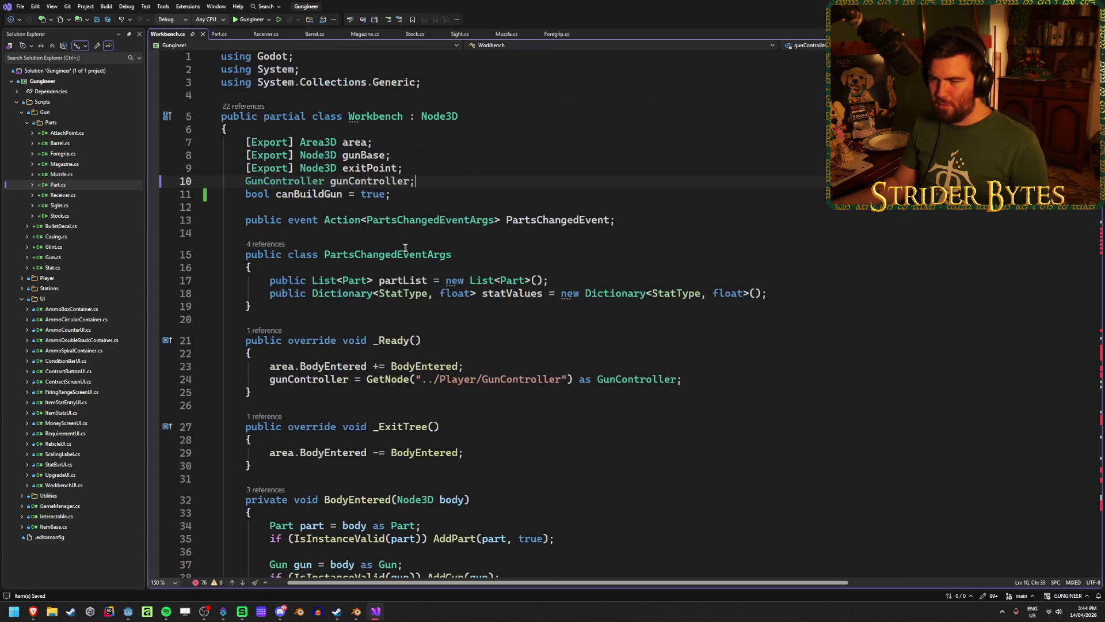
pyautogui.press('Return')
pyautogui.write('Ha')
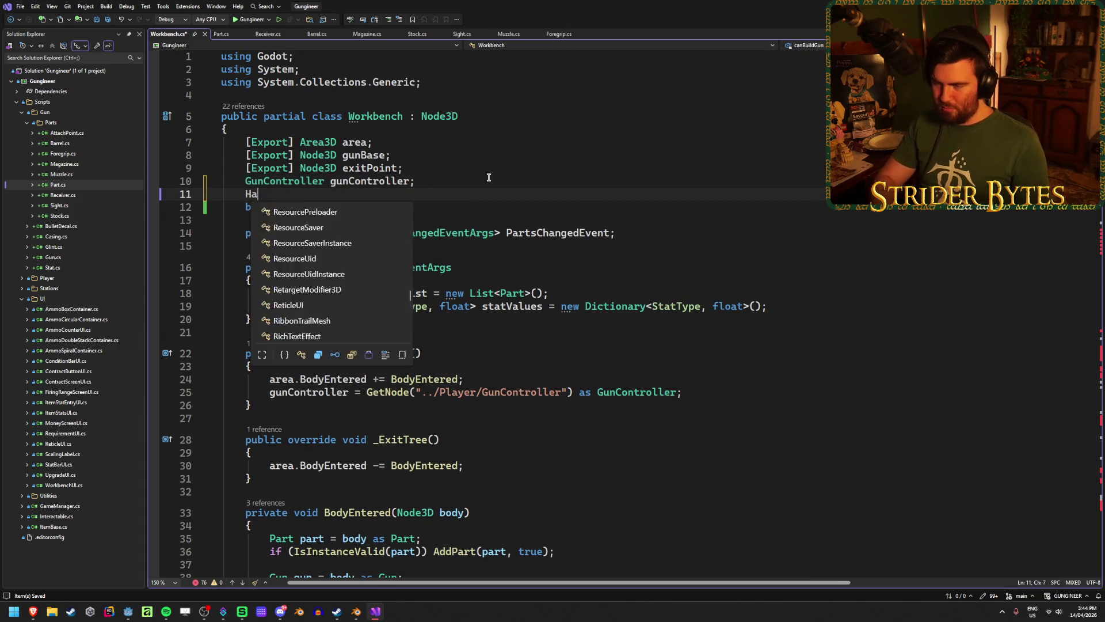
pyautogui.write('shSet')
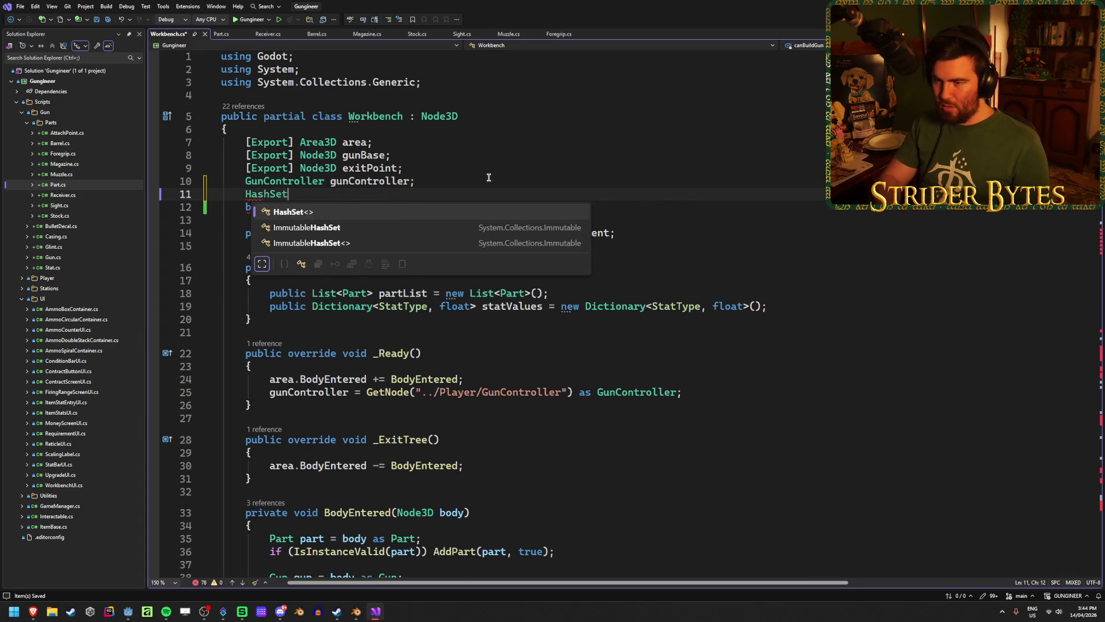
pyautogui.press('Escape')
pyautogui.write('<')
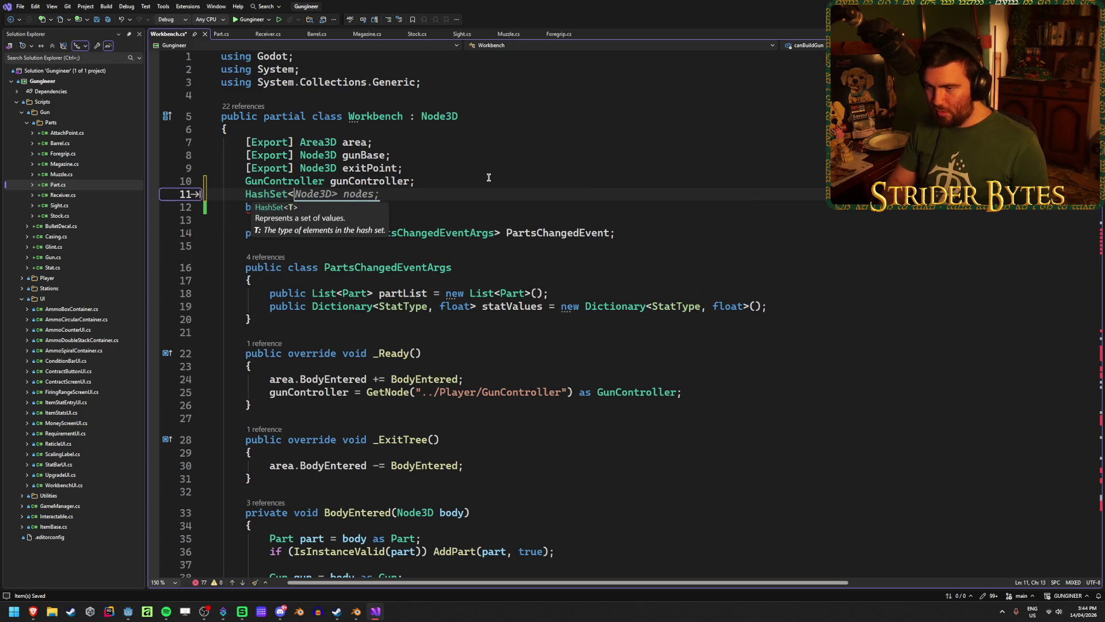
pyautogui.write('Part> ')
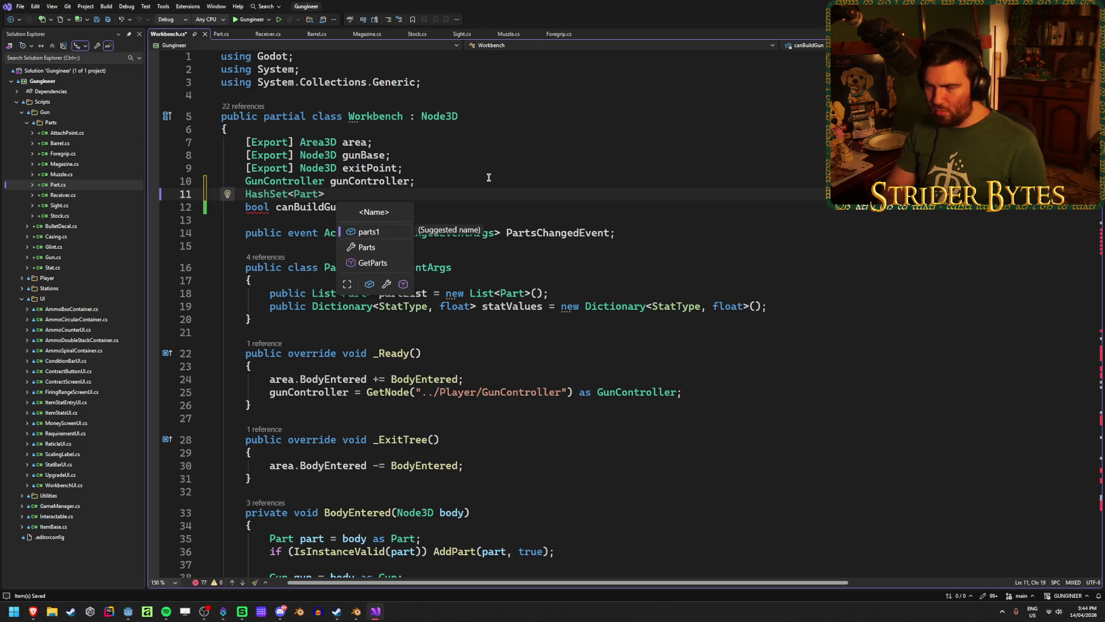
pyautogui.write('part')
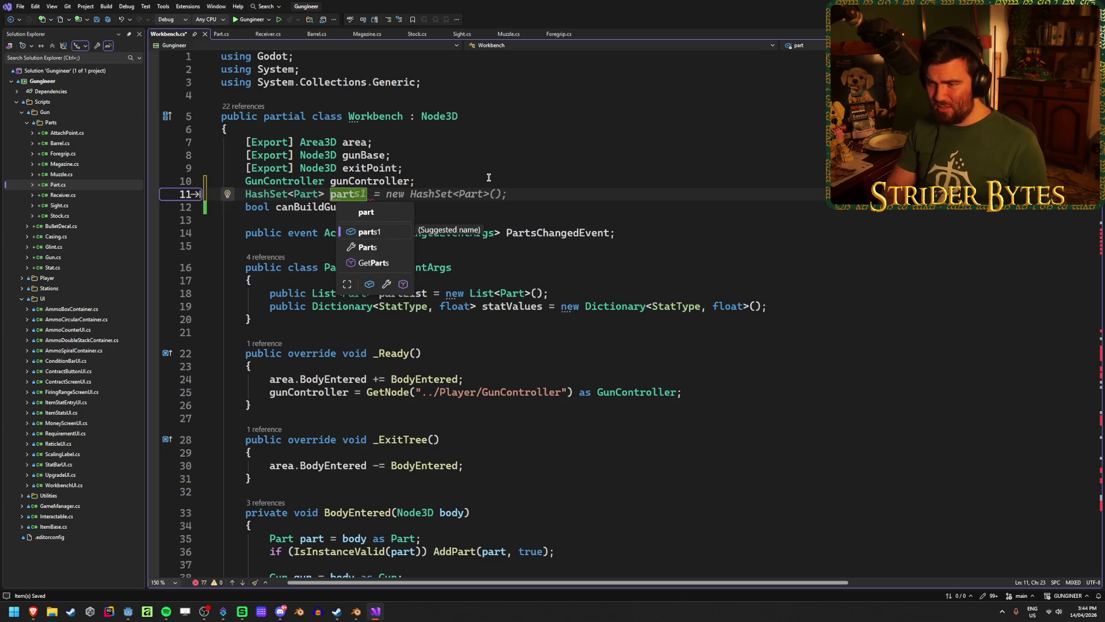
pyautogui.write('sSet')
pyautogui.press('BackSpace')
pyautogui.press('BackSpace')
pyautogui.press('BackSpace')
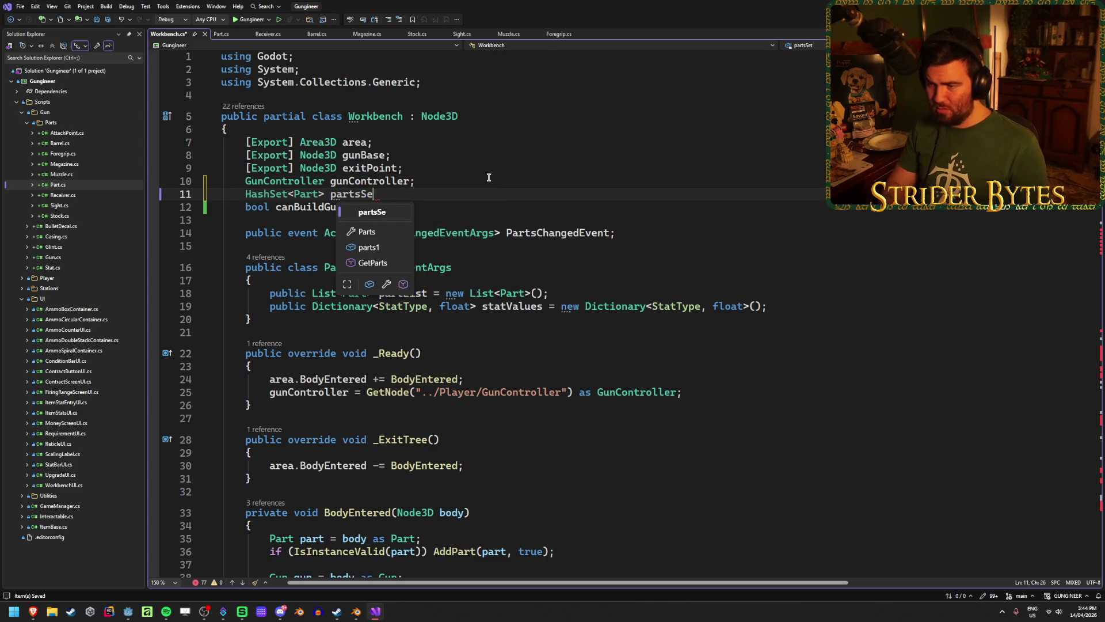
pyautogui.write('Set;')
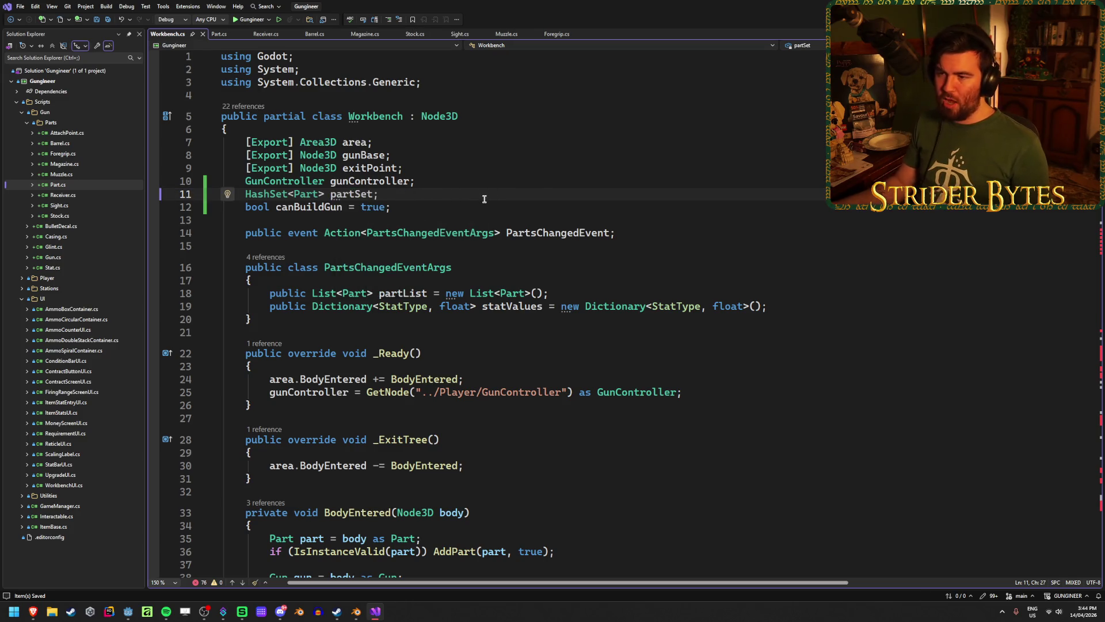
pyautogui.press('Left')
pyautogui.write('=')
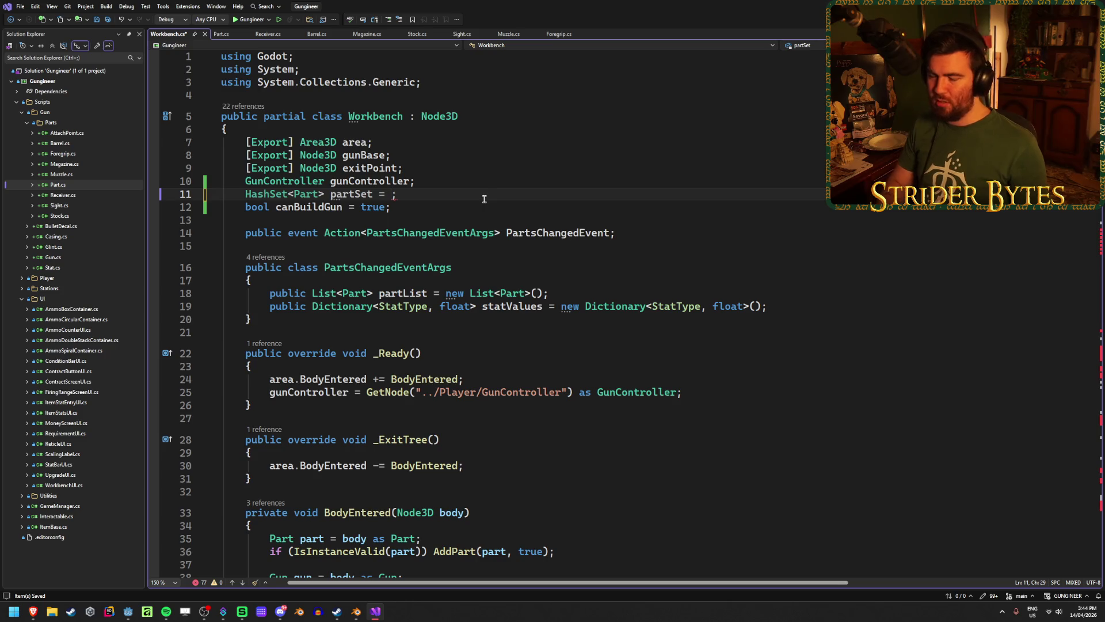
pyautogui.press('BackSpace')
pyautogui.press('BackSpace')
pyautogui.press('BackSpace')
pyautogui.hotkey('ctrl', 's')
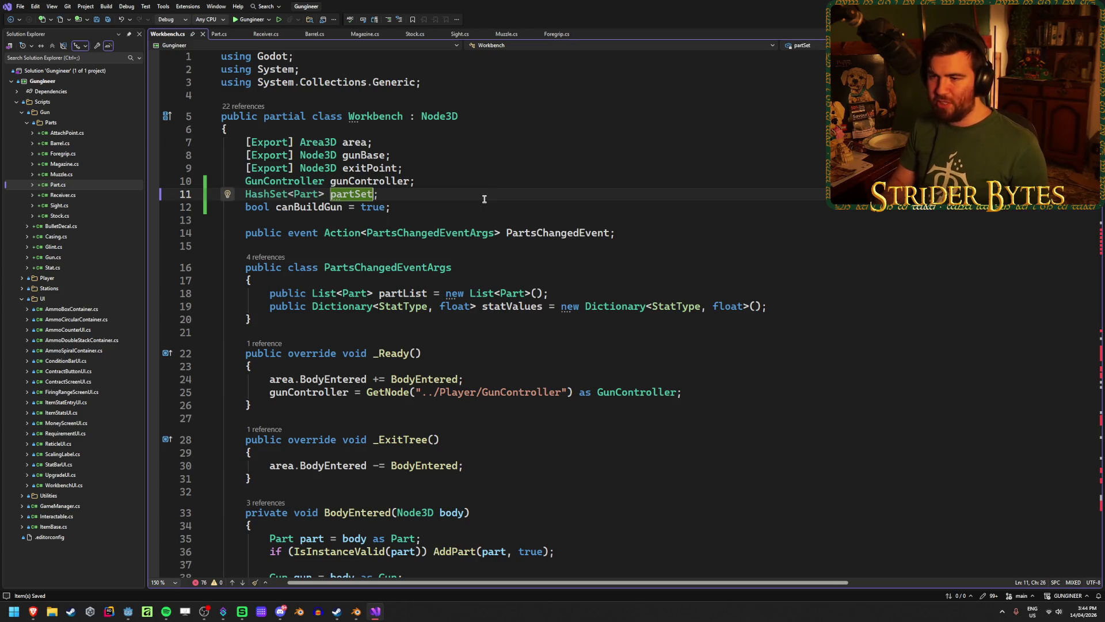
# Step: Initialise partSet with '= new HashSet<Part>()' and remove the stray closing parenthesis
pyautogui.write('= new ')
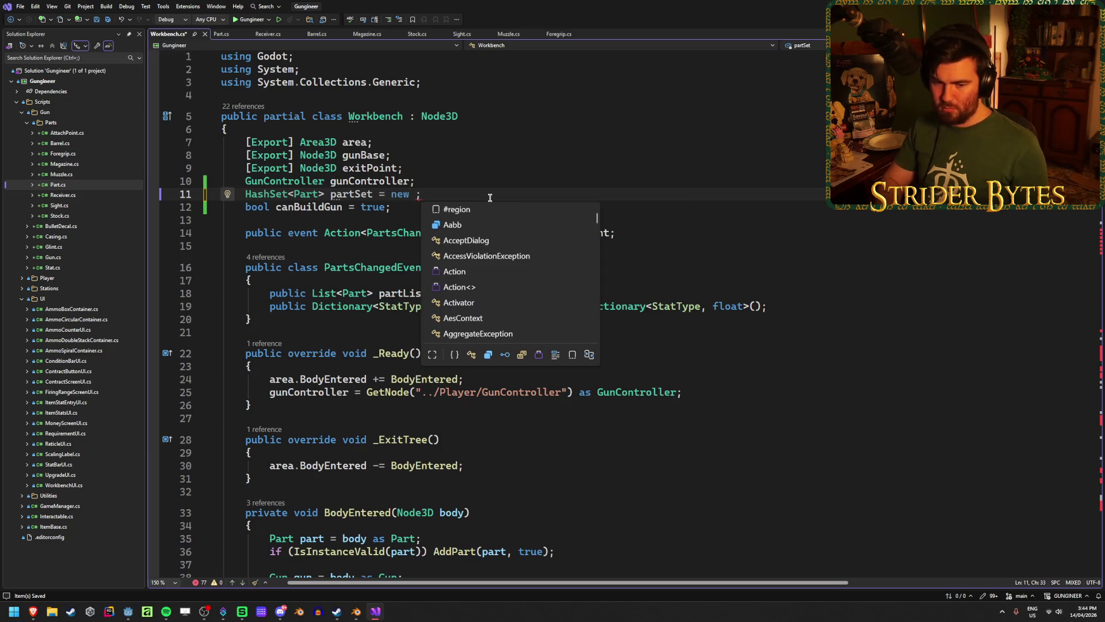
pyautogui.write('HashSet<Part>')
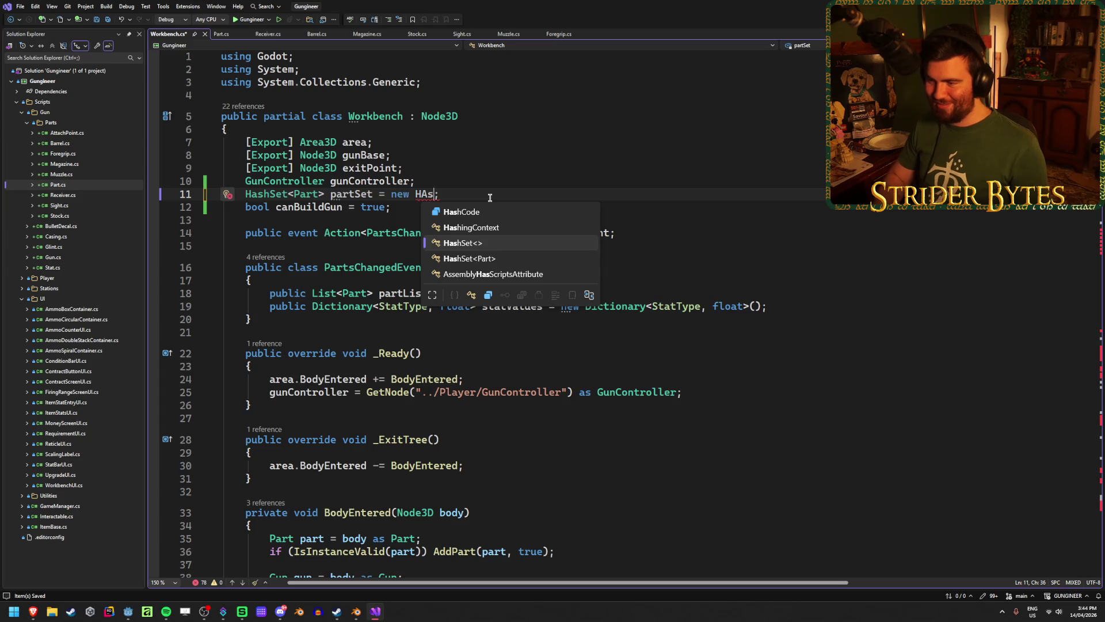
pyautogui.write(')(')
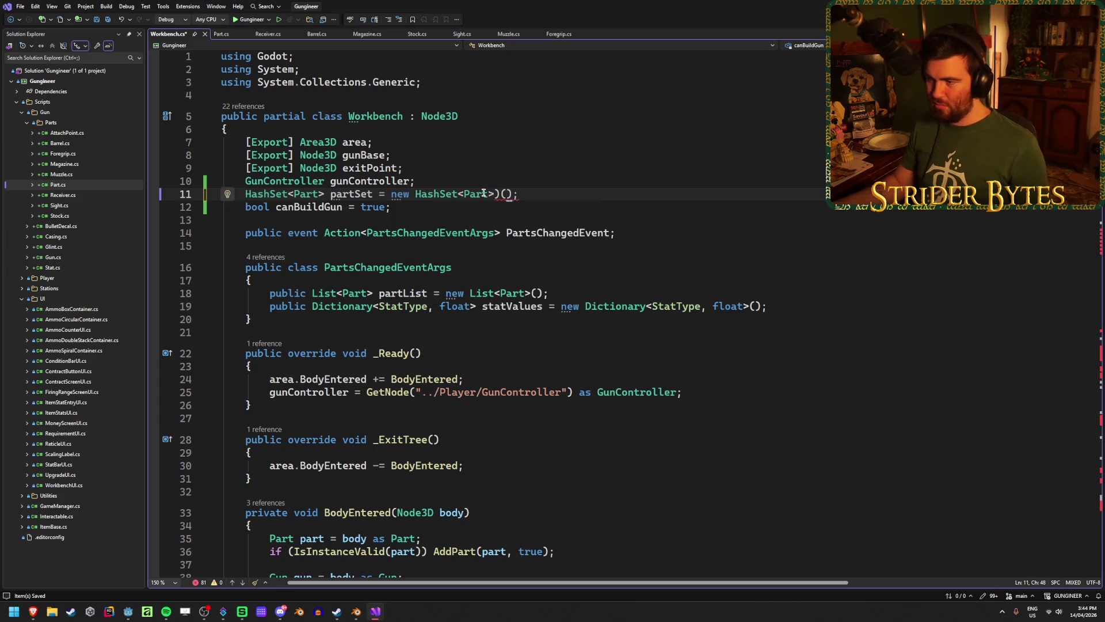
pyautogui.press('Left')
pyautogui.press('BackSpace')
pyautogui.click(547, 194)
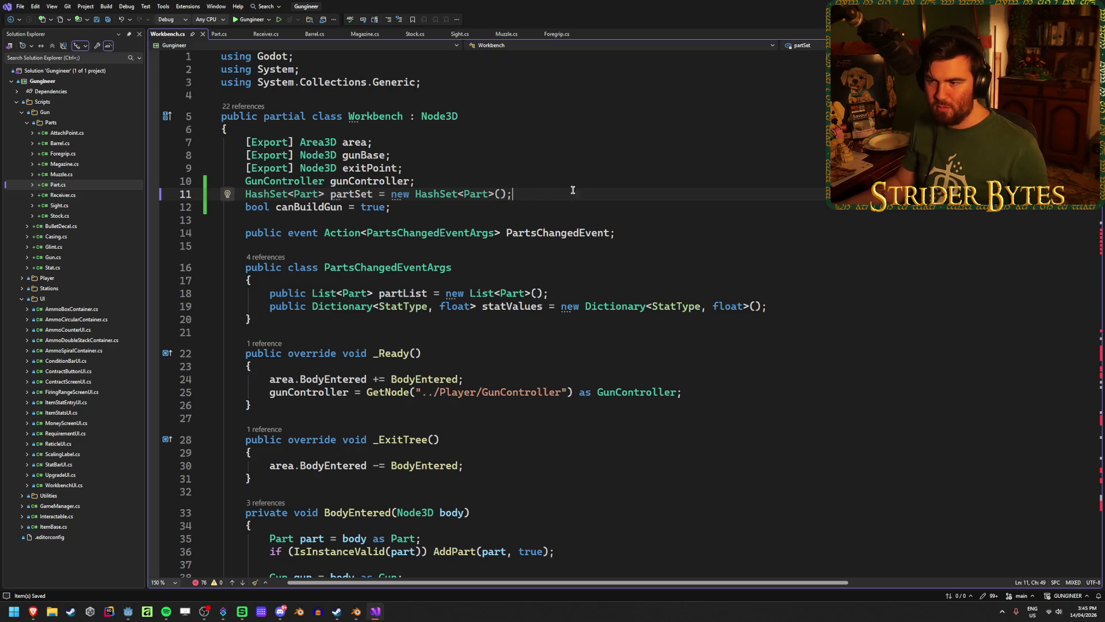
pyautogui.click(575, 209)
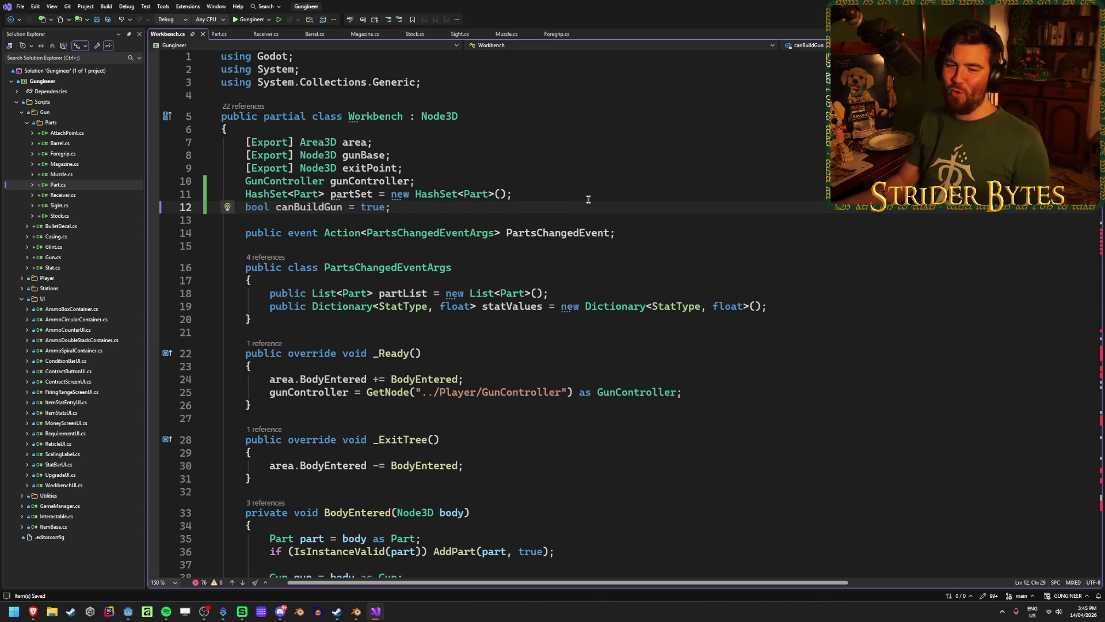
pyautogui.click(549, 197)
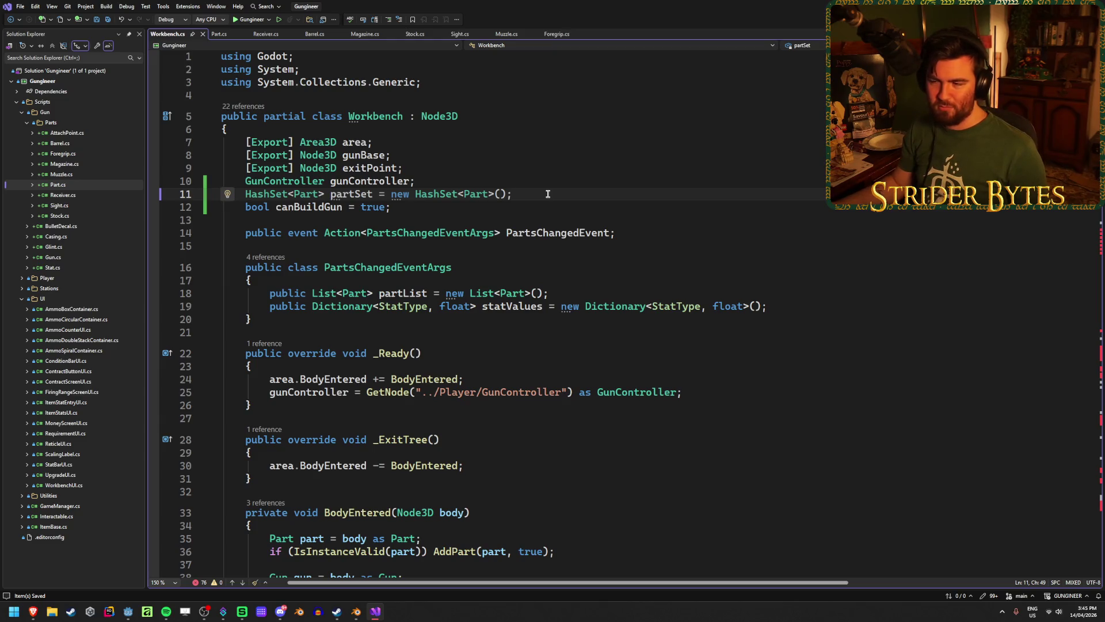
pyautogui.press('Down')
pyautogui.press('Up')
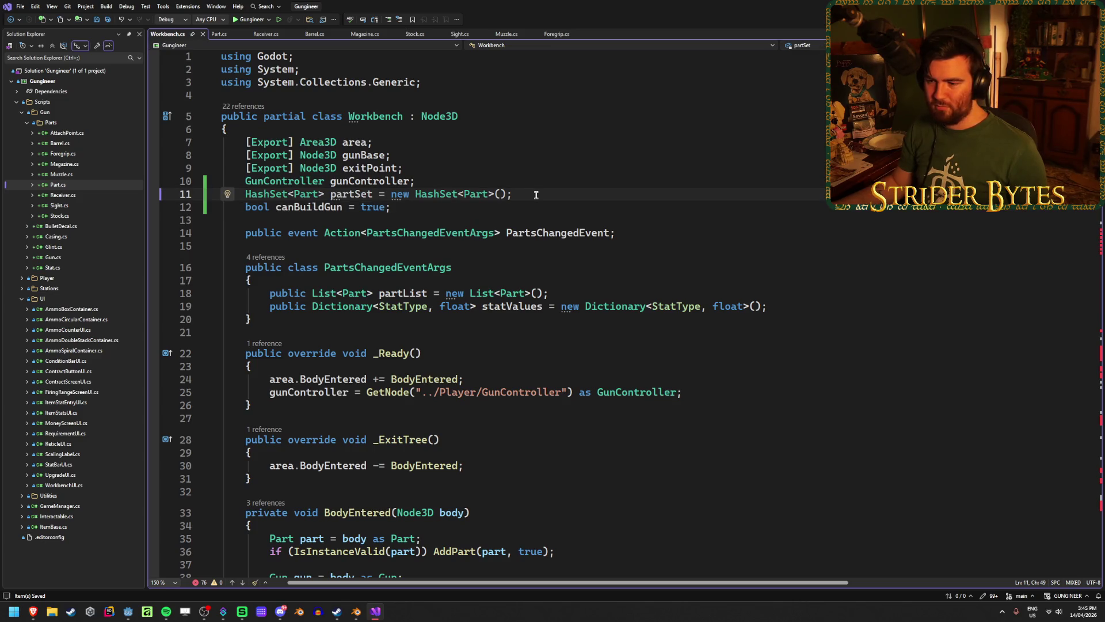
# Step: Step through the foregrip, muzzle, sight, stock and magazine removal lines in the AddPart switch
pyautogui.scroll(-15, 659, 328)
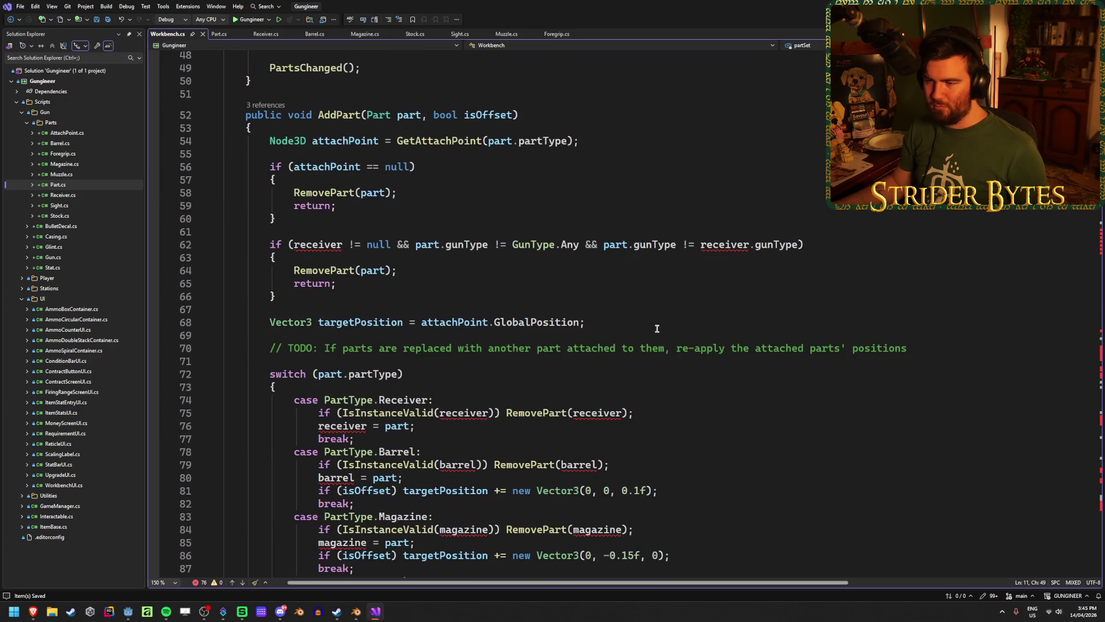
pyautogui.scroll(-1, 697, 289)
pyautogui.scroll(2, 697, 289)
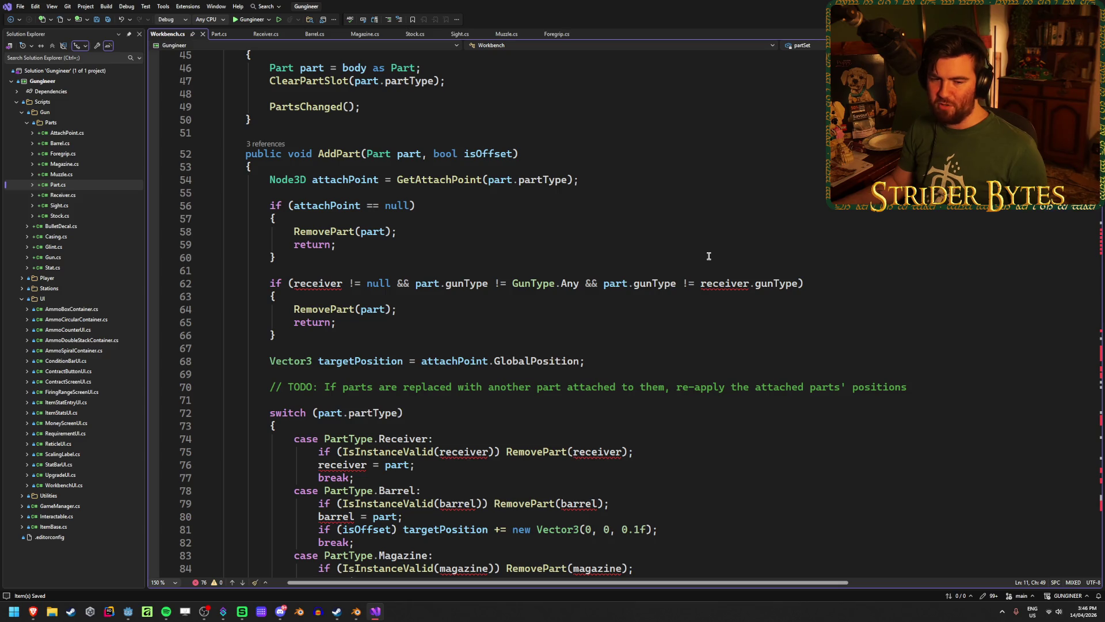
pyautogui.click(814, 283)
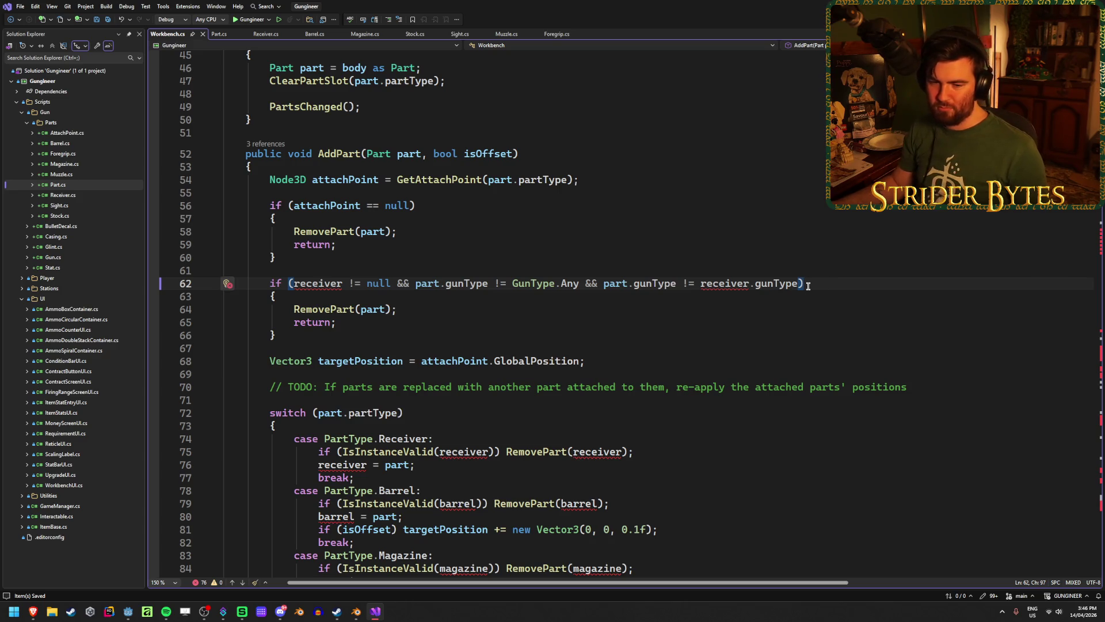
pyautogui.scroll(-3, 560, 335)
pyautogui.scroll(-7, 743, 327)
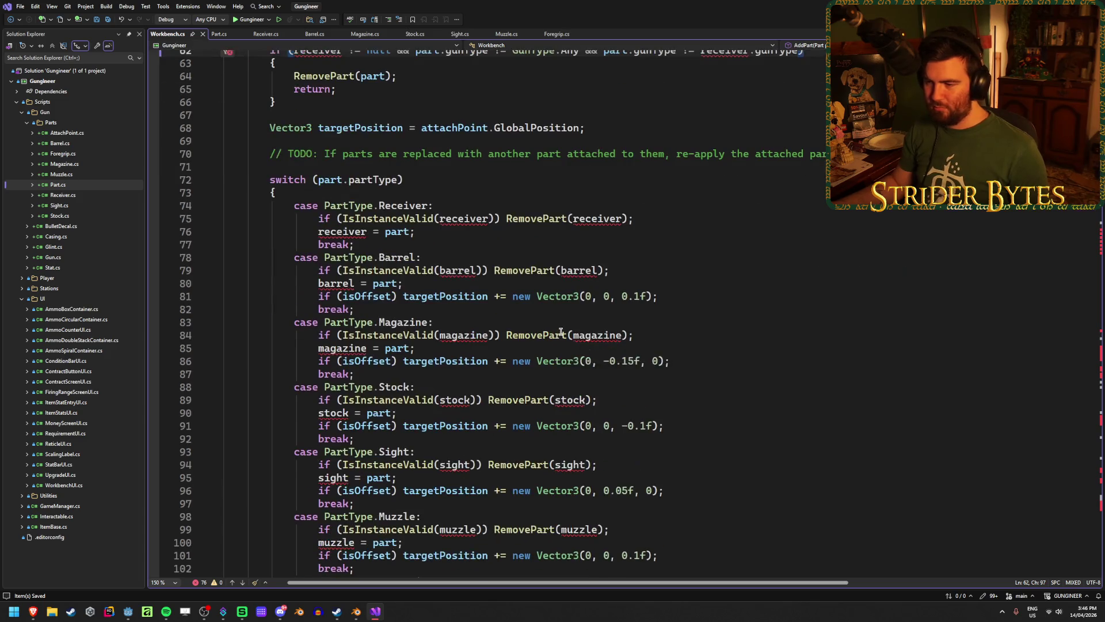
pyautogui.scroll(1, 743, 326)
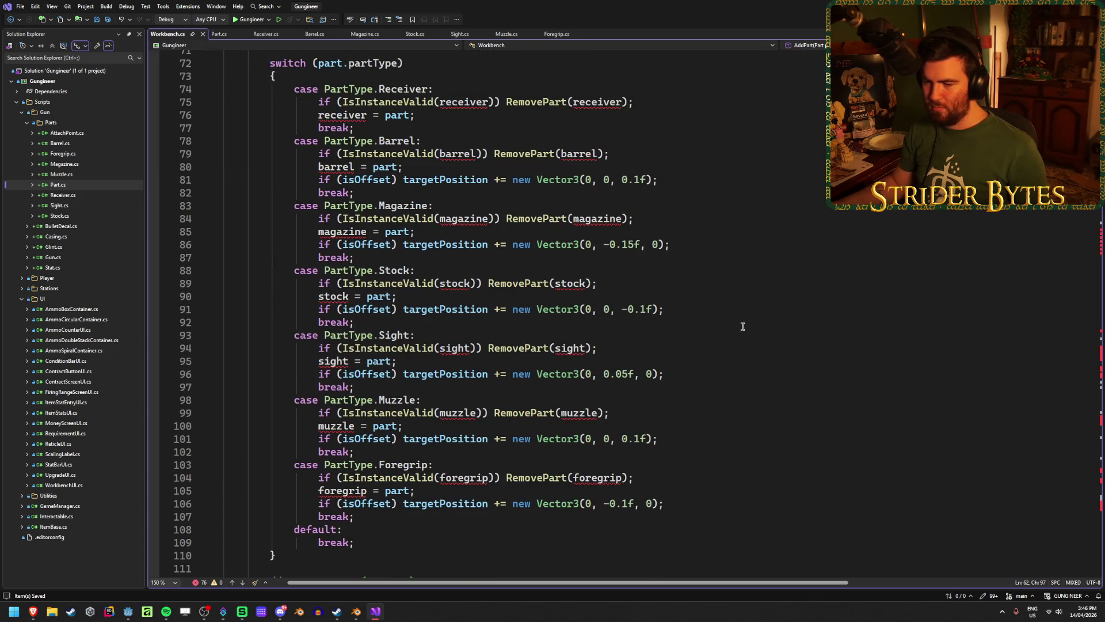
pyautogui.scroll(1, 742, 327)
pyautogui.scroll(-2, 742, 326)
pyautogui.scroll(2, 742, 326)
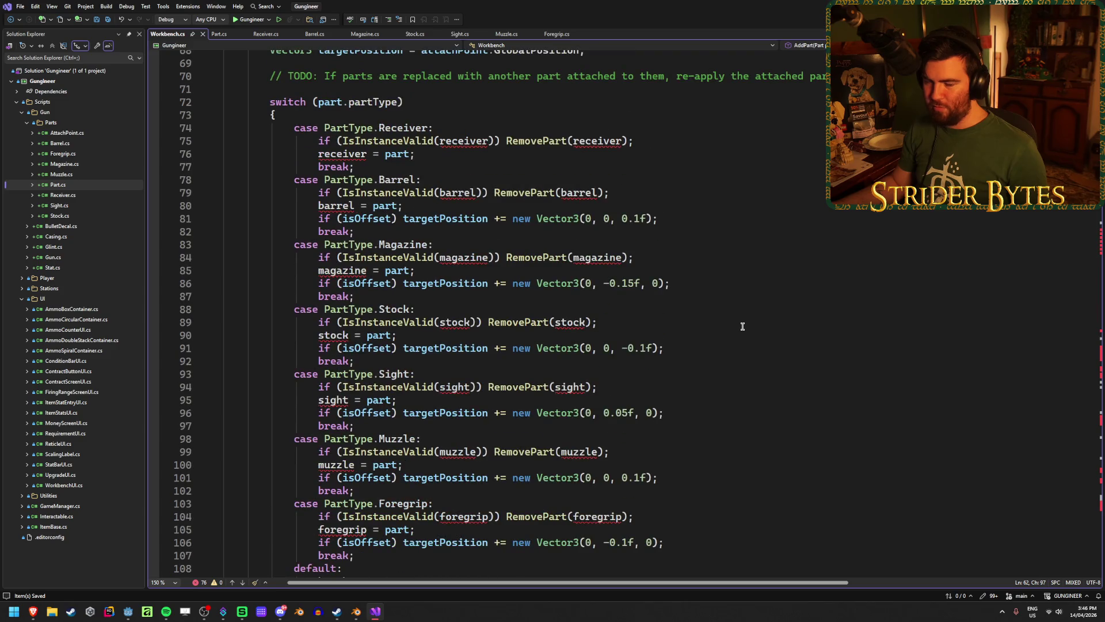
pyautogui.scroll(-1, 742, 326)
pyautogui.click(641, 477)
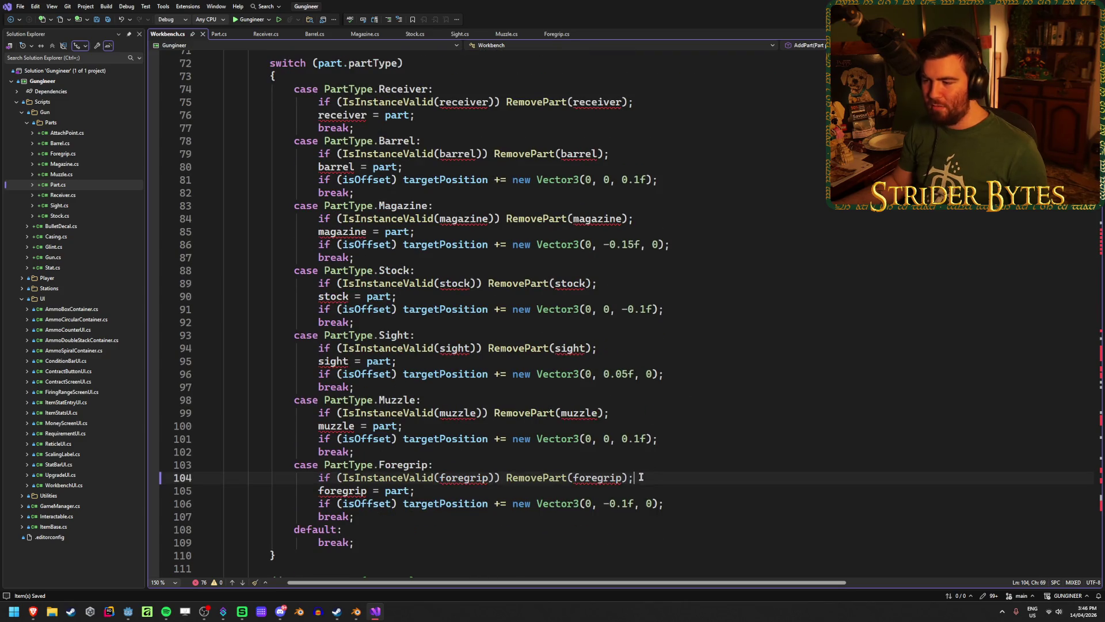
pyautogui.click(625, 410)
pyautogui.click(600, 350)
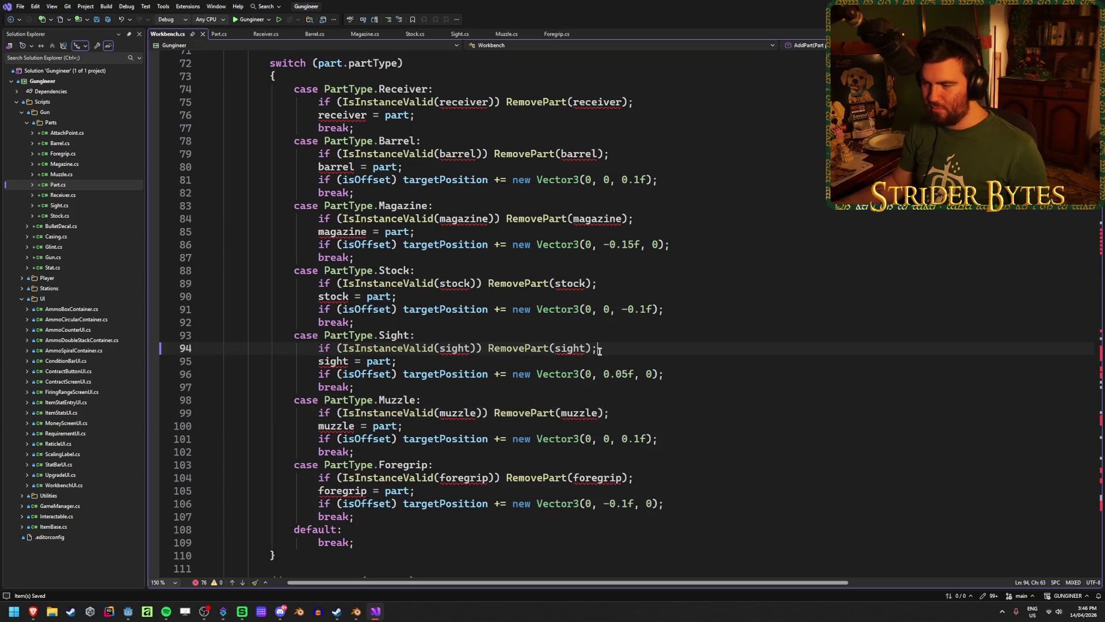
pyautogui.click(601, 282)
pyautogui.click(636, 218)
# Step: Check the magazine offset and receiver assignment lines, then place the caret above the switch
pyautogui.scroll(1, 668, 304)
pyautogui.scroll(-1, 668, 304)
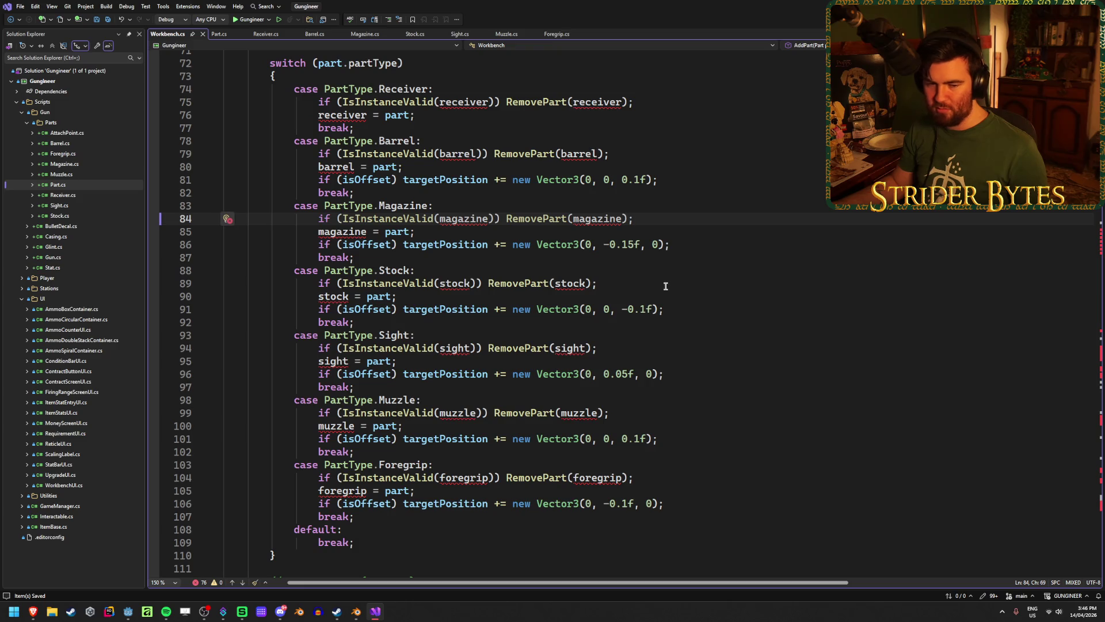
pyautogui.click(684, 245)
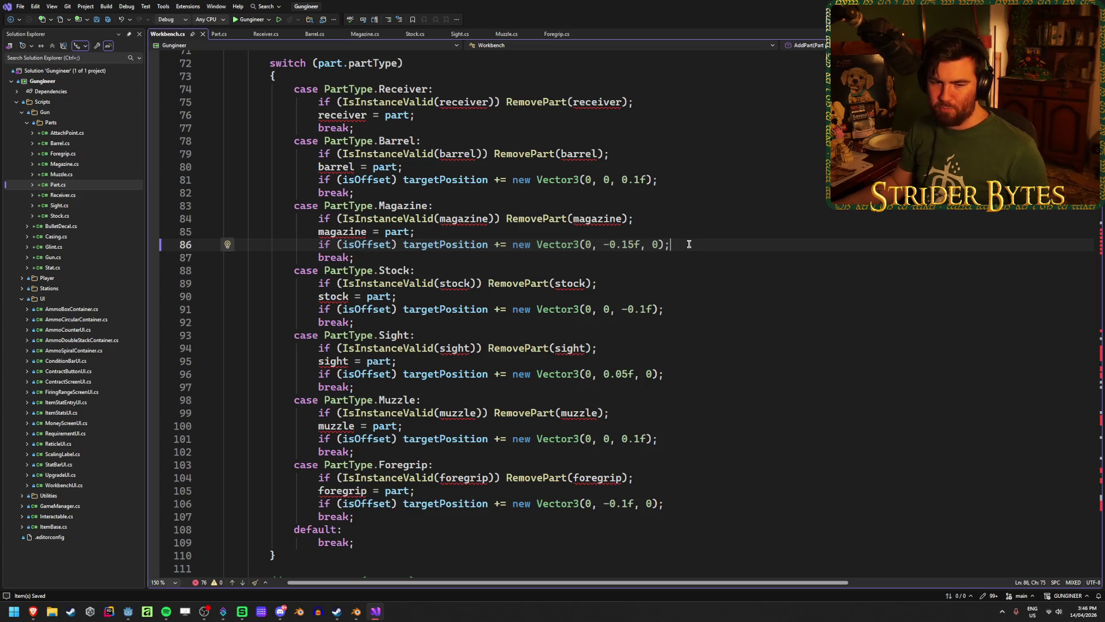
pyautogui.click(693, 221)
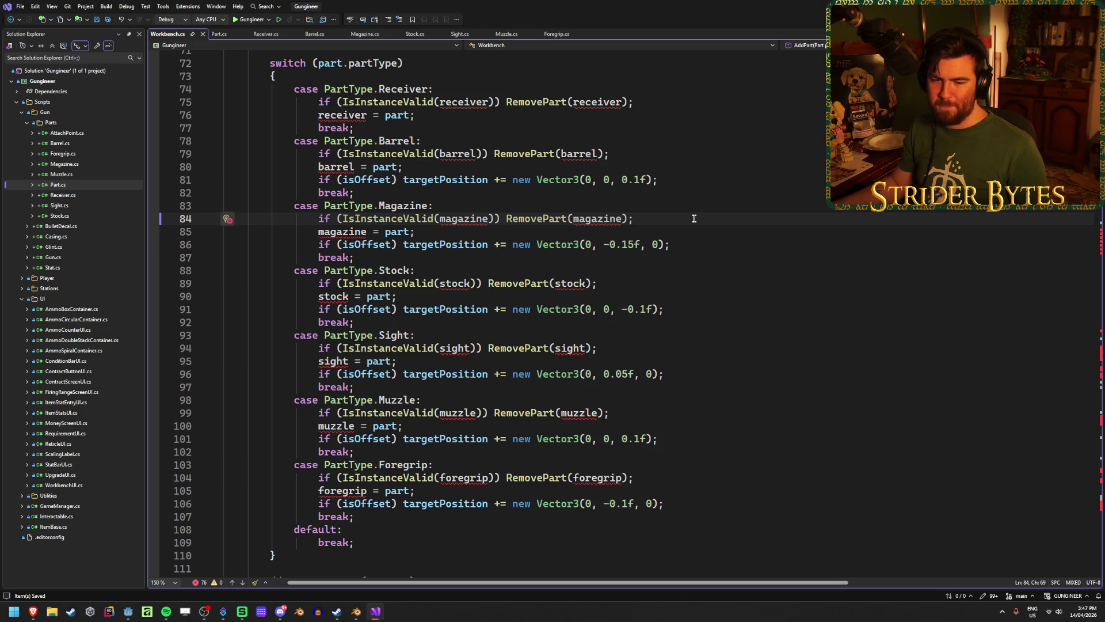
pyautogui.click(644, 103)
pyautogui.click(597, 116)
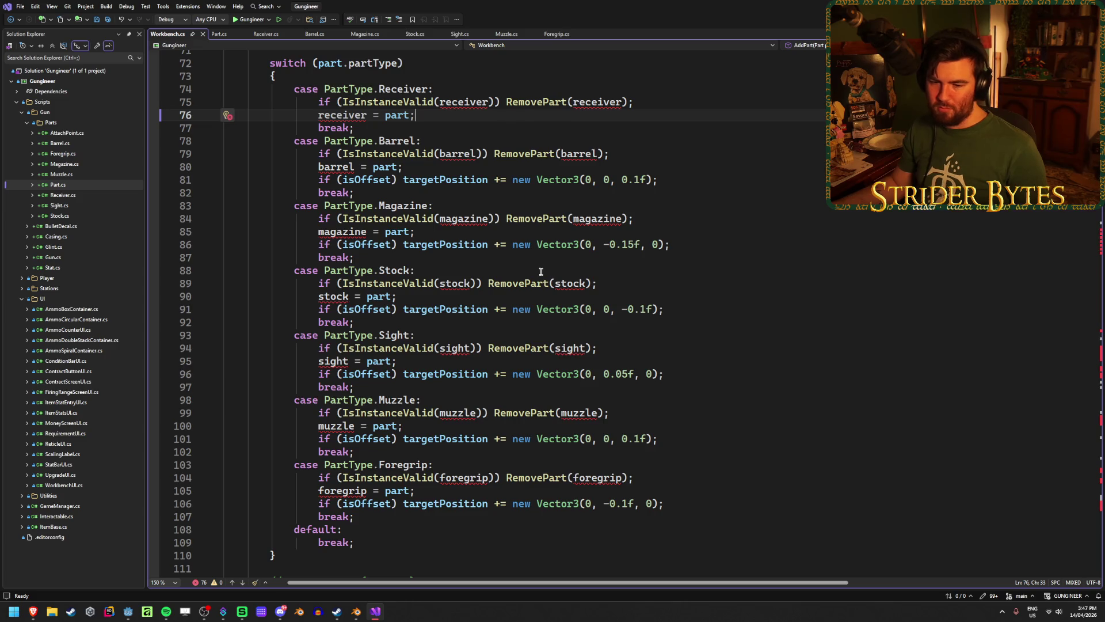
pyautogui.scroll(-3, 364, 375)
pyautogui.click(294, 438)
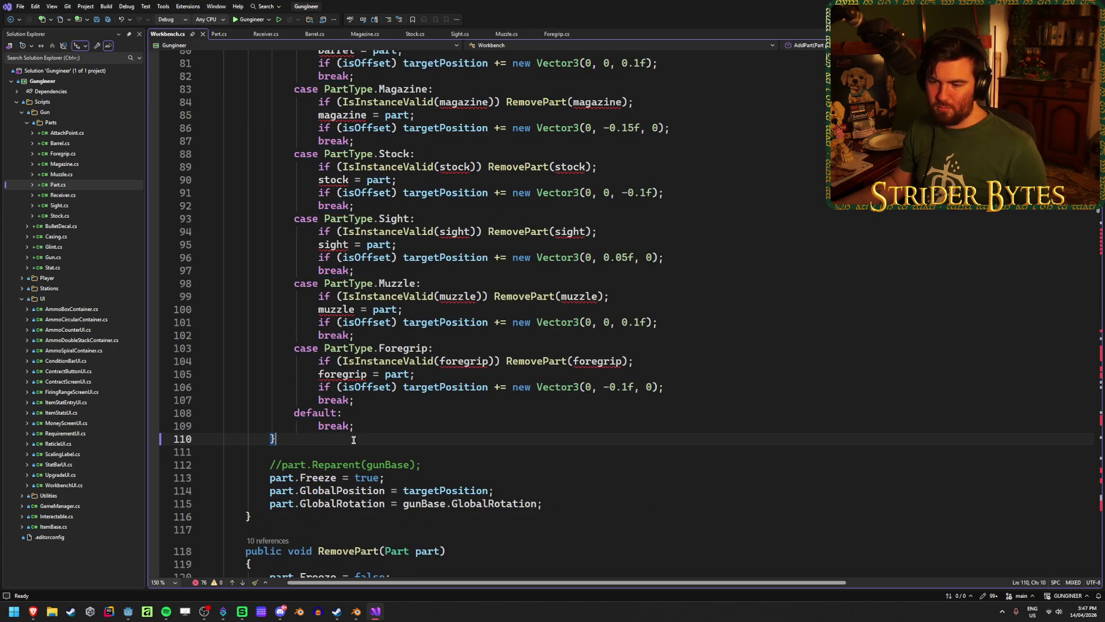
pyautogui.scroll(2, 436, 398)
pyautogui.scroll(4, 436, 397)
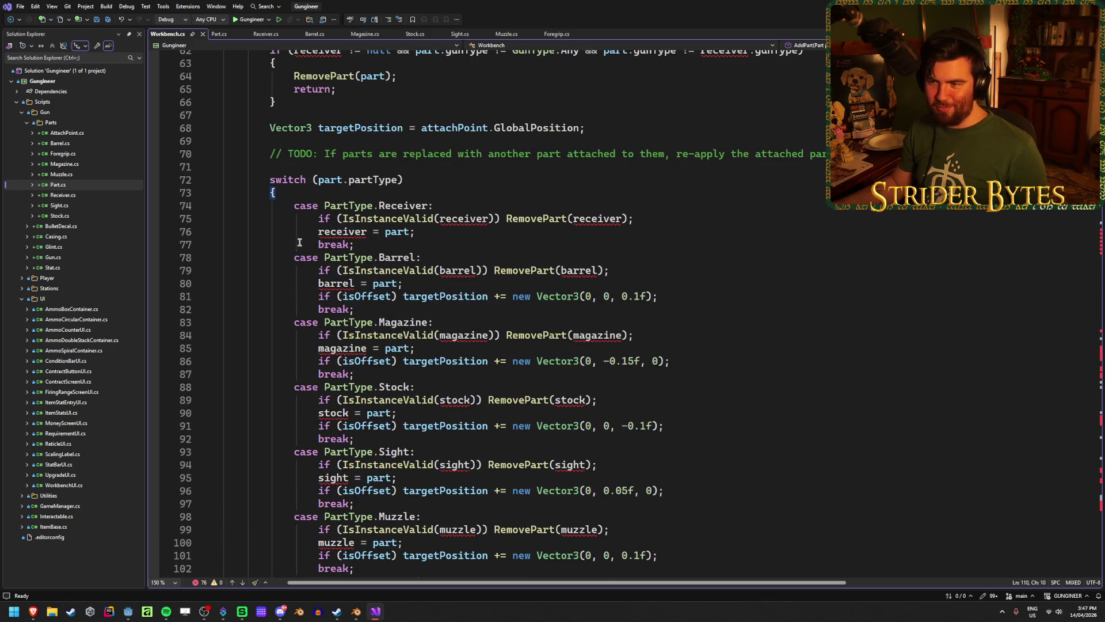
pyautogui.scroll(1, 373, 264)
pyautogui.click(317, 212)
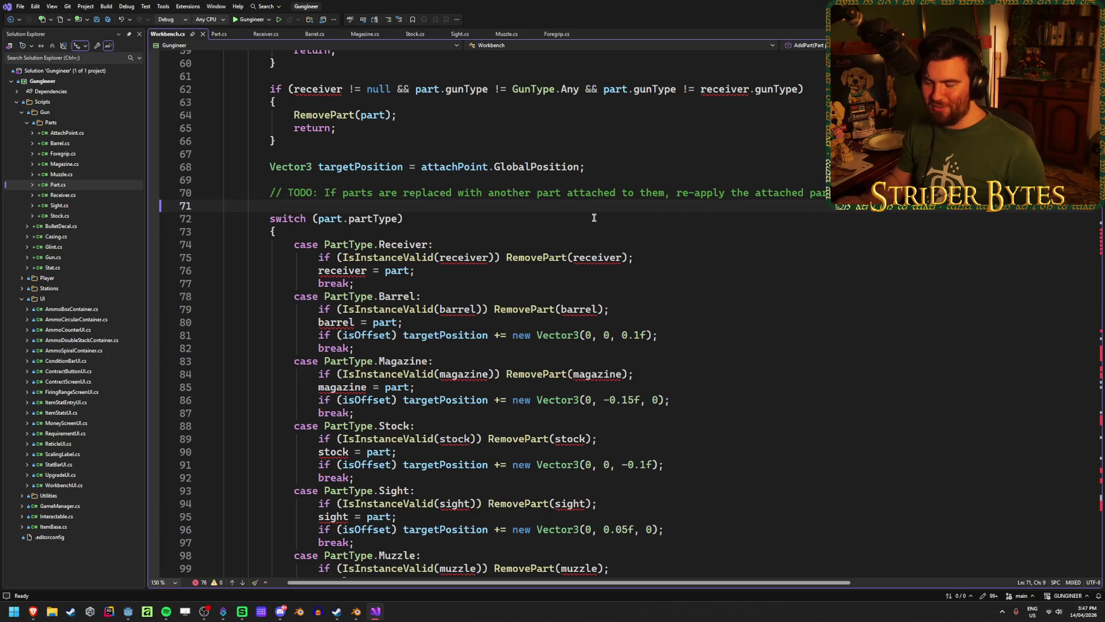
# Step: Insert blank lines above the switch, then review the barrel and magazine offset lines and isOffset
pyautogui.hotkey('ctrl', 'Return')
pyautogui.hotkey('ctrl', 'Return')
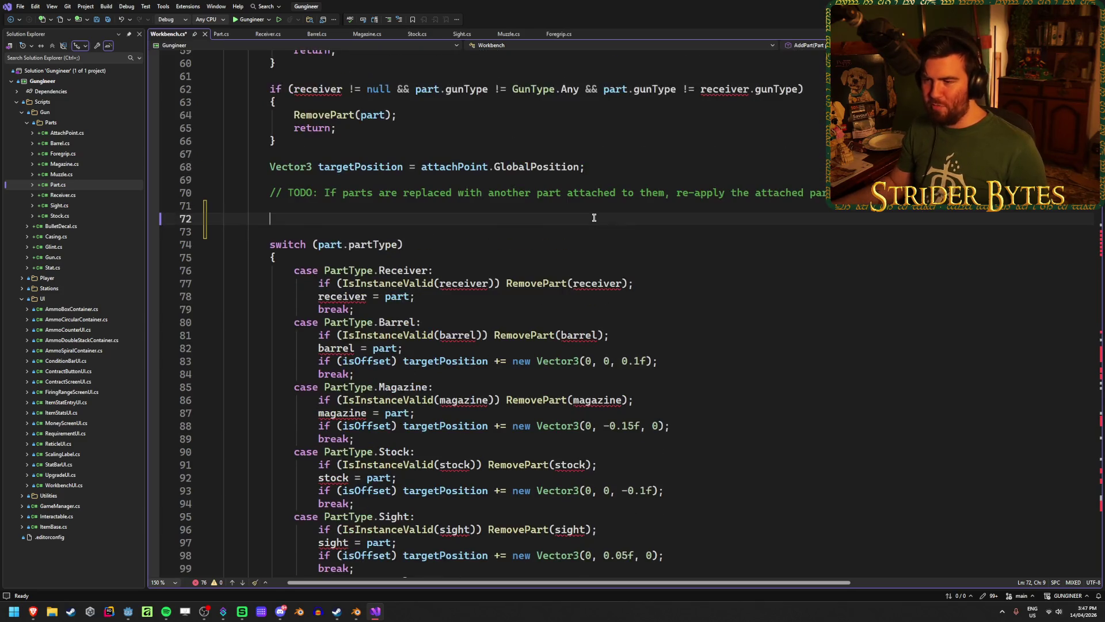
pyautogui.scroll(-3, 686, 274)
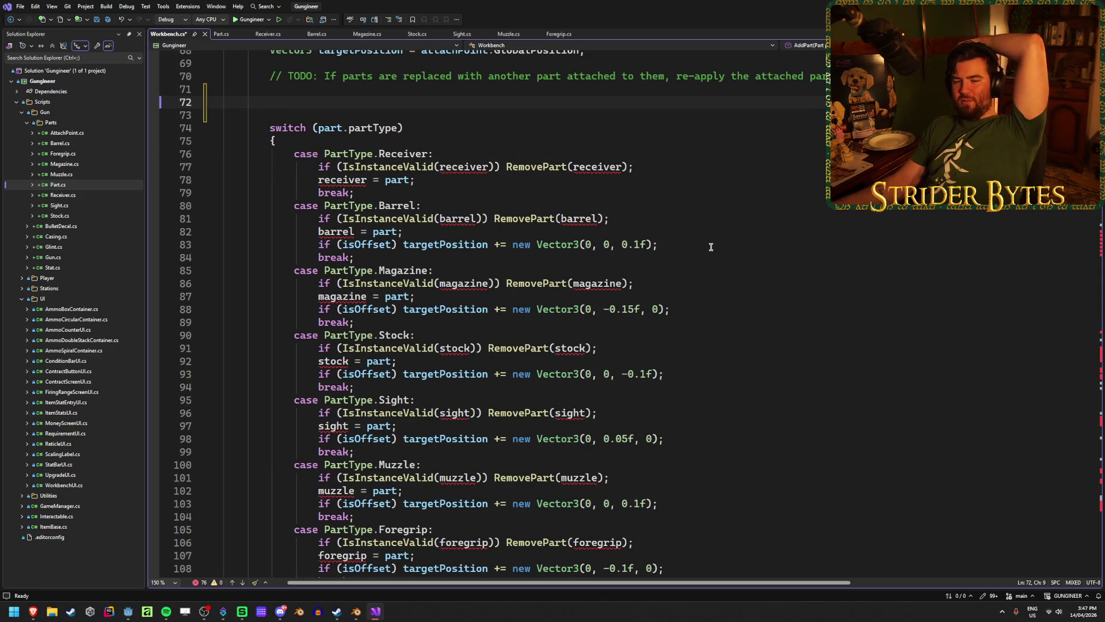
pyautogui.click(670, 243)
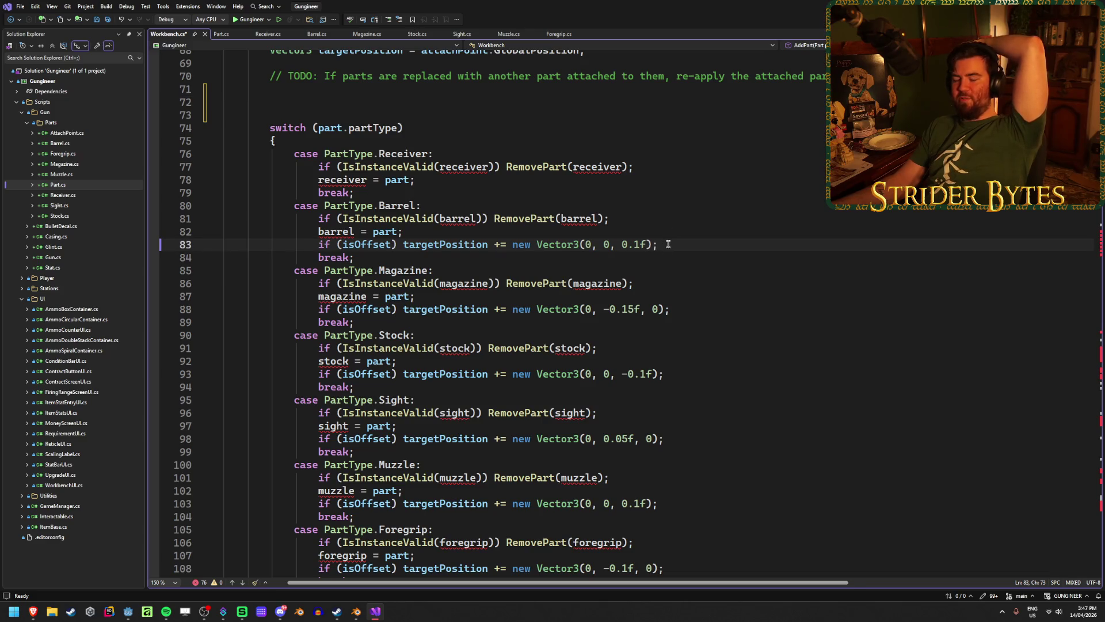
pyautogui.click(683, 310)
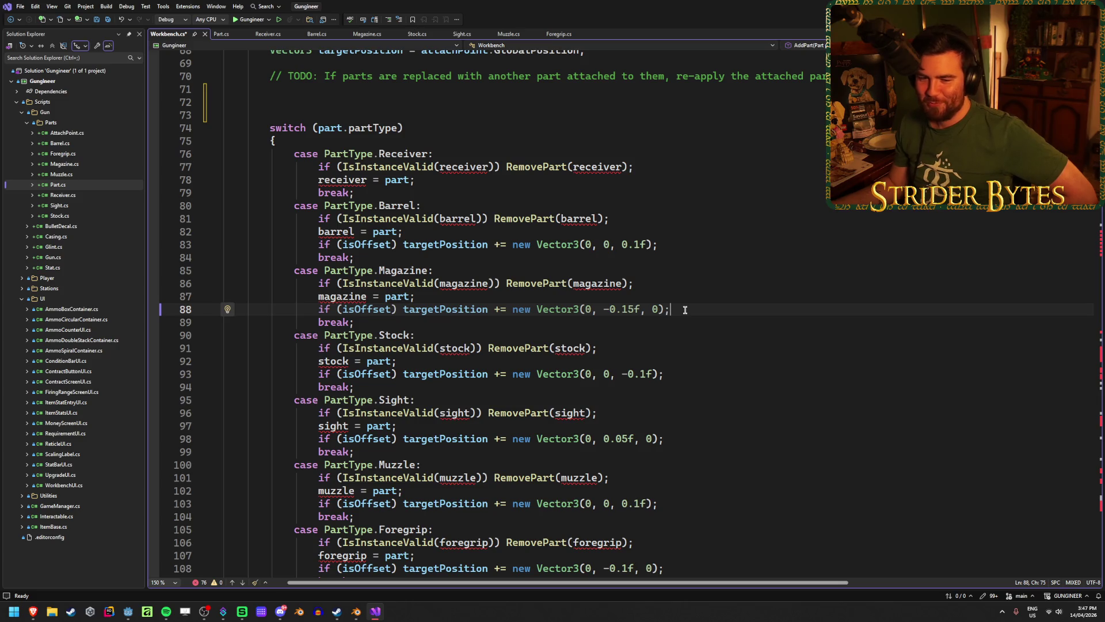
pyautogui.moveTo(698, 309)
pyautogui.mouseDown()
pyautogui.moveTo(278, 309)
pyautogui.moveTo(320, 311)
pyautogui.mouseUp()
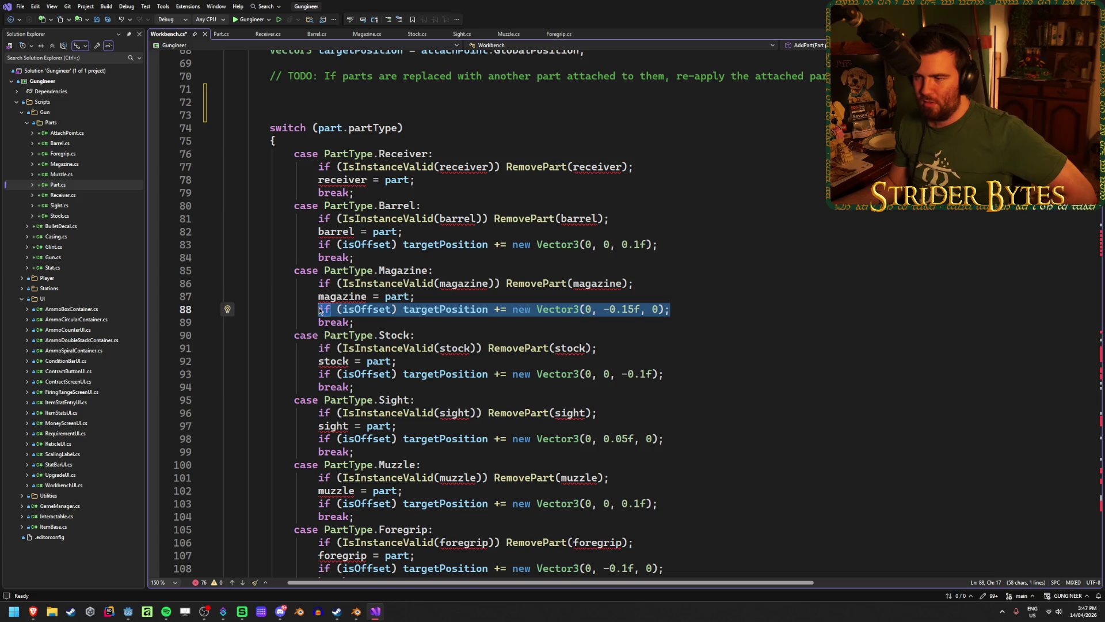
pyautogui.click(718, 312)
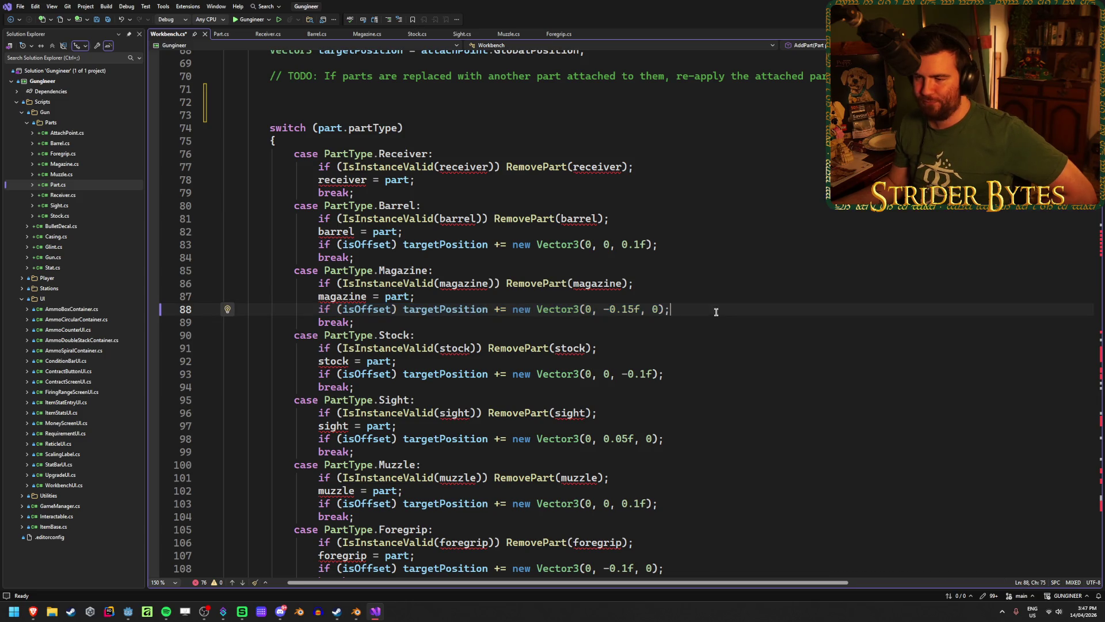
pyautogui.click(370, 309)
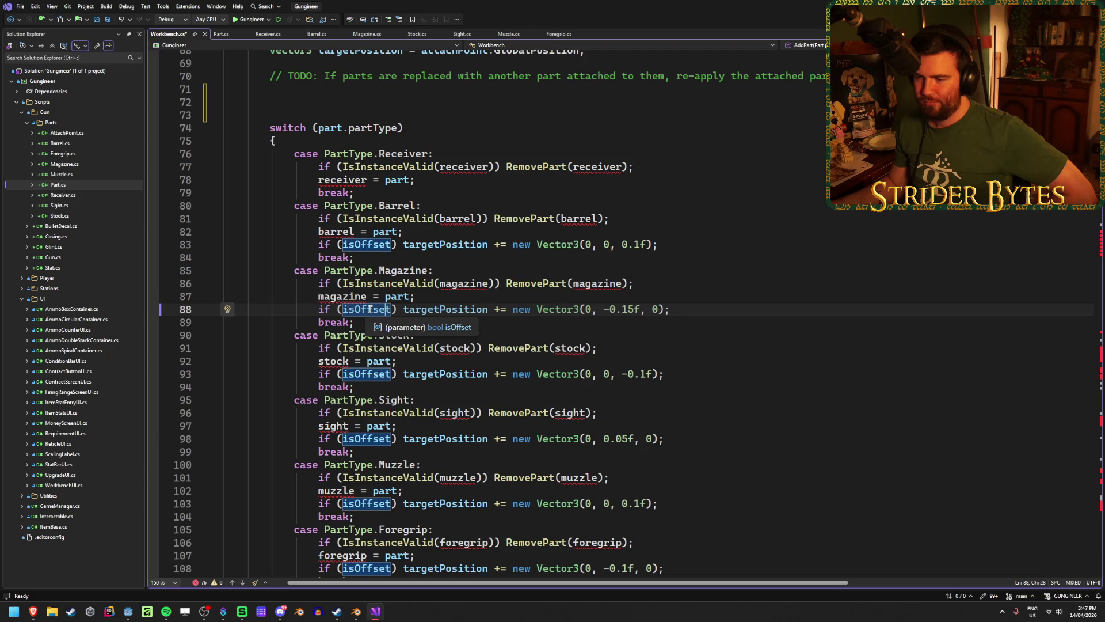
pyautogui.scroll(8, 370, 309)
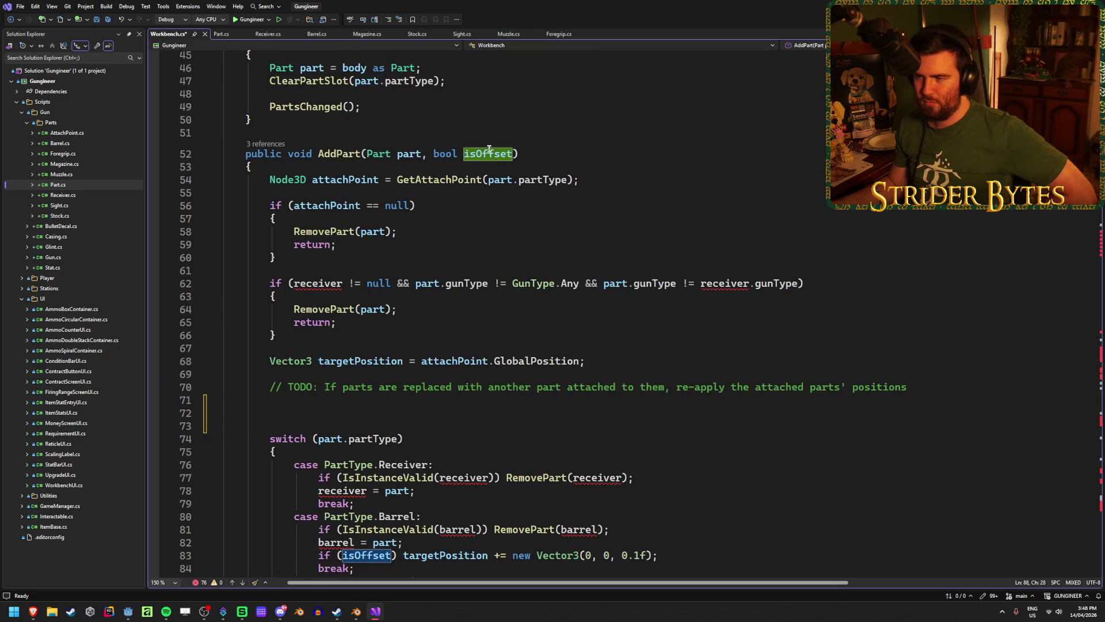